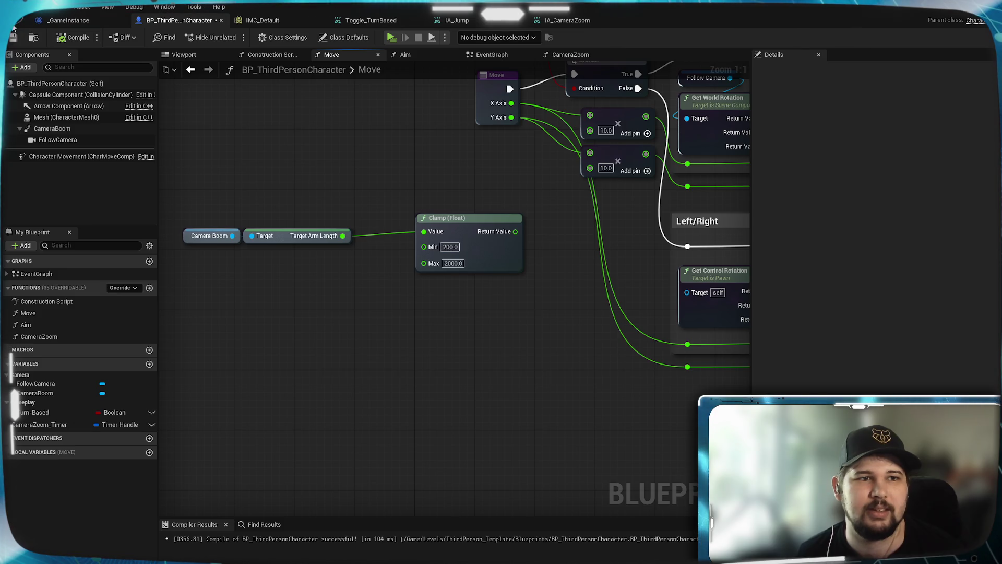
Step: Add a new macro to BP_ThirdPersonCharacter from the My Blueprint panel
left_click_drag(365, 327, 300, 299)
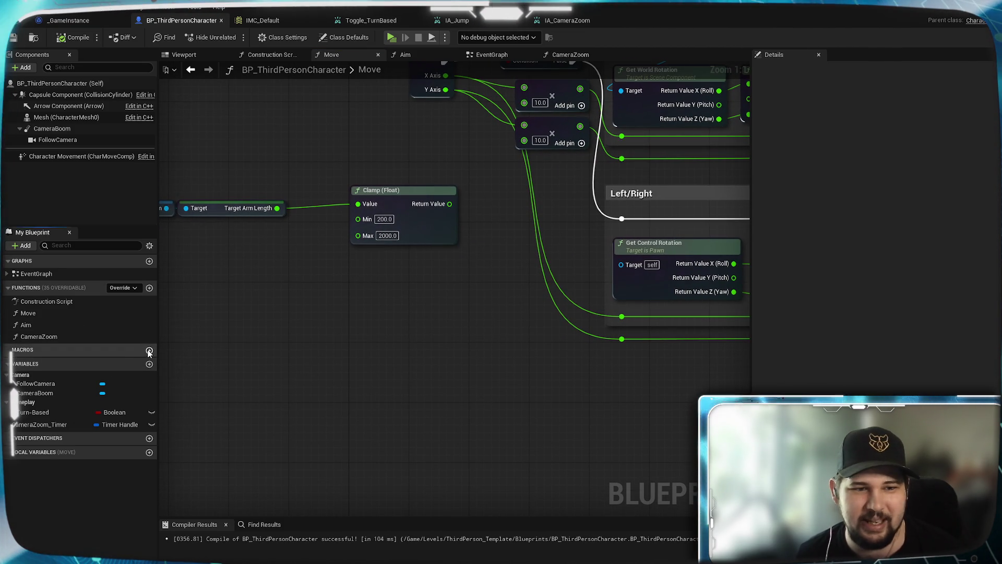
left_click(149, 351)
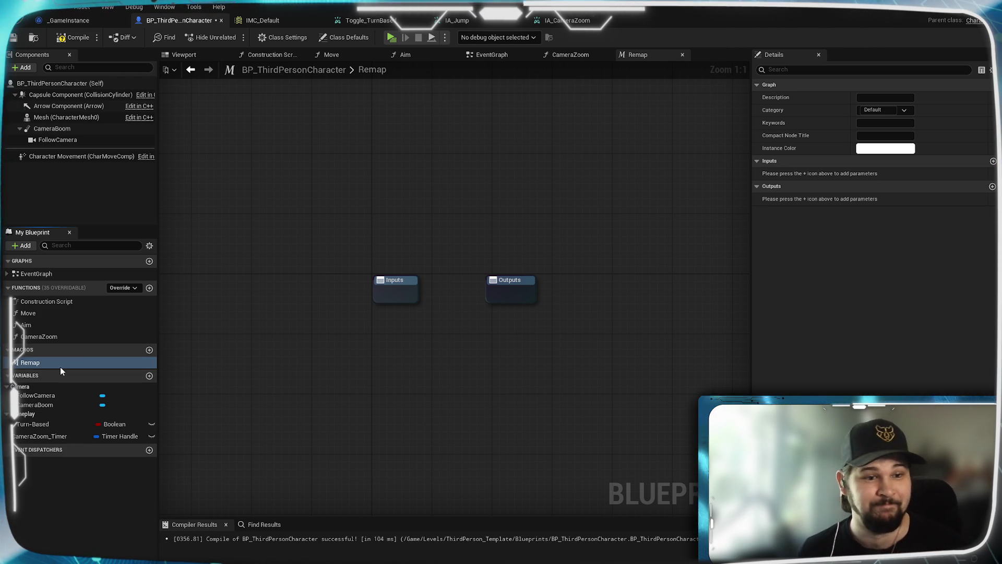
Step: Confirm the macro name Remap and move its Outputs node further right
key("Return")
mouse_move(409, 392)
left_mouse_down()
mouse_move(450, 347)
mouse_move(371, 329)
left_mouse_up()
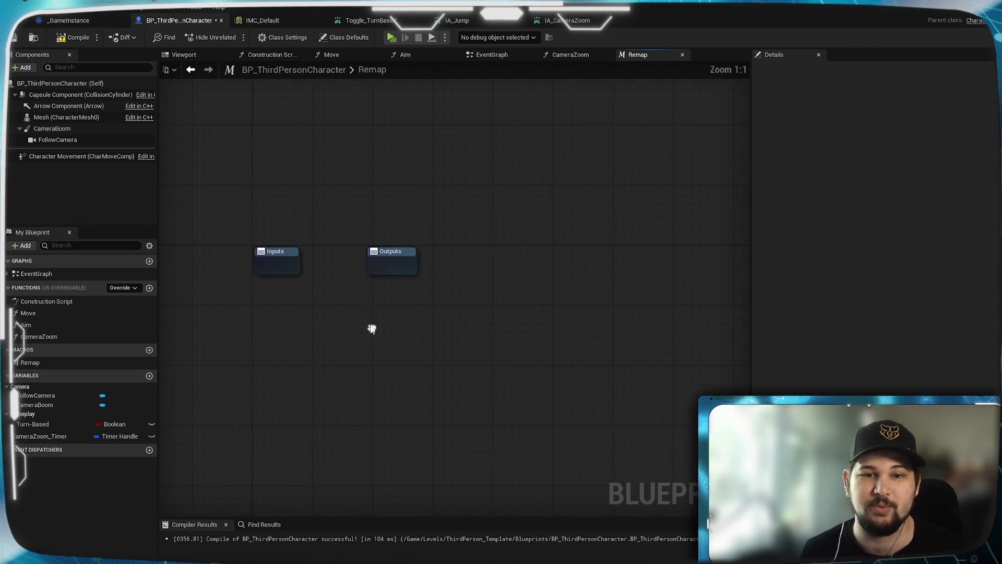
left_click_drag(400, 262, 644, 258)
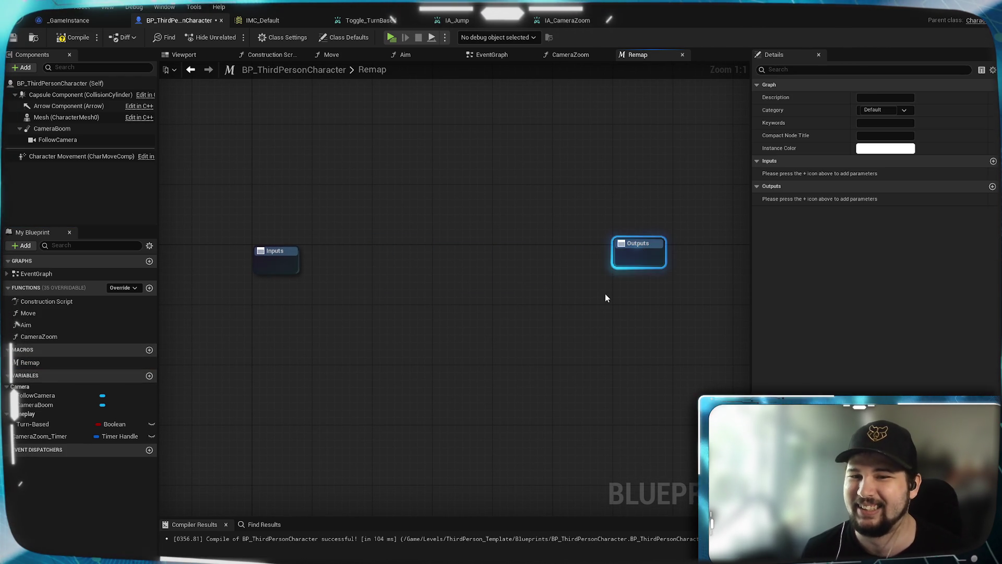
left_click(393, 338)
left_click_drag(393, 337, 332, 224)
Step: Add five input parameters to the Remap macro and name the first one Input
left_click(322, 187)
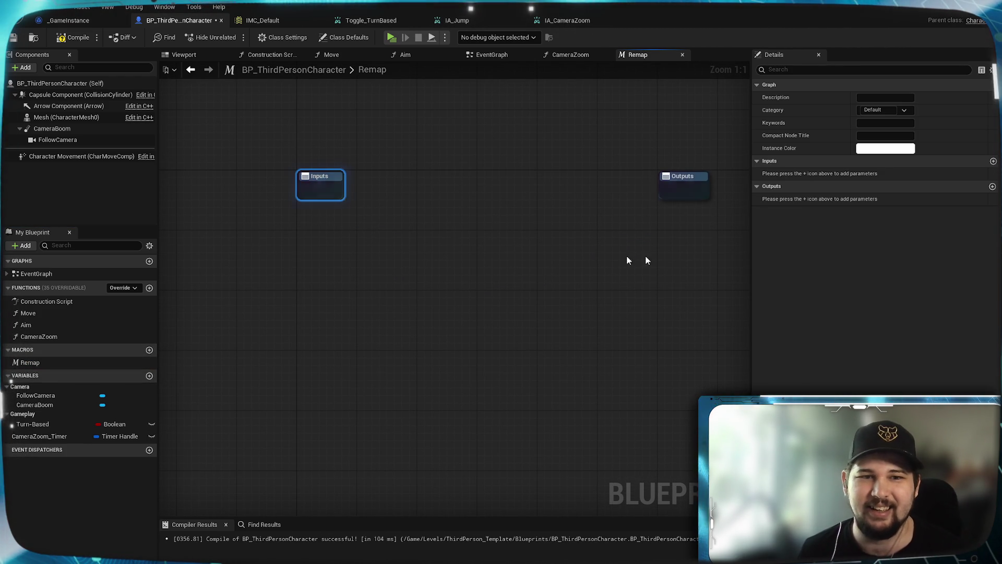
left_click(994, 161)
left_click(993, 161)
left_click(993, 162)
left_click(993, 161)
left_click(993, 162)
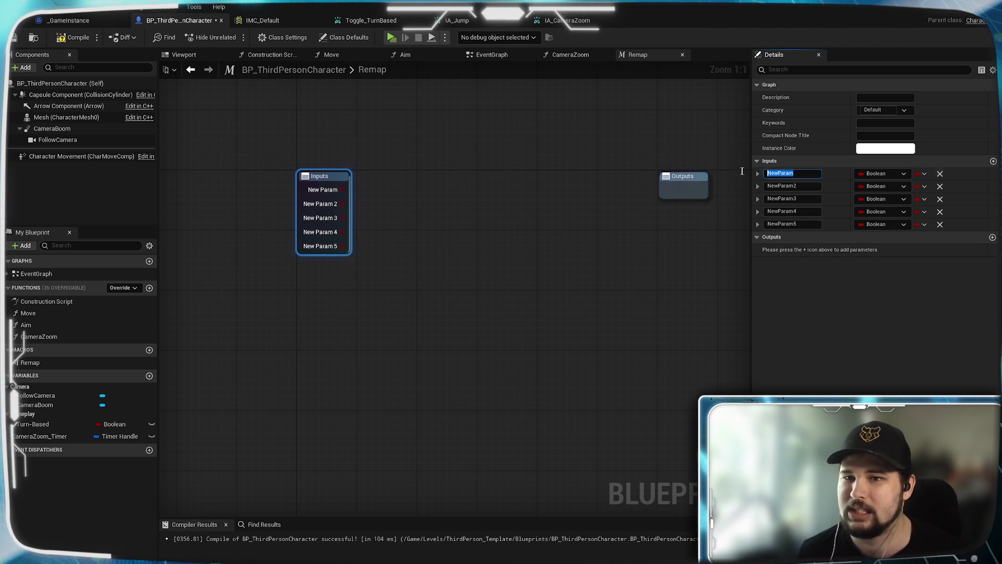
type("Input")
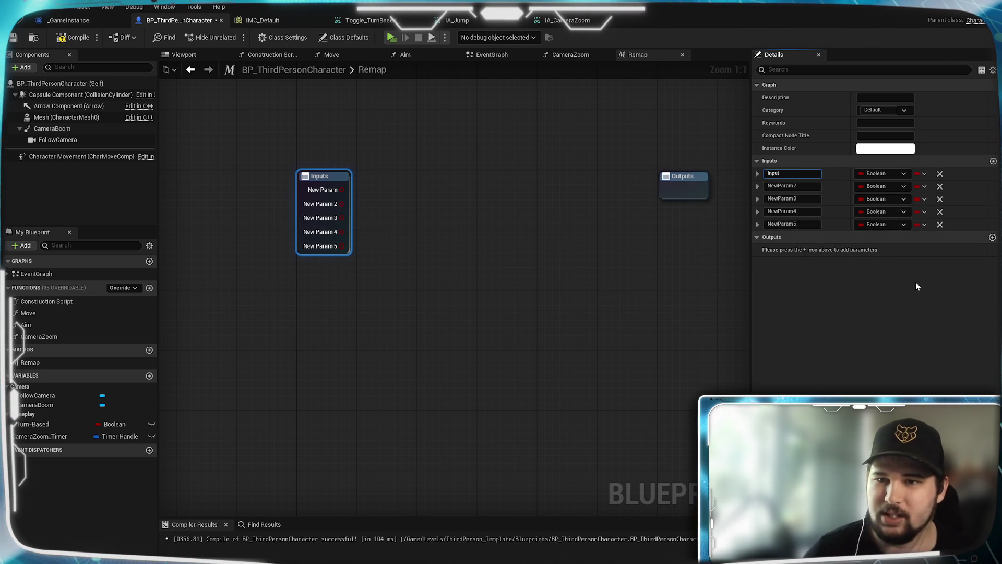
key("Return")
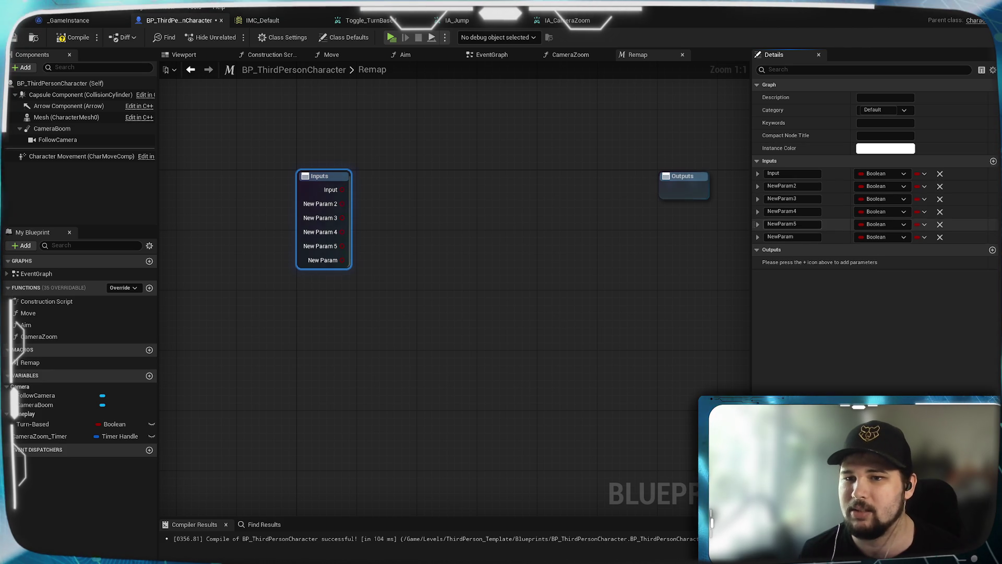
Step: Add an input named execute at the top of the list, then remove it
left_click(994, 161)
left_click_drag(756, 237, 760, 173)
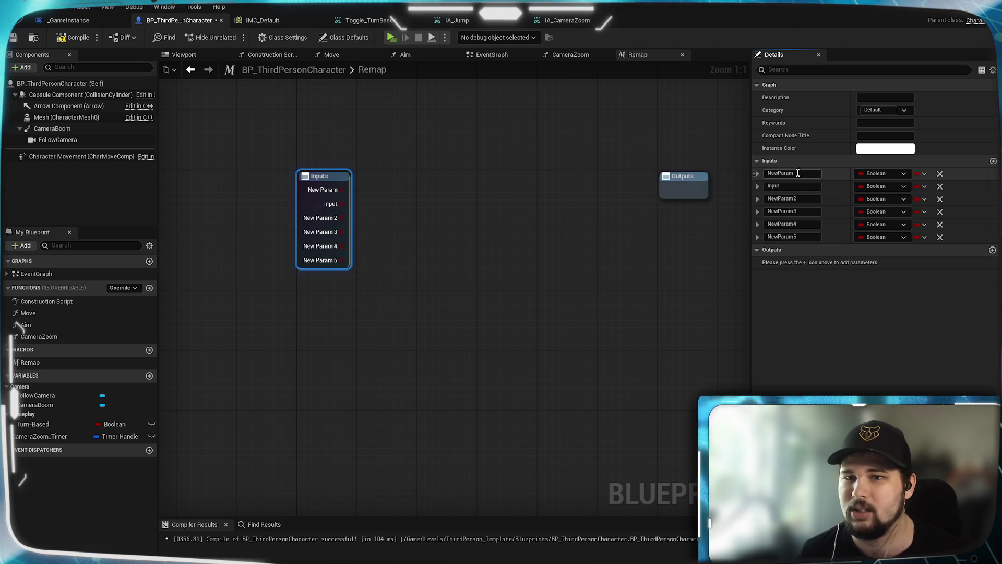
type("execute")
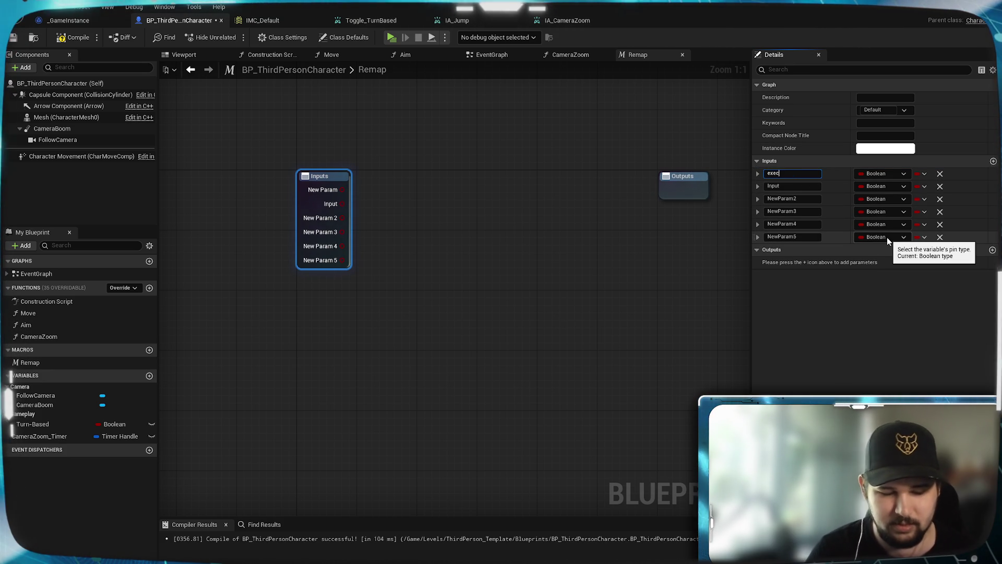
key("Return")
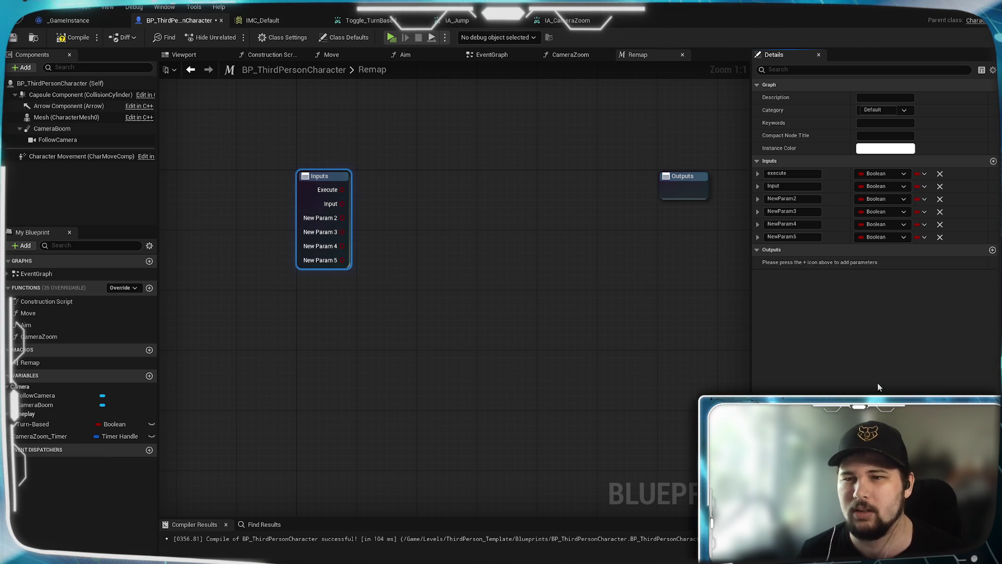
left_click(940, 174)
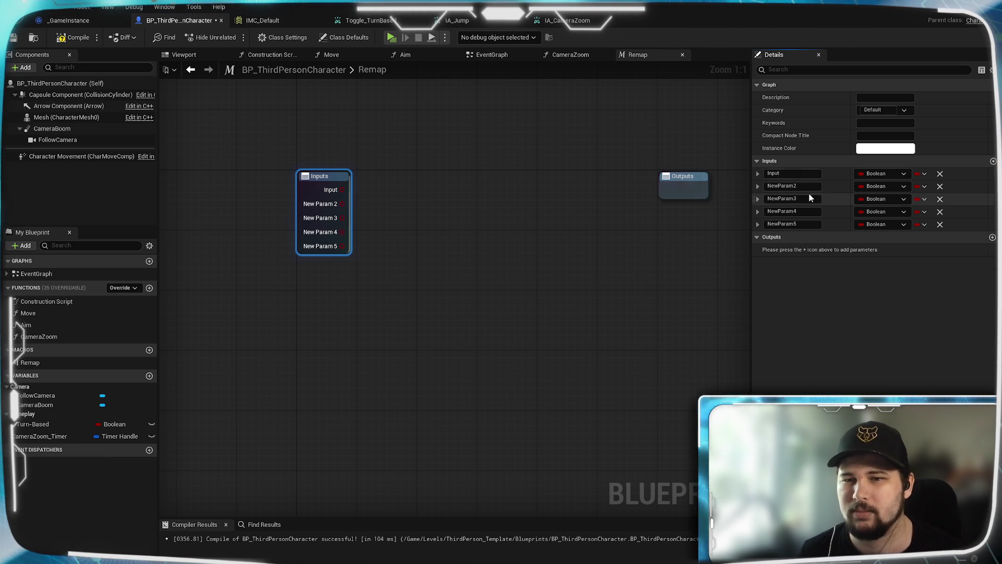
Step: Make the Input parameter a Float and remove the three leftover Boolean inputs
left_click(877, 175)
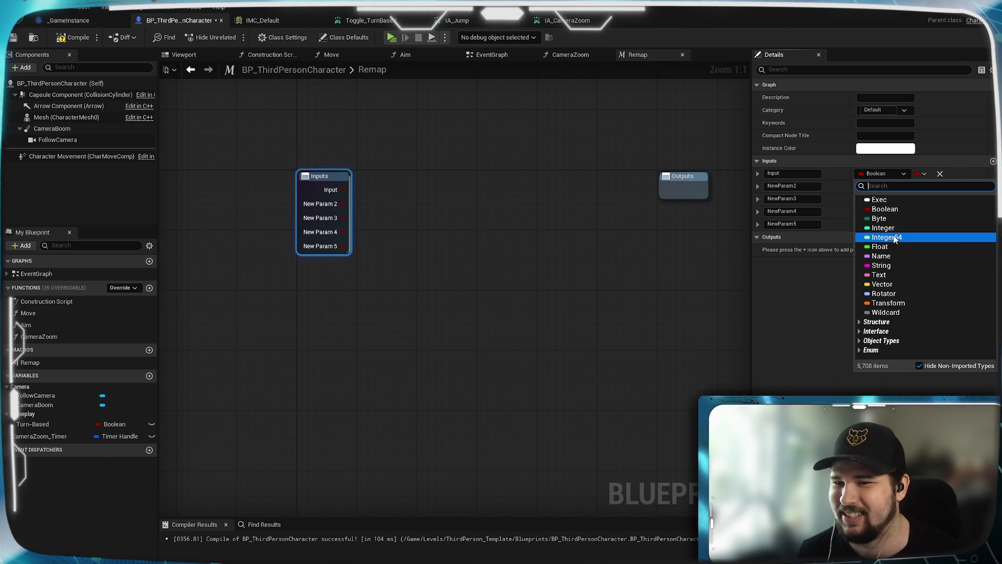
left_click(880, 246)
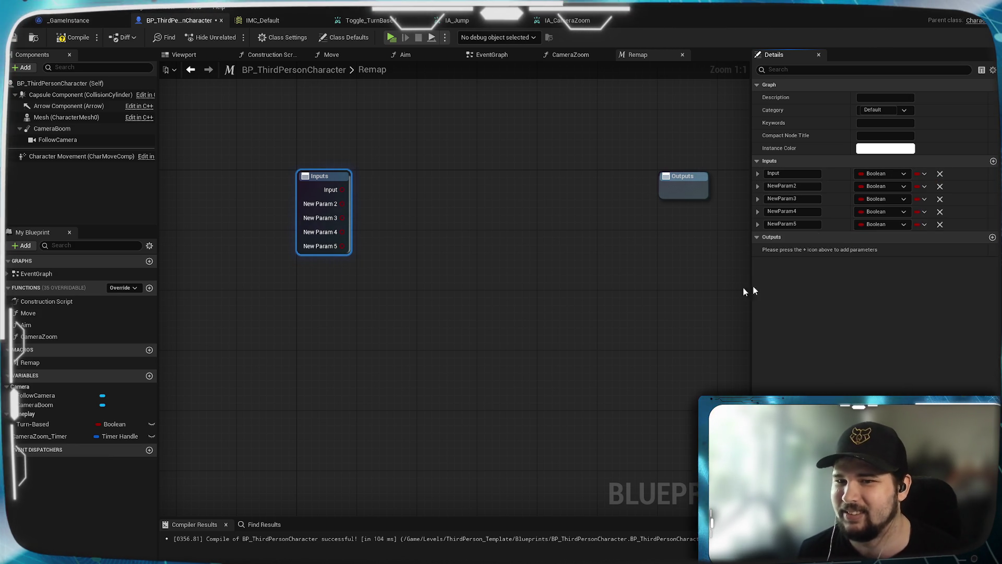
left_click(940, 188)
left_click(940, 188)
left_click(940, 188)
left_click(941, 188)
Step: Add four more Float inputs to the Remap macro
left_click(993, 161)
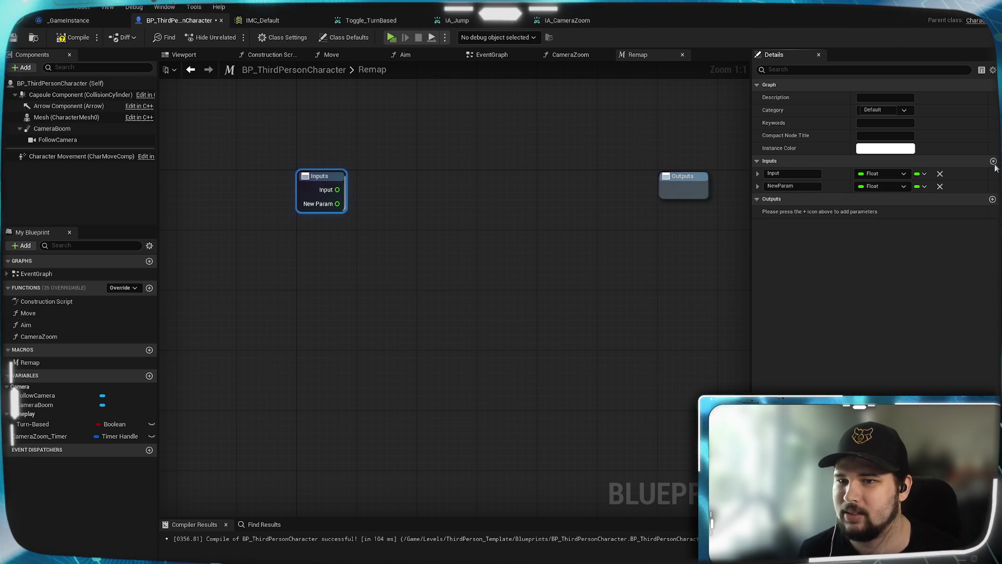
left_click(993, 161)
left_click(993, 161)
left_click(994, 161)
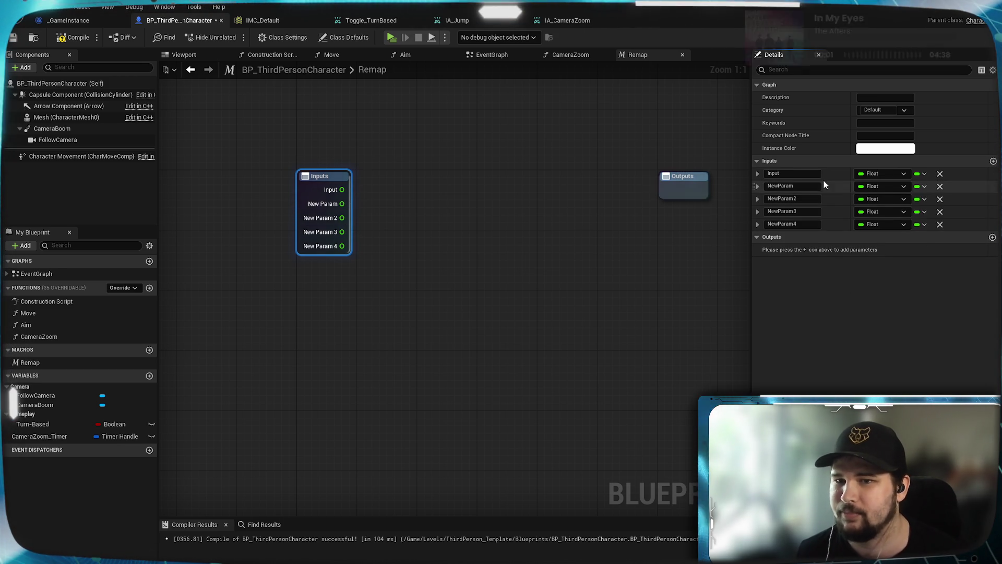
left_click(810, 186)
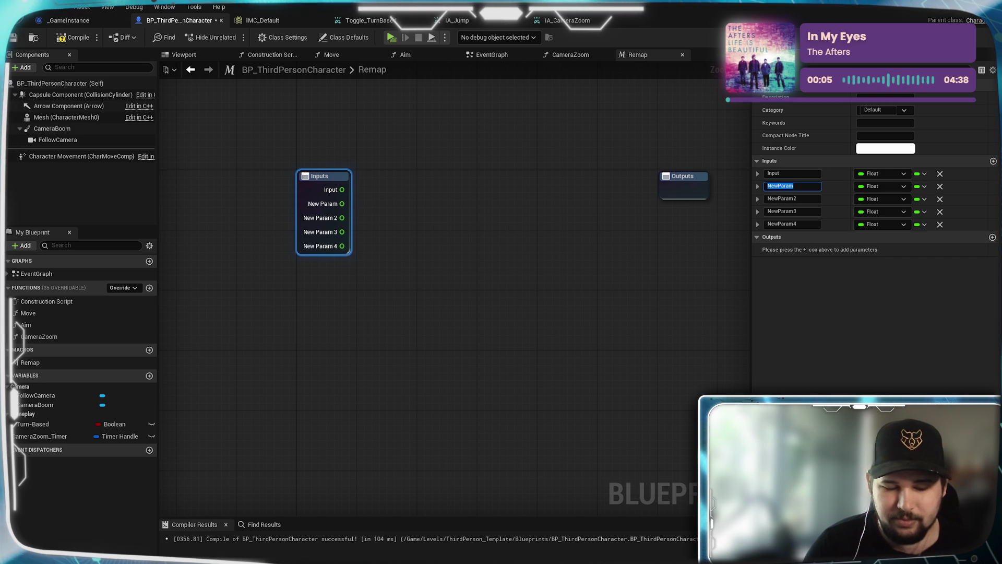
Step: Rename the second and third inputs Min Value and Max Value
type("aZ")
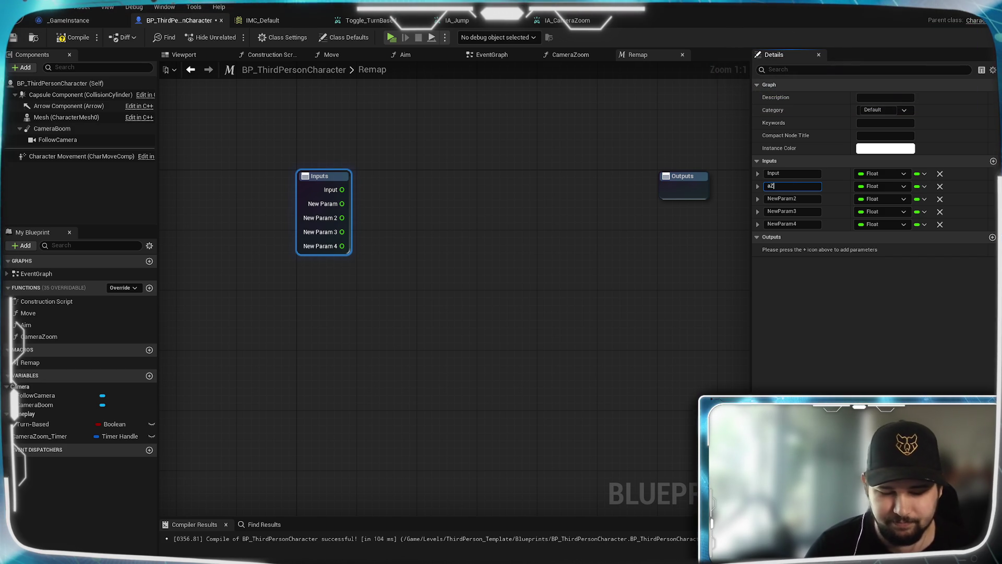
type("M")
key("BackSpace")
key("BackSpace")
key("BackSpace")
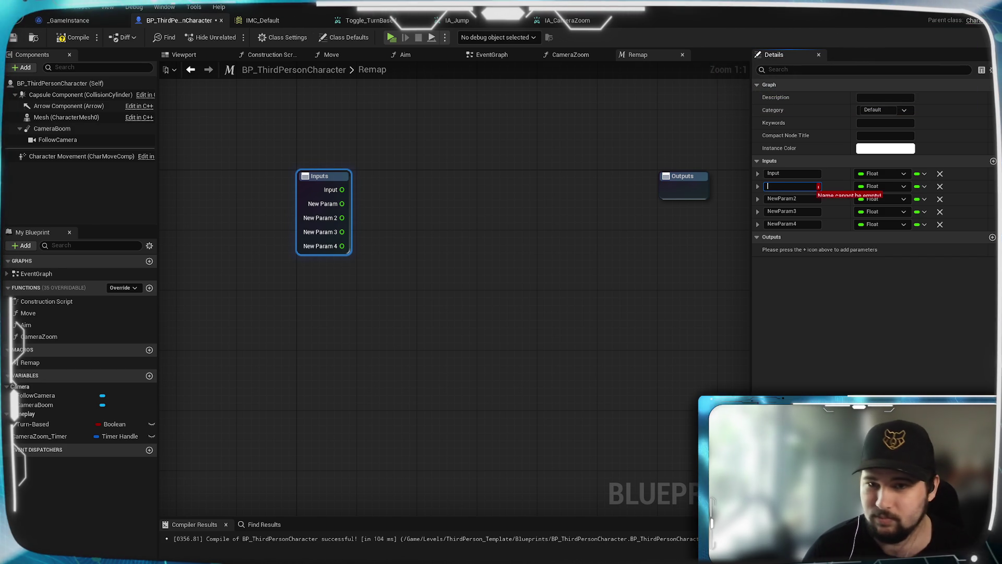
type("Min Value")
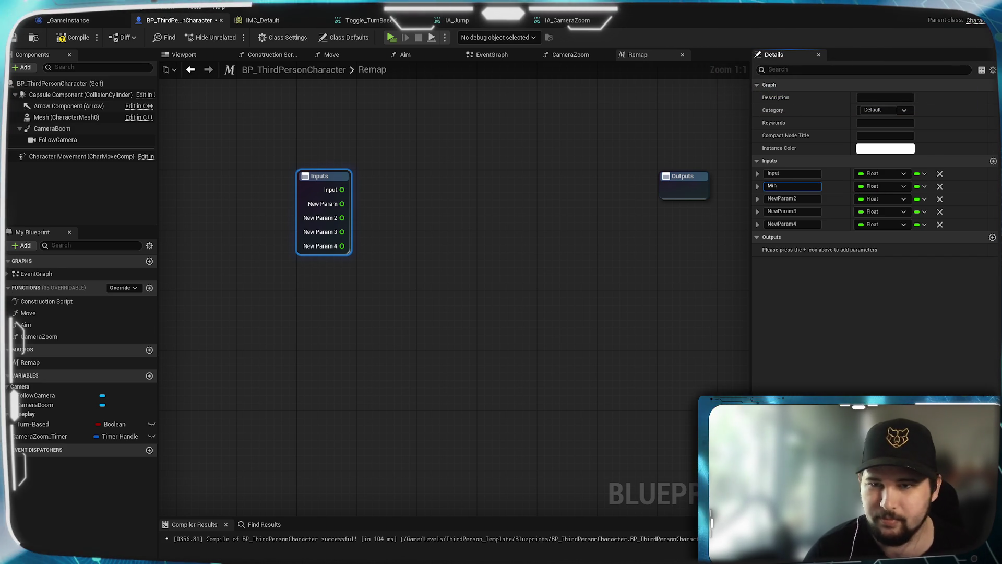
left_click(800, 199)
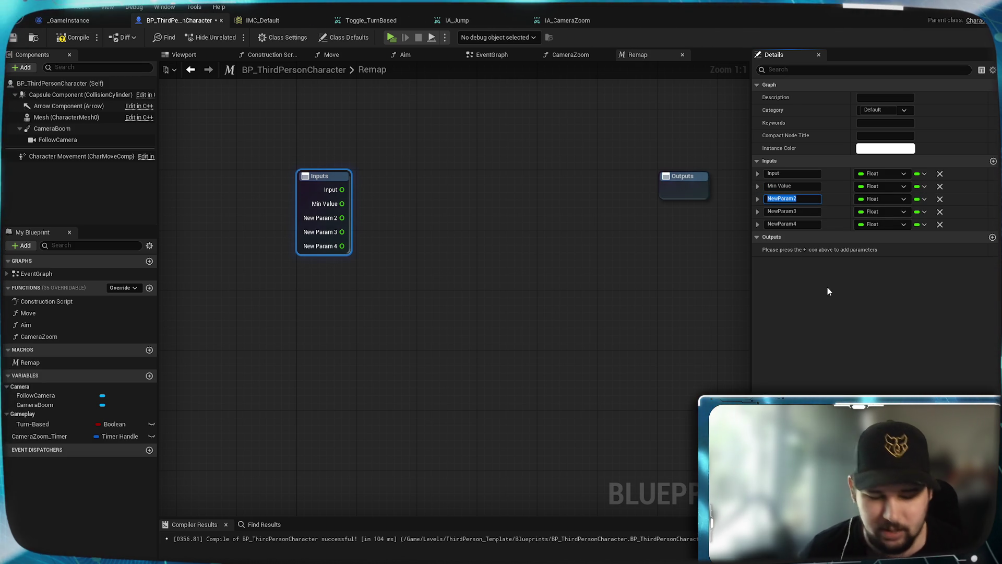
type("Max Value")
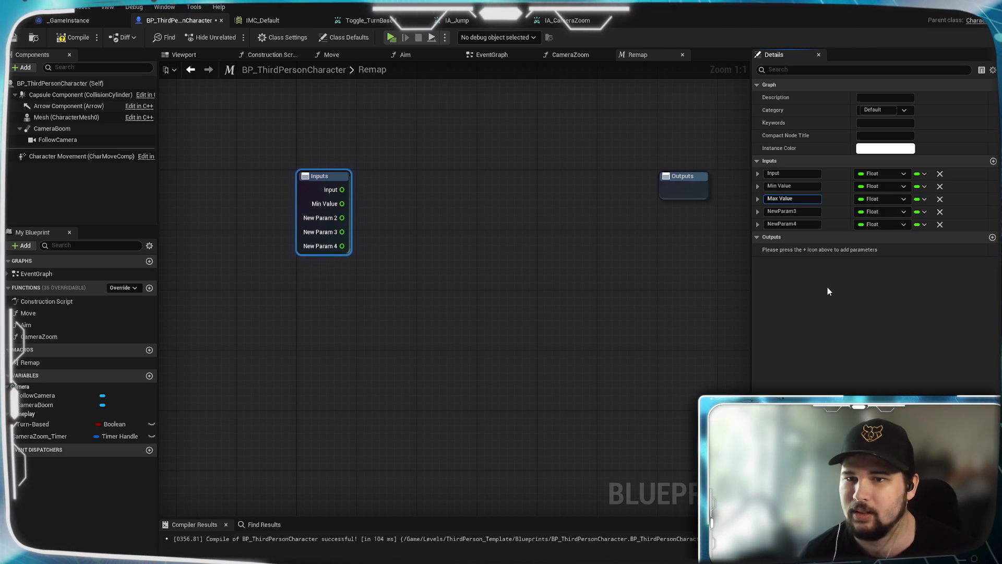
key("Return")
Step: Rename the last two inputs Target Min and Target Max
left_click(792, 211)
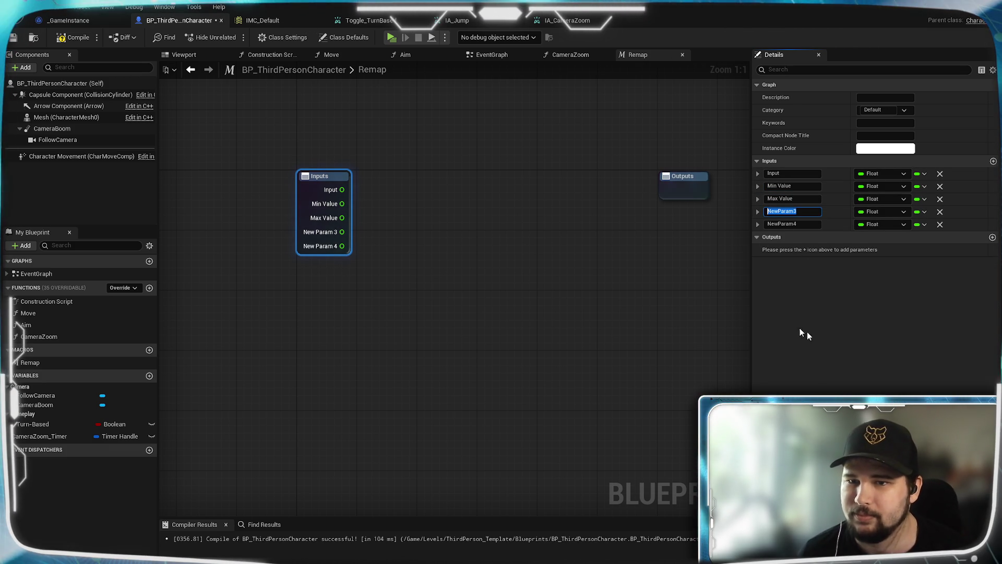
type("Target")
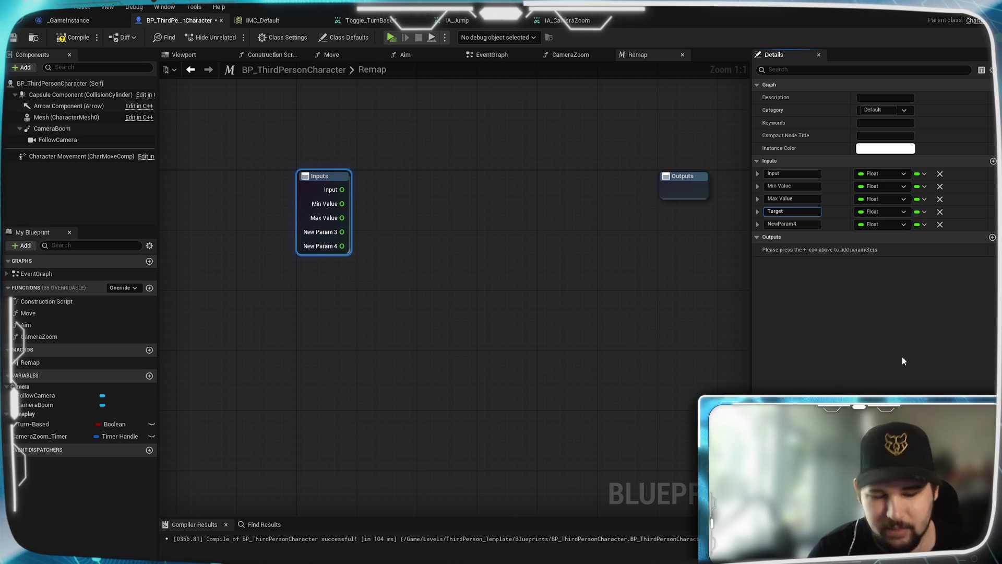
type(" Min")
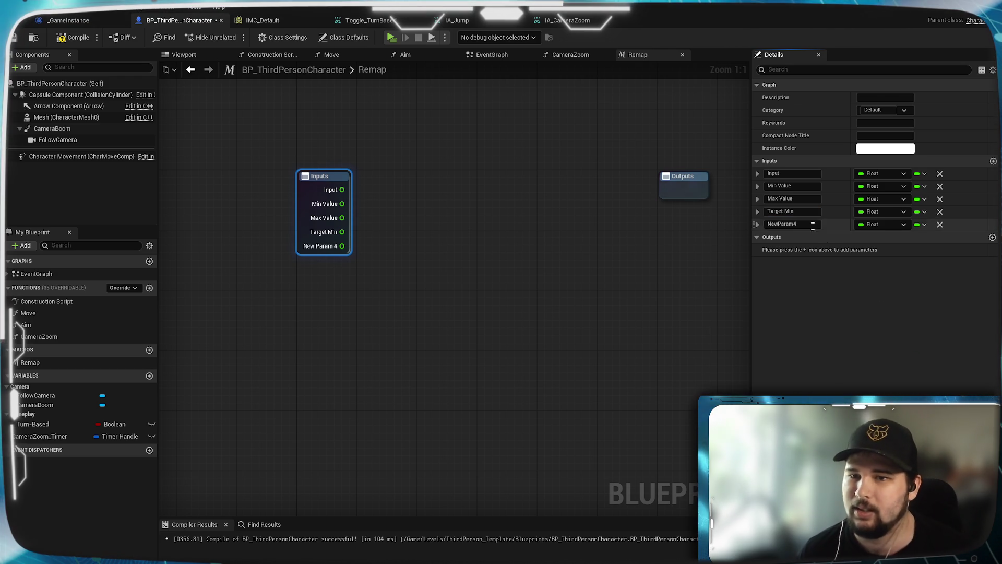
key("Tab")
type("Targe")
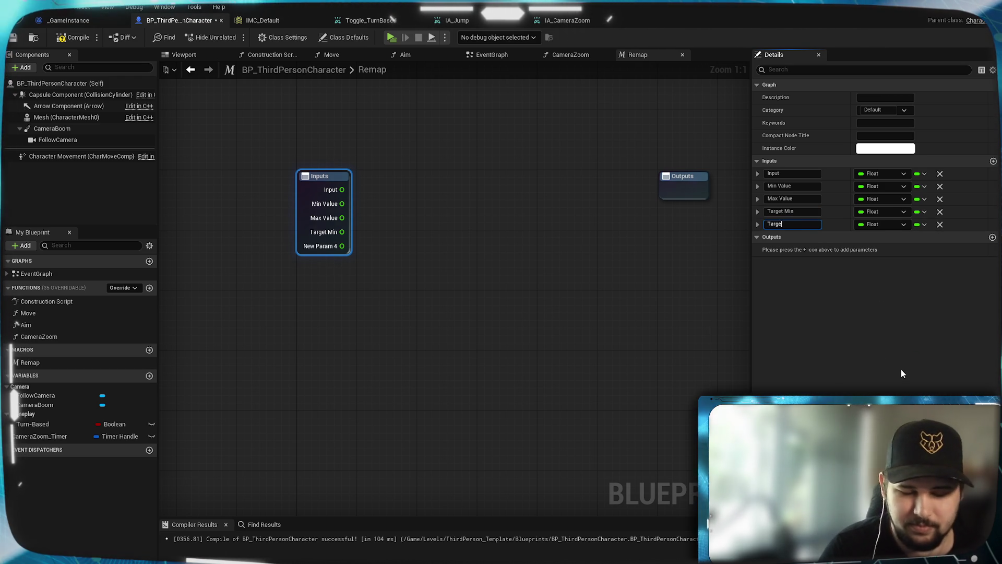
type("t Max")
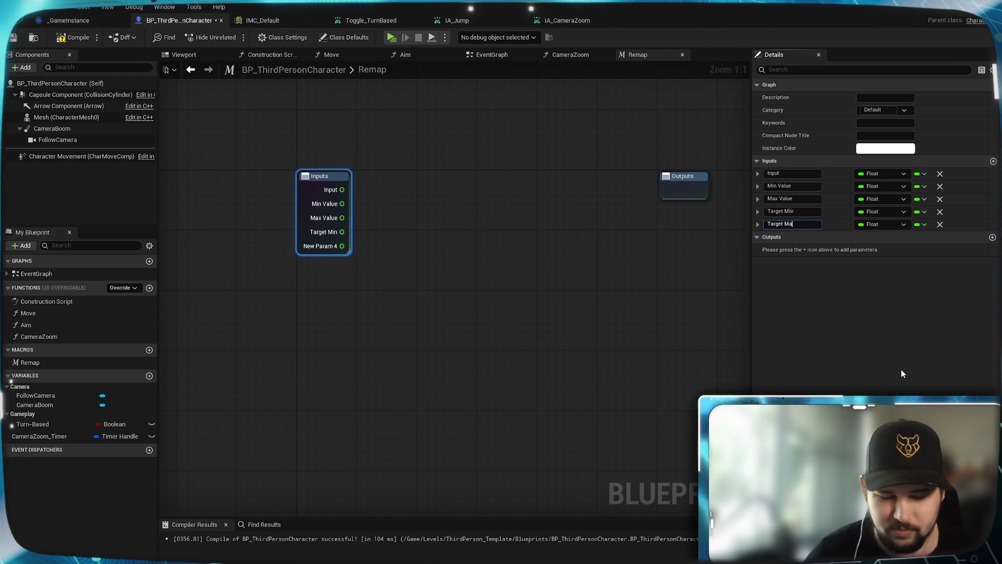
key("Return")
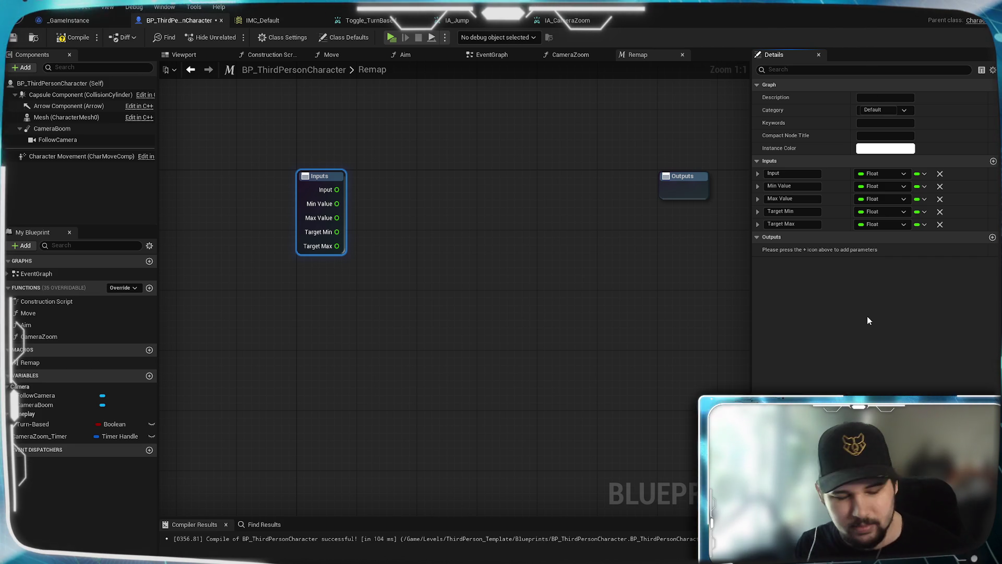
left_click(447, 246)
mouse_move(447, 246)
left_mouse_down()
mouse_move(398, 307)
mouse_move(359, 273)
mouse_move(396, 238)
mouse_move(419, 231)
mouse_move(312, 237)
left_mouse_up()
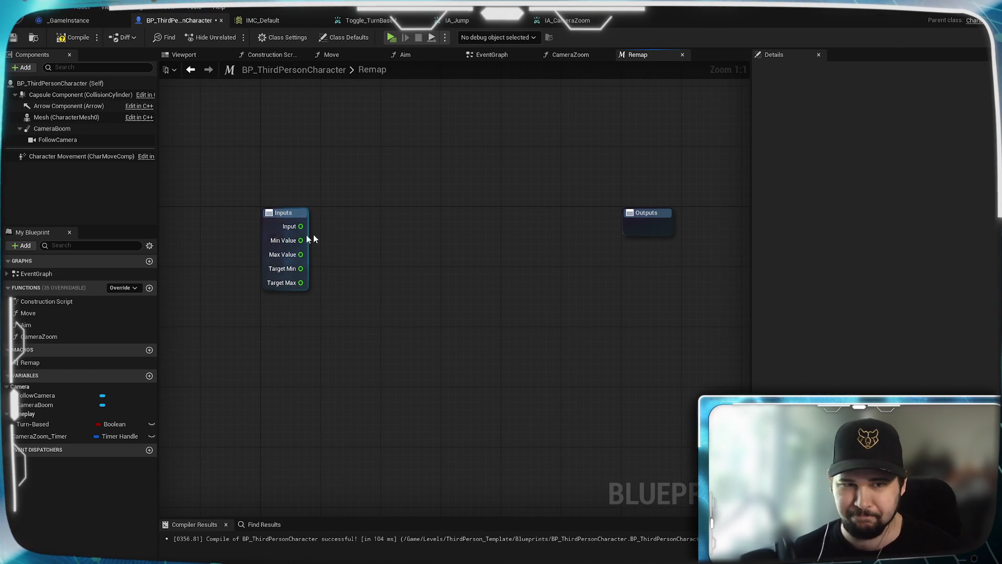
Step: Add one output pin to the Remap Outputs node and name it Output
left_click(631, 230)
left_click(630, 230)
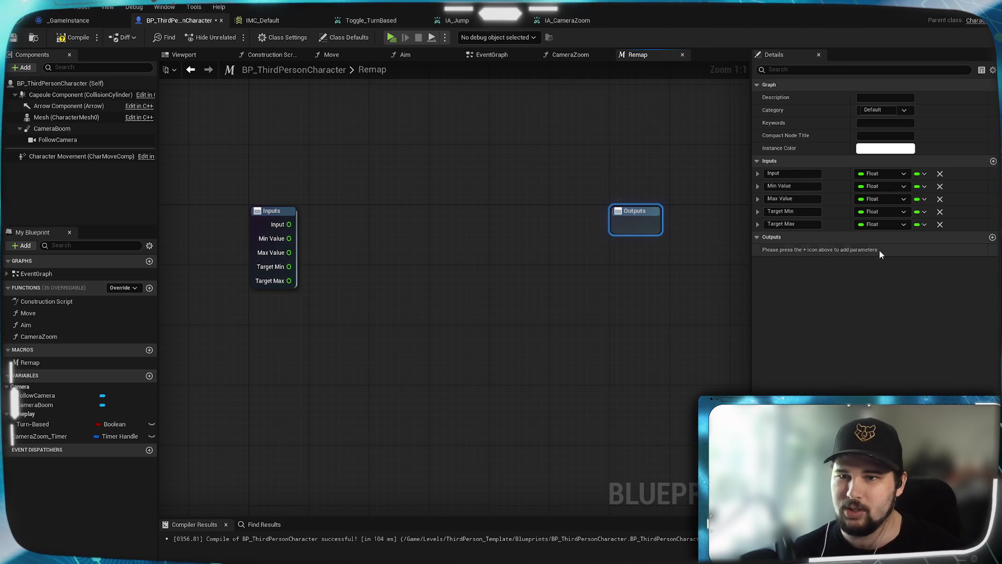
left_click(993, 237)
left_click(758, 238)
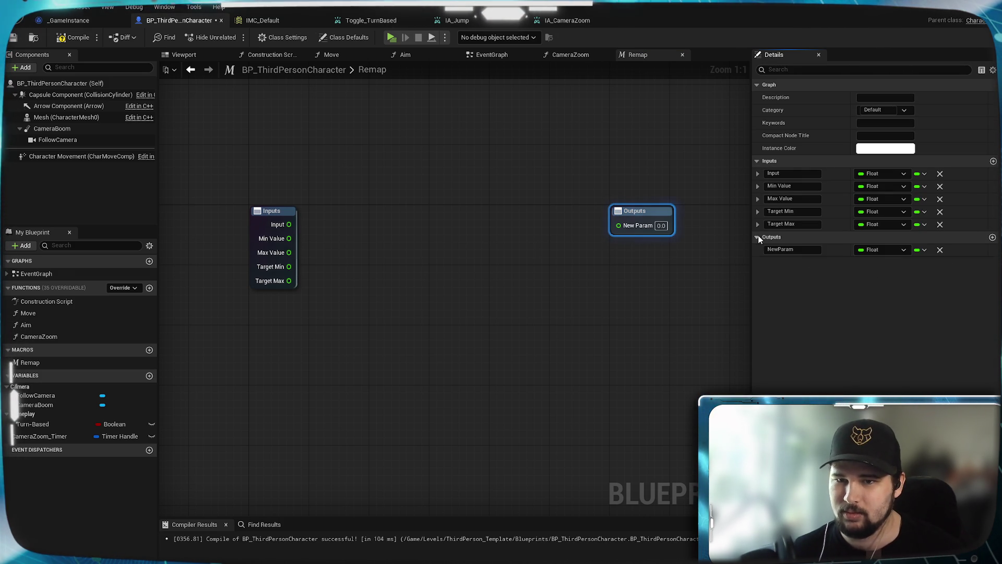
left_click(791, 249)
type("Outp")
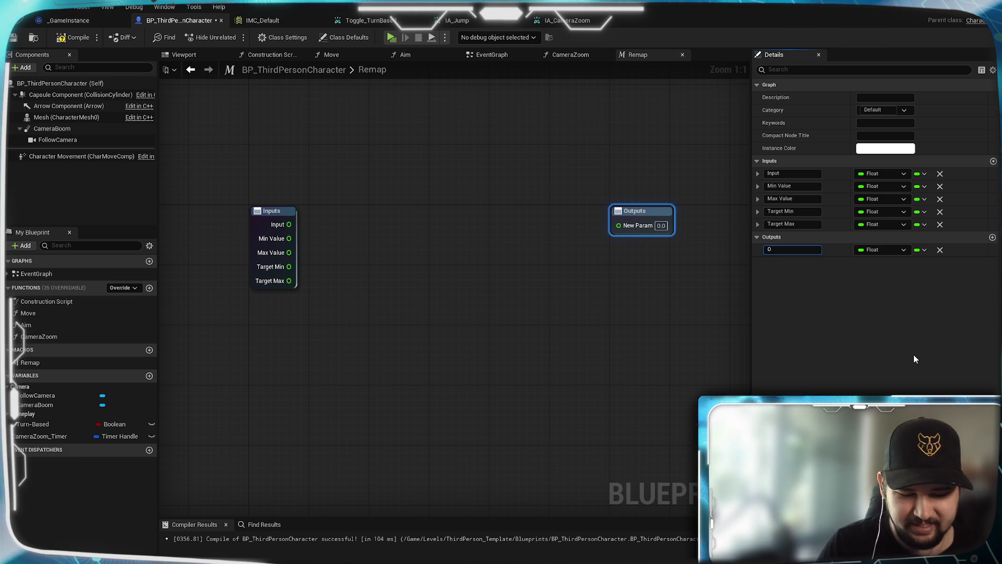
type("ut")
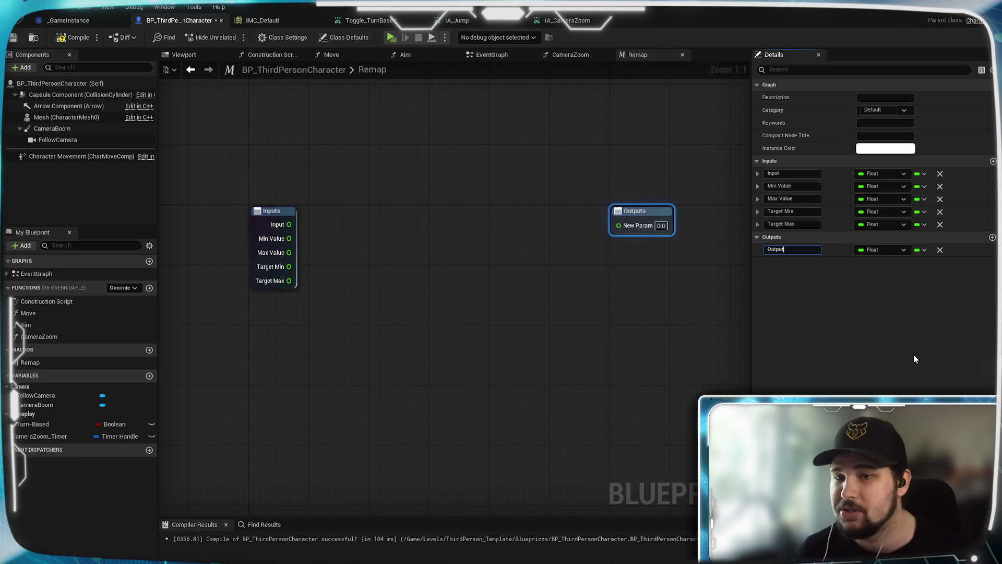
key("Return")
left_click(460, 281)
mouse_move(459, 281)
left_mouse_down()
mouse_move(490, 296)
mouse_move(464, 288)
left_mouse_up()
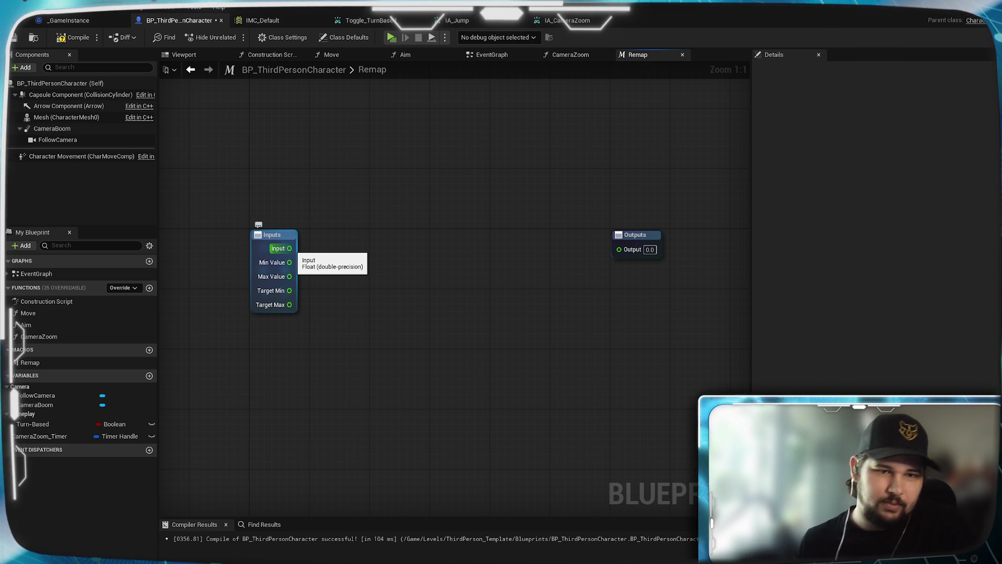
Step: Add a Subtract node computing Max Value minus Min Value
mouse_move(290, 276)
left_mouse_down()
mouse_move(396, 270)
mouse_move(388, 265)
left_mouse_up()
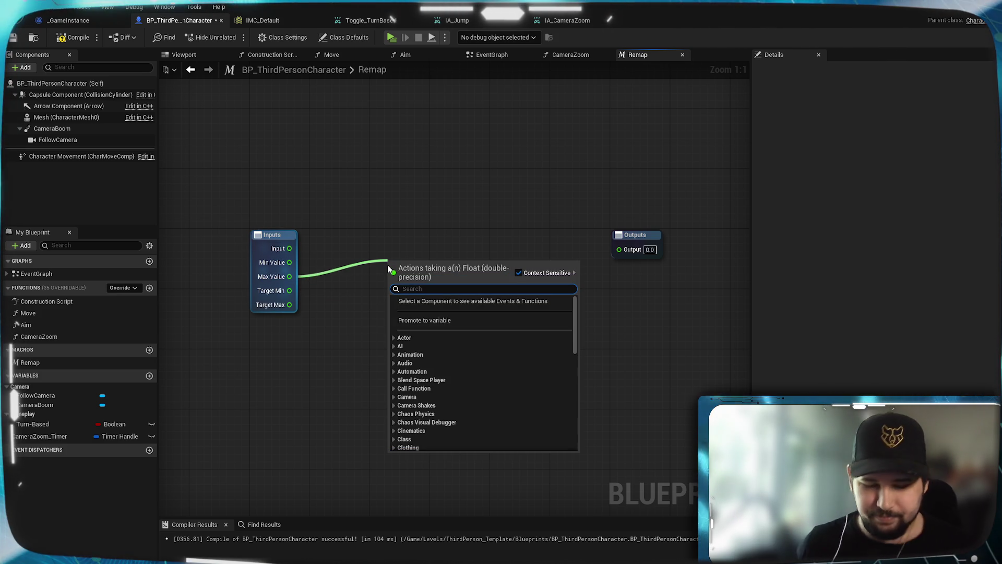
type("-")
key("Return")
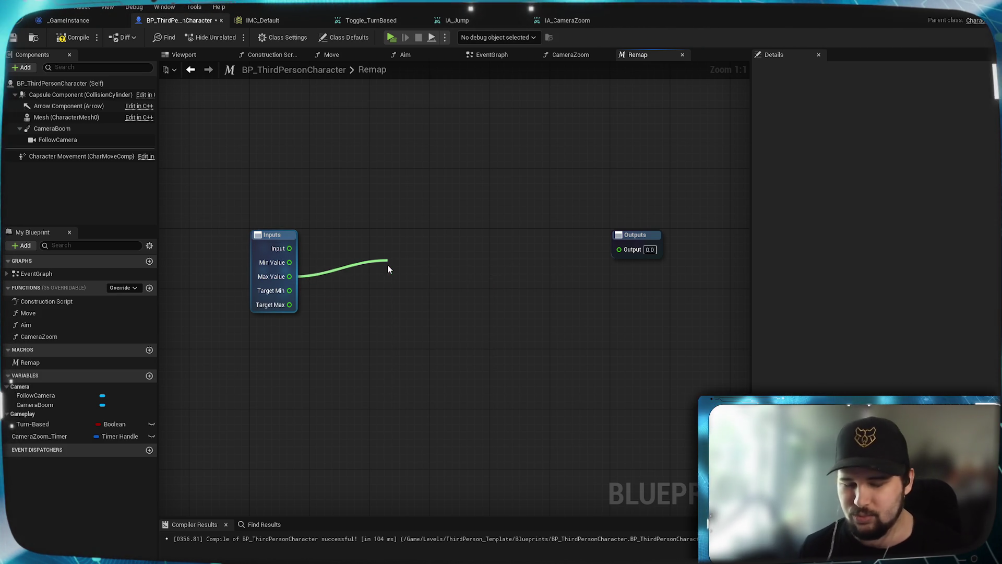
left_click_drag(402, 286, 365, 260)
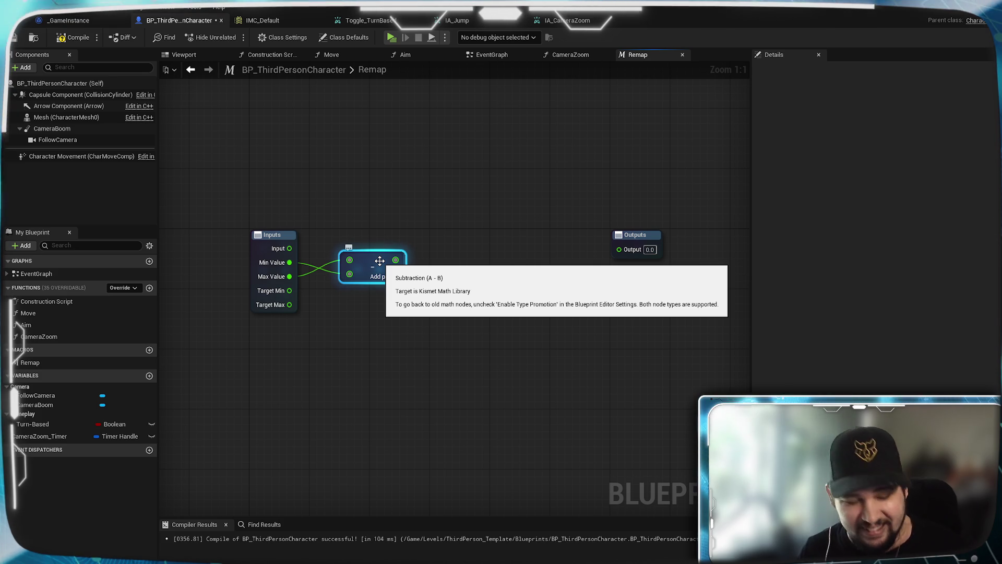
left_click_drag(371, 263, 359, 262)
left_click(381, 314)
Step: Divide Input by the Subtract result with a Divide node
mouse_move(293, 250)
left_mouse_down()
mouse_move(457, 215)
mouse_move(432, 226)
mouse_move(459, 224)
mouse_move(425, 226)
mouse_move(431, 237)
mouse_move(431, 227)
left_mouse_up()
type("/")
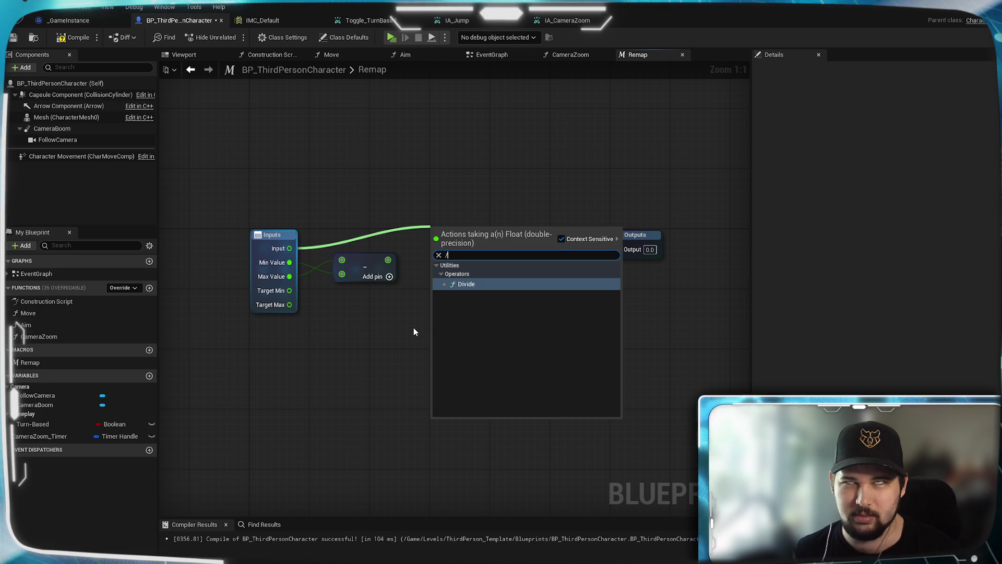
key("Return")
left_click_drag(388, 259, 439, 245)
left_click(433, 320)
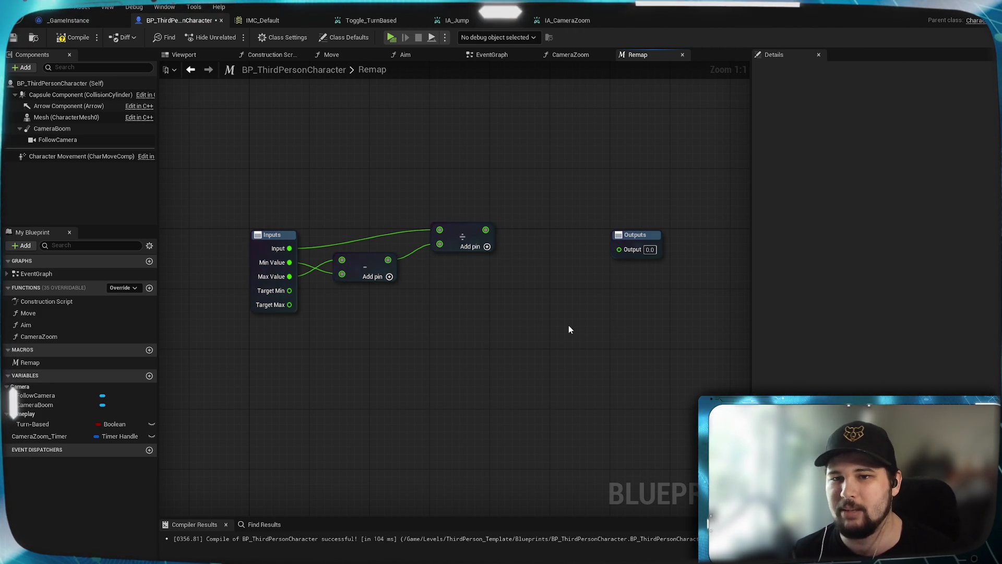
key("XF86Calculator")
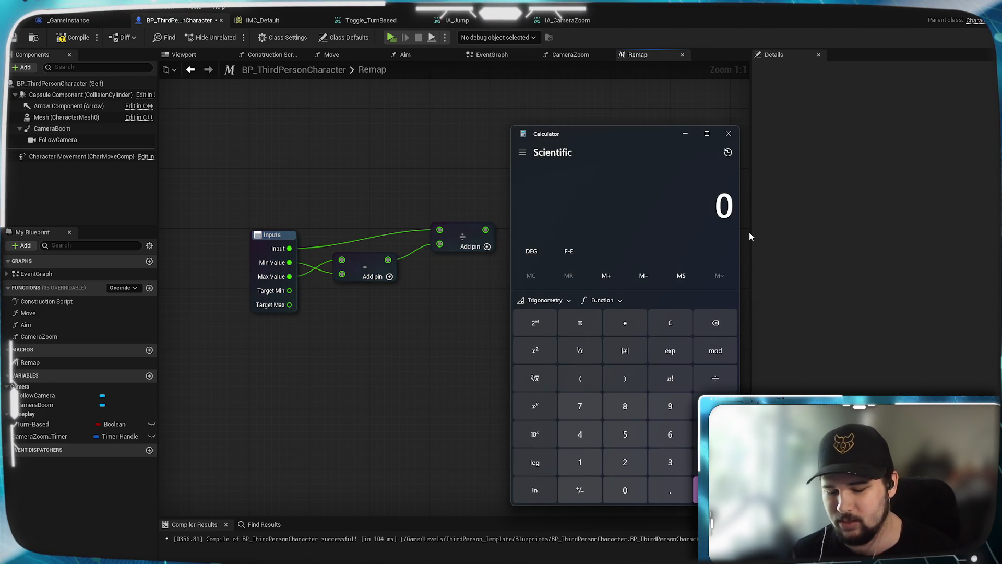
Step: Compute 0.2/1 and 0.2/2 in Windows Calculator, then close it
type("0.2/1")
key("Return")
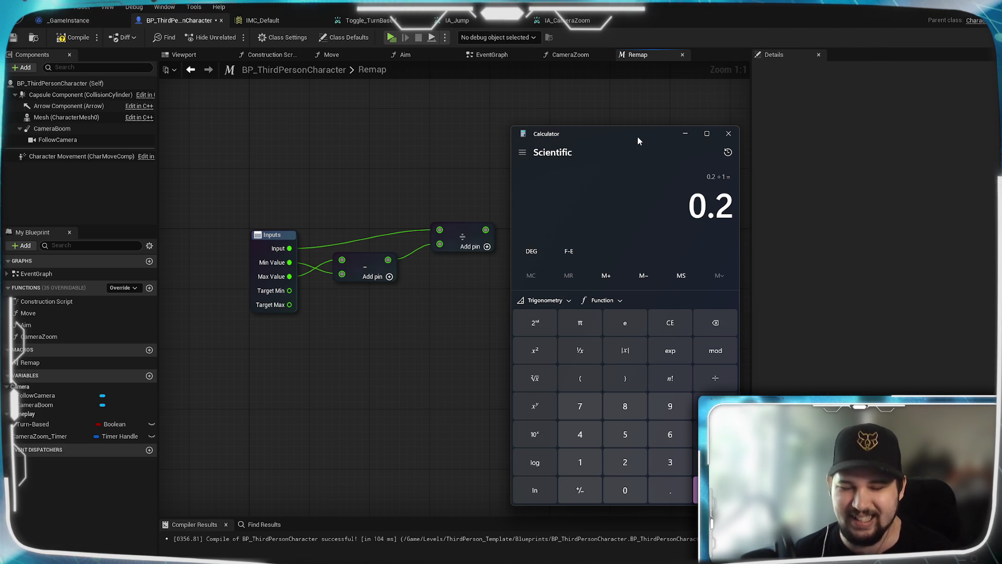
type("0.2/")
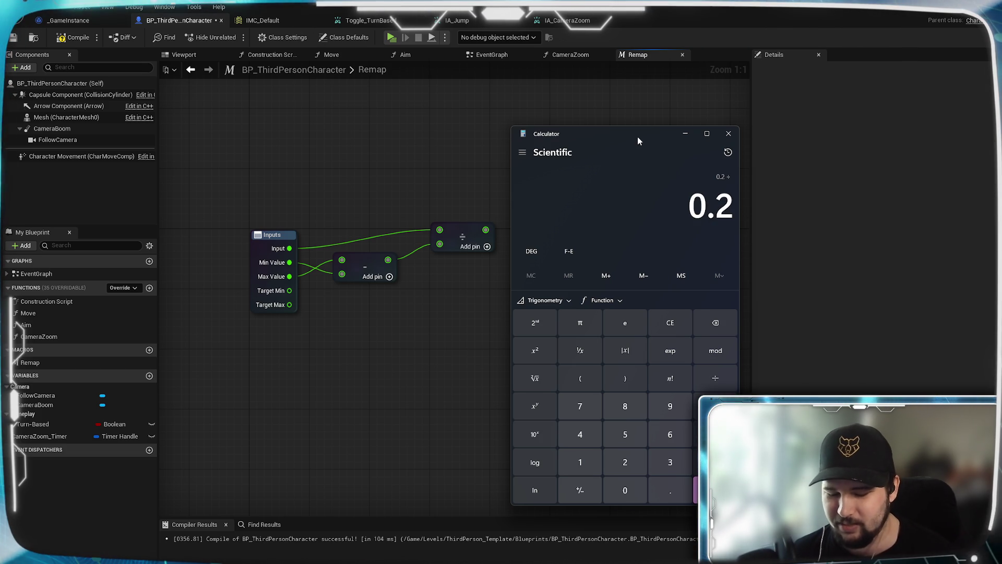
type("2")
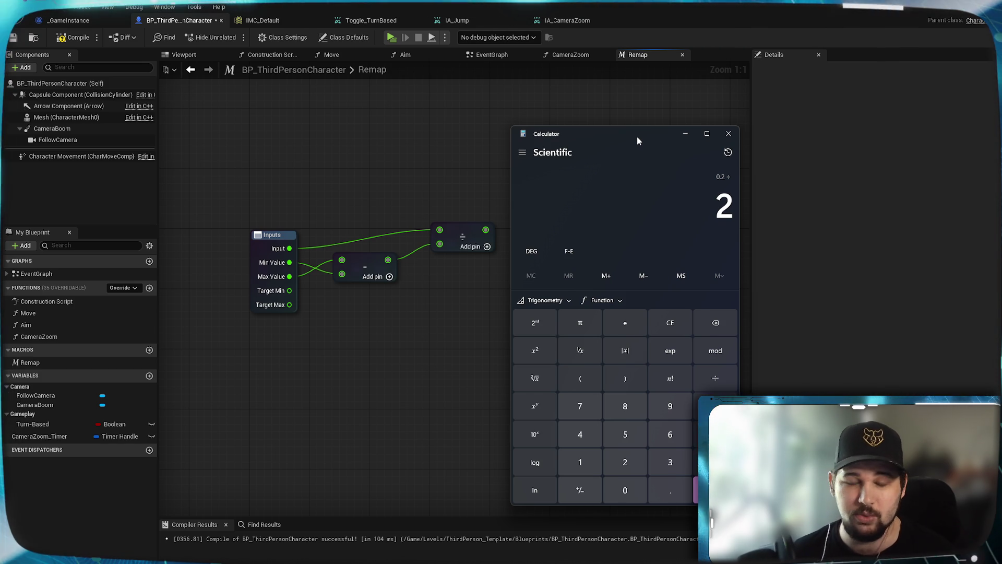
key("Return")
mouse_move(620, 129)
left_mouse_down()
mouse_move(700, 150)
mouse_move(686, 120)
left_mouse_up()
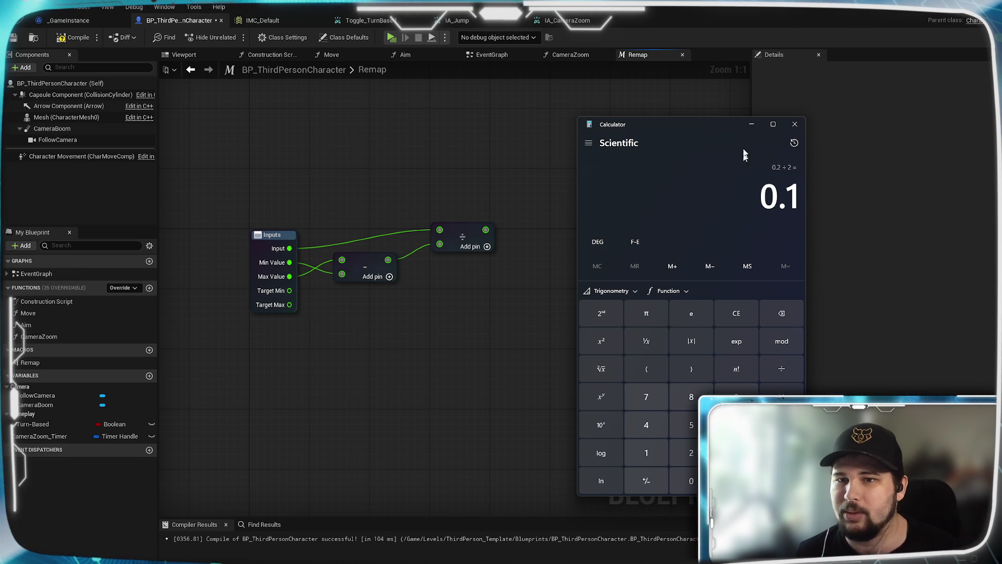
left_click(795, 124)
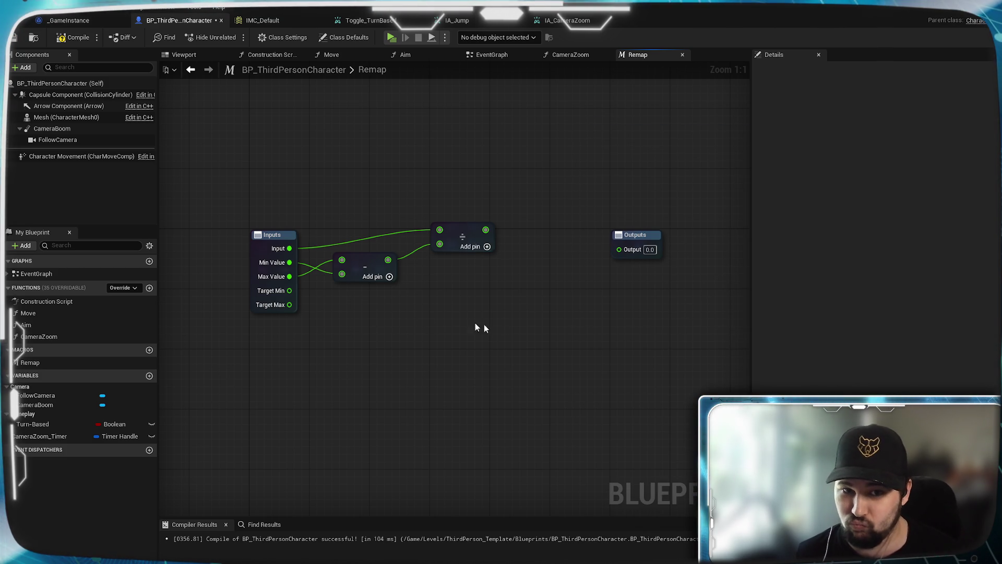
left_click_drag(379, 260, 371, 259)
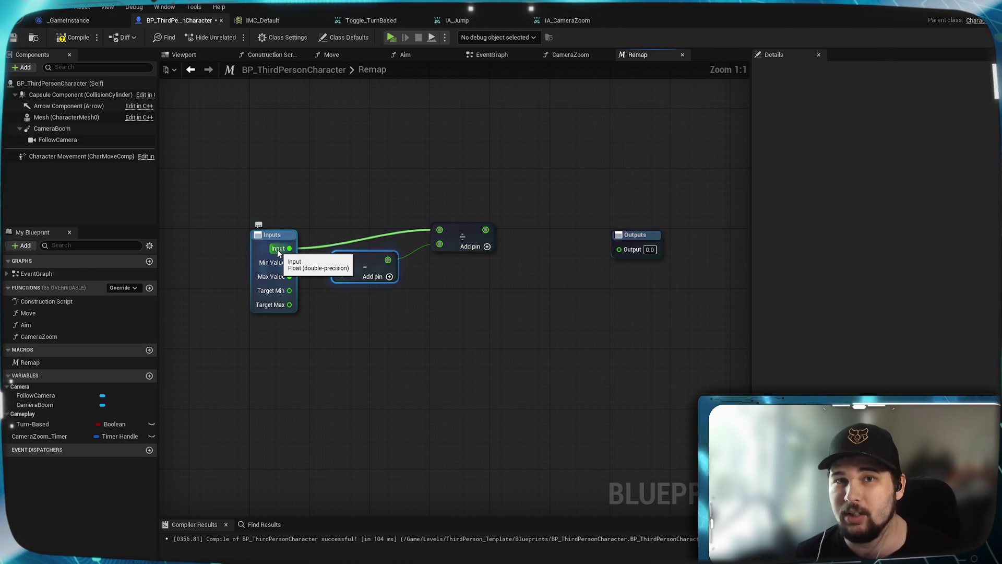
Step: Add a Multiply node after the Divide result
left_click_drag(444, 233, 429, 242)
left_click(270, 263)
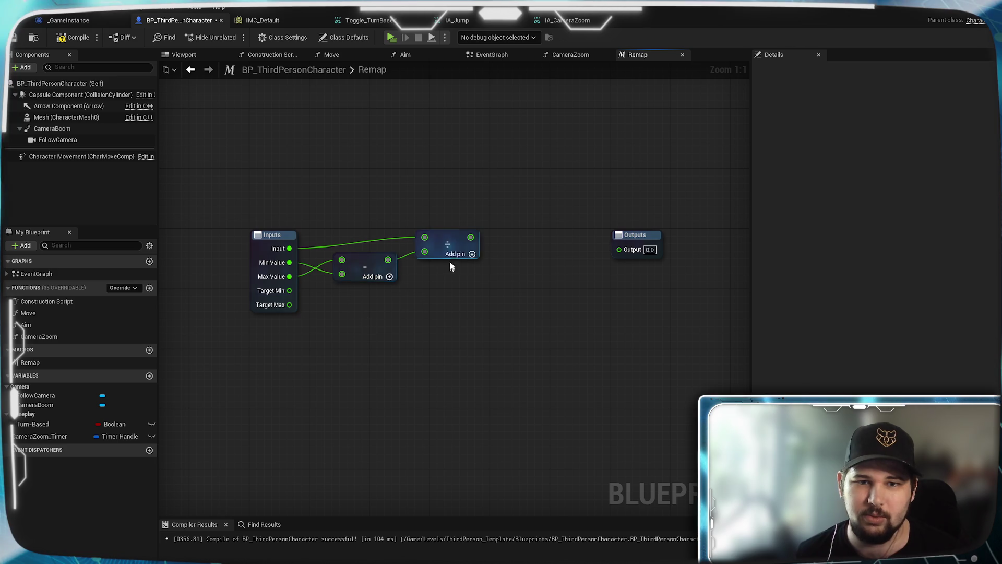
left_click_drag(501, 314, 503, 313)
type("*")
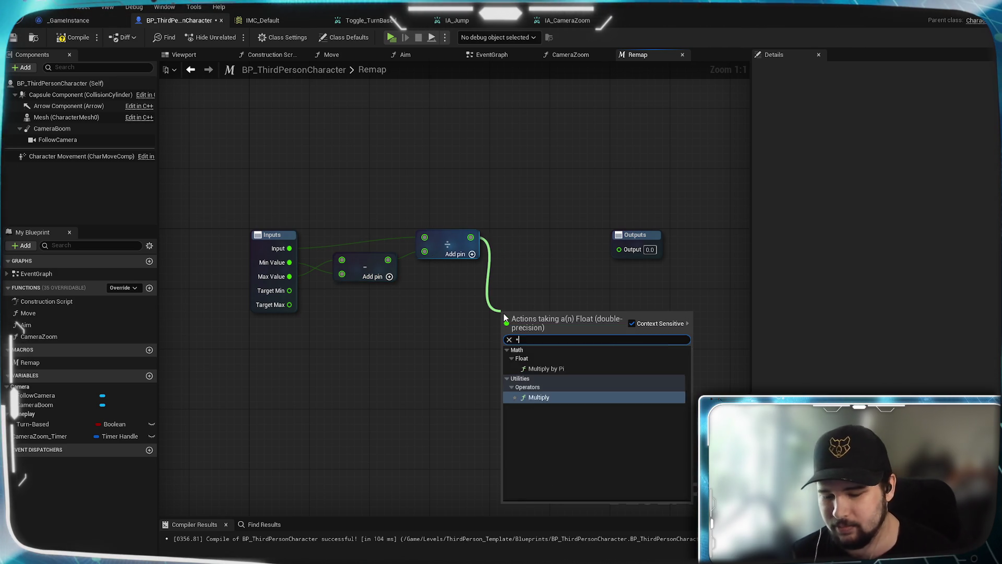
key("Return")
mouse_move(289, 306)
left_mouse_down()
mouse_move(591, 362)
mouse_move(502, 333)
left_mouse_up()
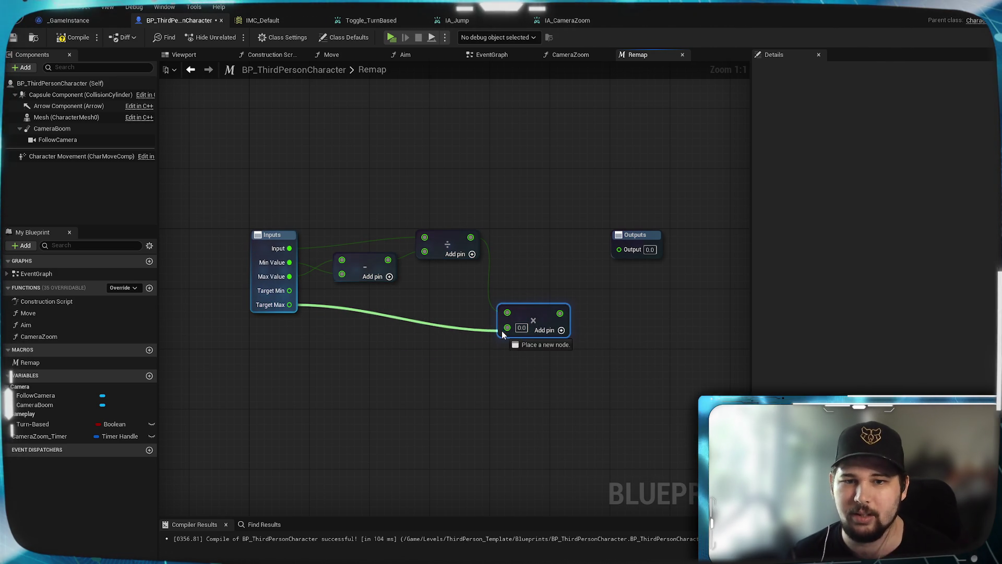
mouse_move(289, 305)
left_mouse_down()
mouse_move(508, 332)
mouse_move(447, 332)
mouse_move(348, 355)
mouse_move(319, 343)
mouse_move(346, 335)
left_mouse_up()
Step: Multiply by Target Max minus Target Min, then add Target Min into Output
left_click(271, 305)
type("-")
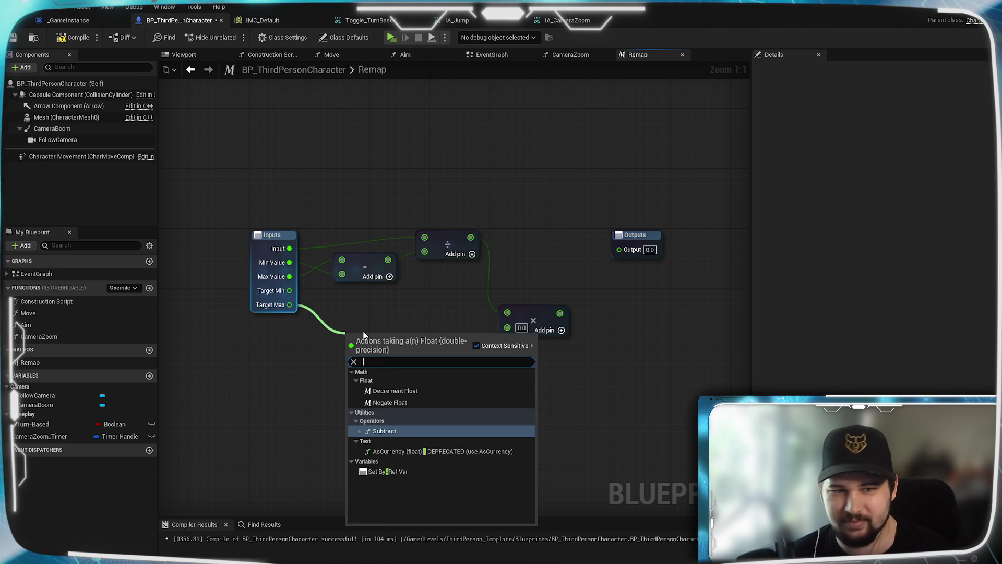
key("Return")
mouse_move(348, 353)
left_mouse_down()
mouse_move(366, 300)
mouse_move(537, 337)
mouse_move(519, 329)
mouse_move(527, 274)
mouse_move(599, 302)
left_mouse_up()
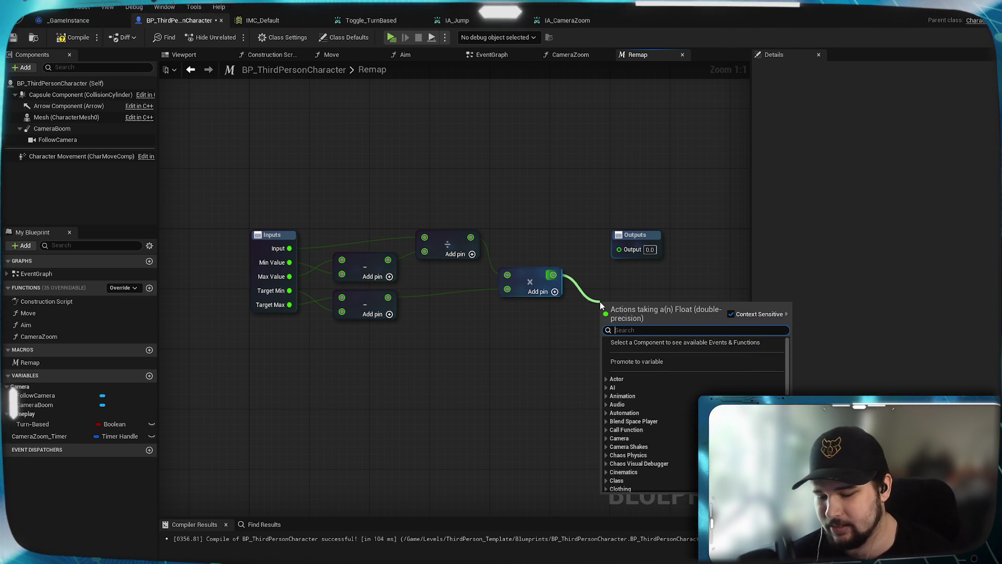
mouse_move(289, 290)
left_mouse_down()
mouse_move(553, 338)
mouse_move(643, 304)
mouse_move(663, 318)
mouse_move(619, 257)
mouse_move(701, 236)
mouse_move(689, 250)
left_mouse_up()
scroll(630, 313, "down", 1)
left_click(650, 229)
scroll(647, 230, "up", 1)
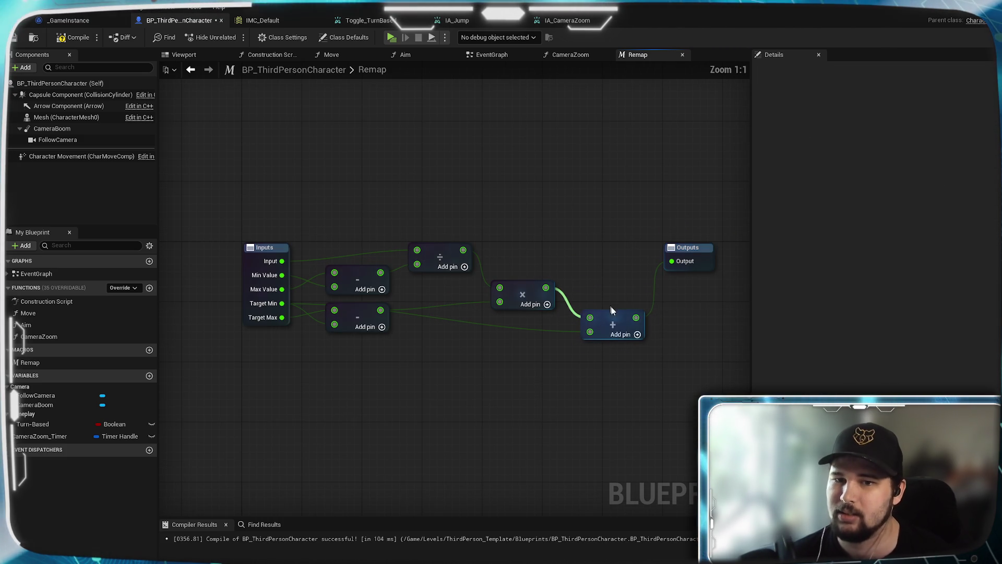
left_click_drag(365, 306, 365, 298)
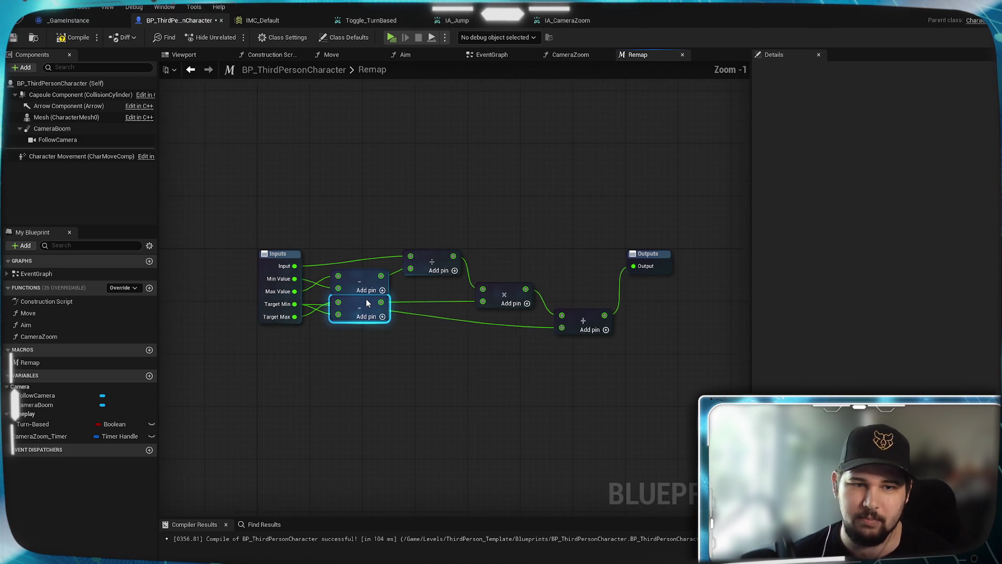
Step: Line the Multiply and Add nodes up with the Divide node
left_click(387, 405)
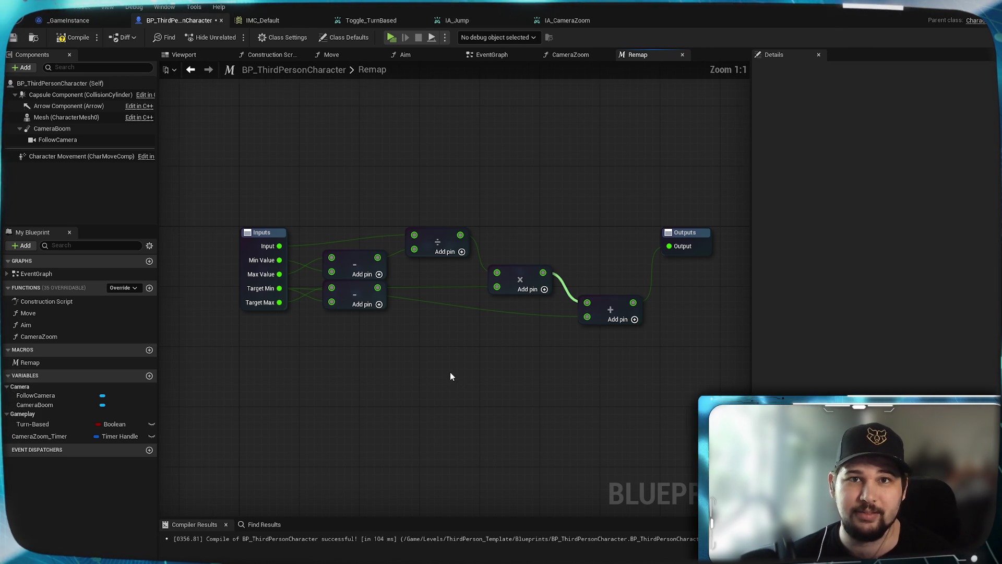
scroll(452, 377, "down", 2)
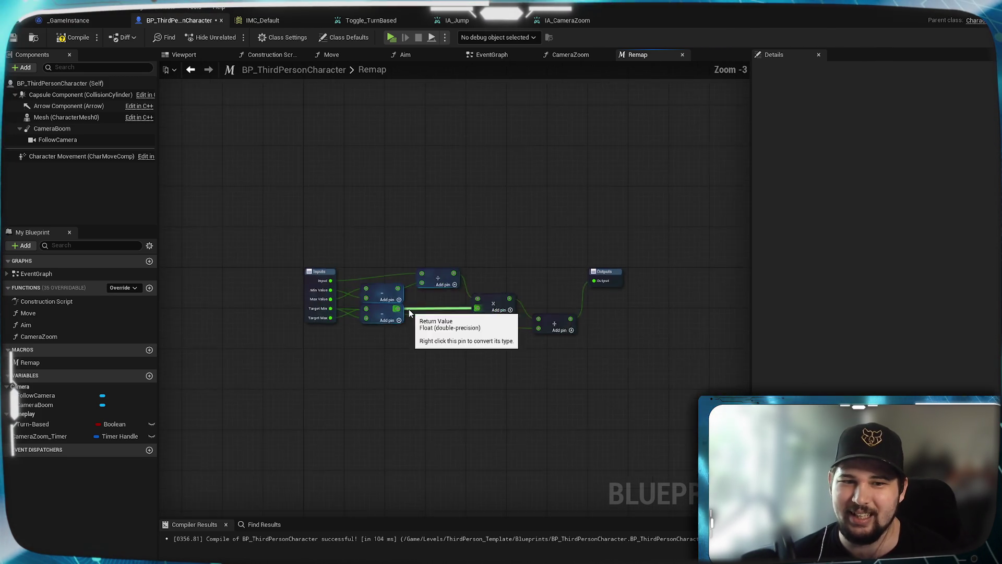
scroll(409, 309, "up", 2)
left_click_drag(465, 387, 423, 384)
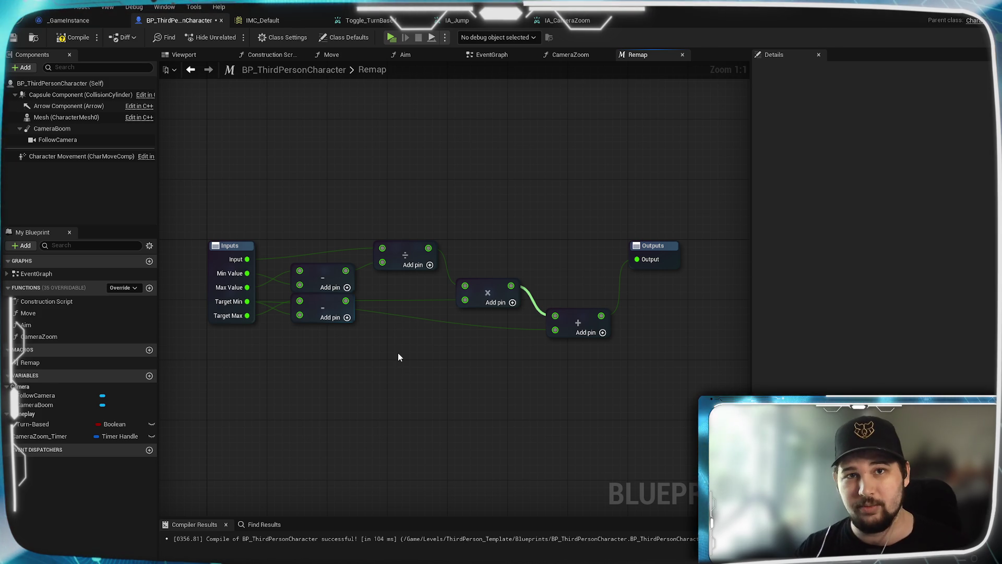
left_click(416, 249)
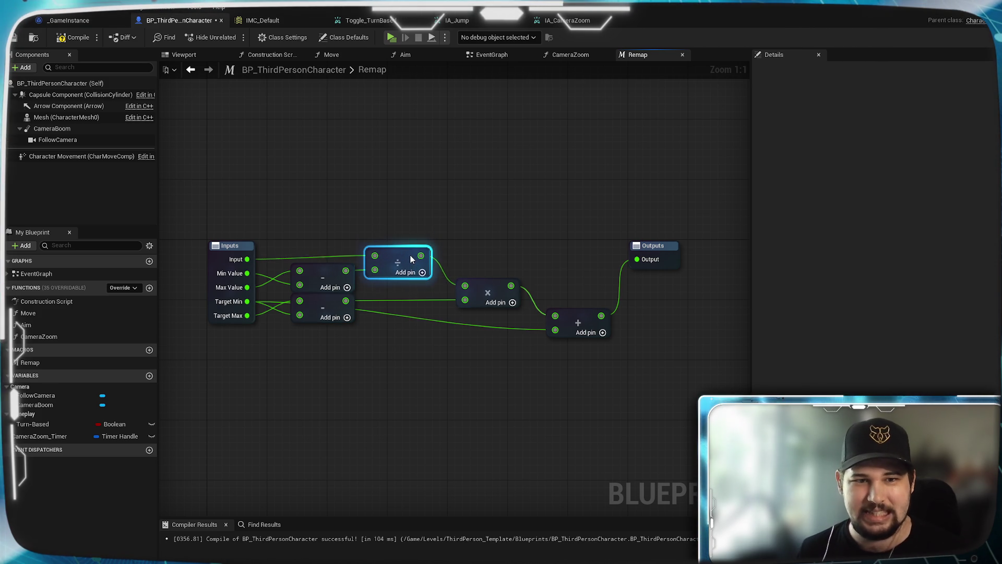
left_click(453, 211)
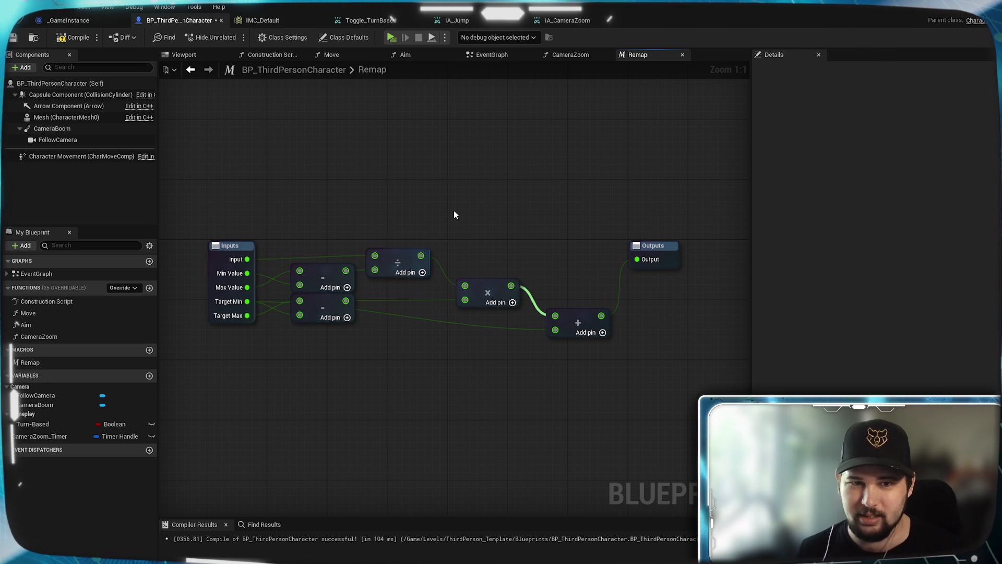
left_click_drag(461, 291, 479, 271)
left_click(621, 368)
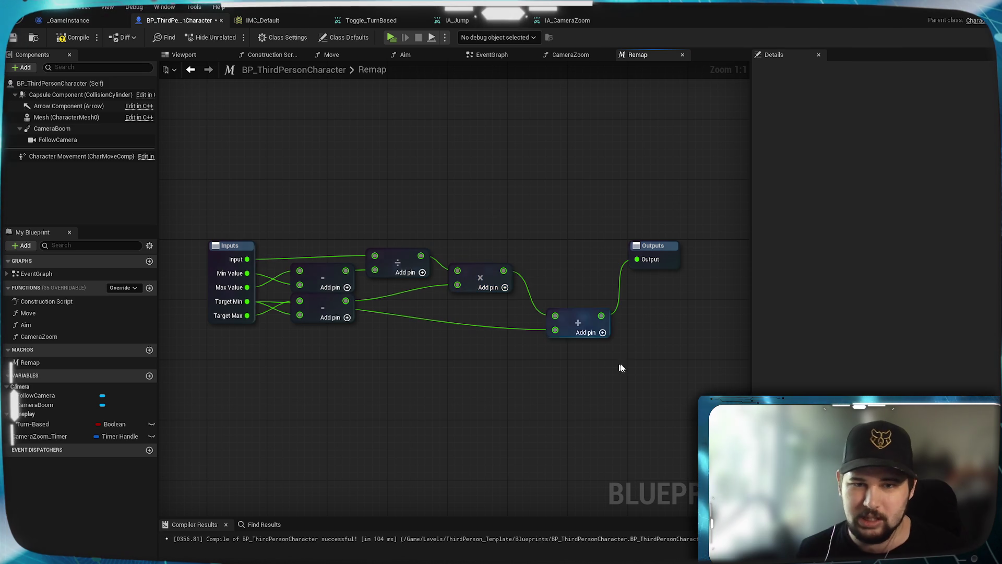
left_click_drag(586, 318, 572, 288)
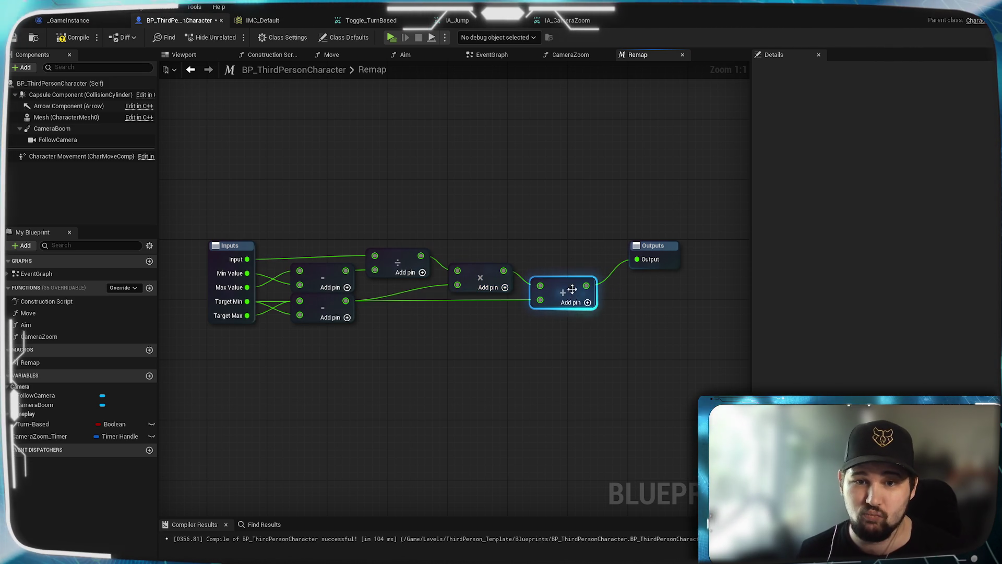
left_click(567, 221)
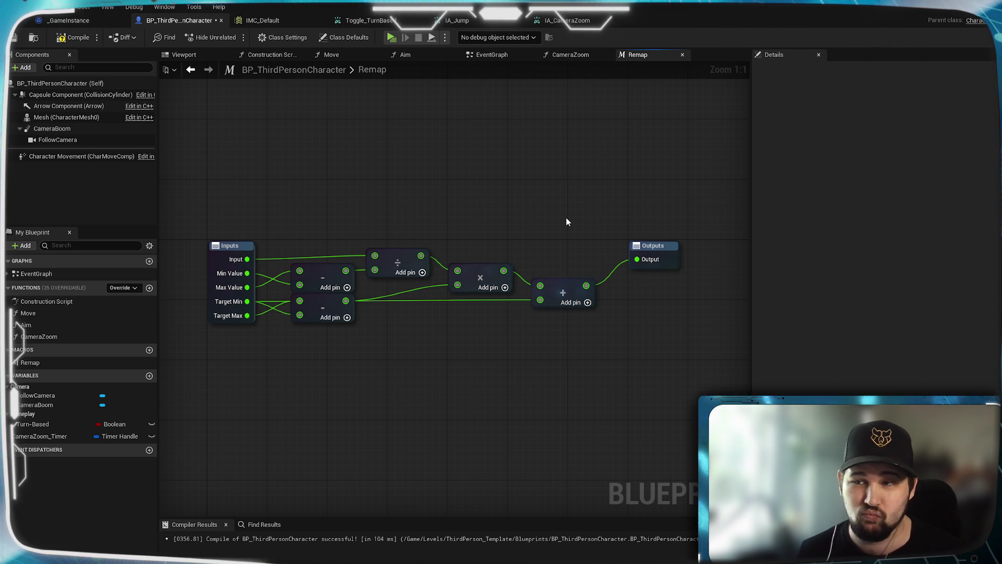
Step: Add a reroute point on the Target Min wire and drag it below the Subtract nodes
double_click(443, 300)
mouse_move(444, 302)
left_mouse_down()
mouse_move(359, 365)
mouse_move(307, 349)
left_mouse_up()
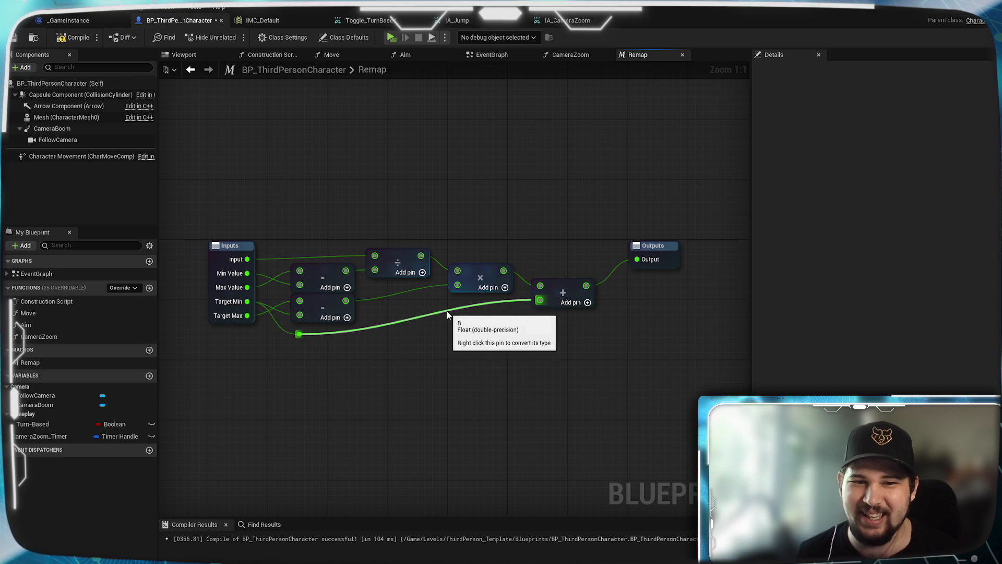
left_click(670, 250)
left_click(338, 272)
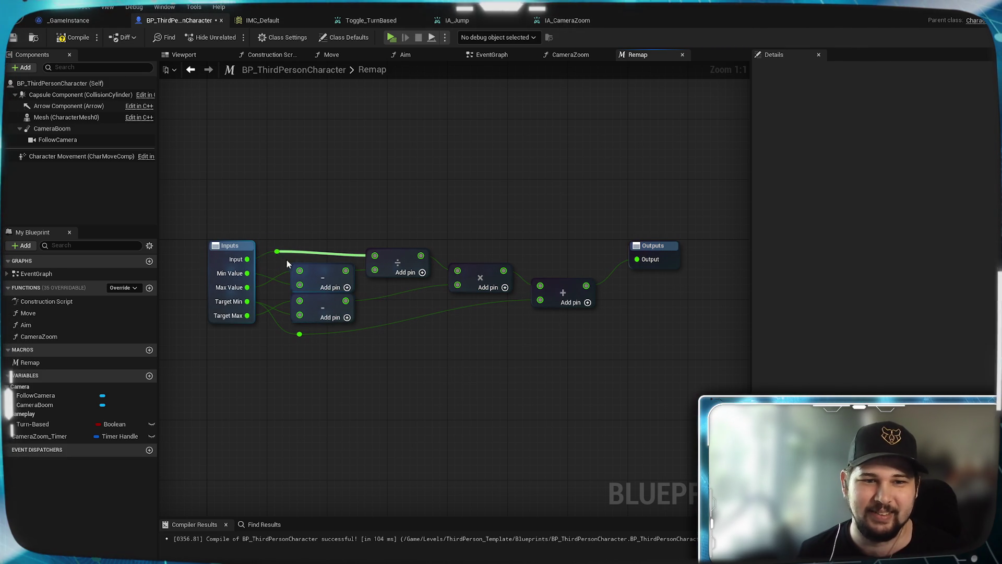
left_click_drag(300, 259, 302, 258)
left_click(330, 188)
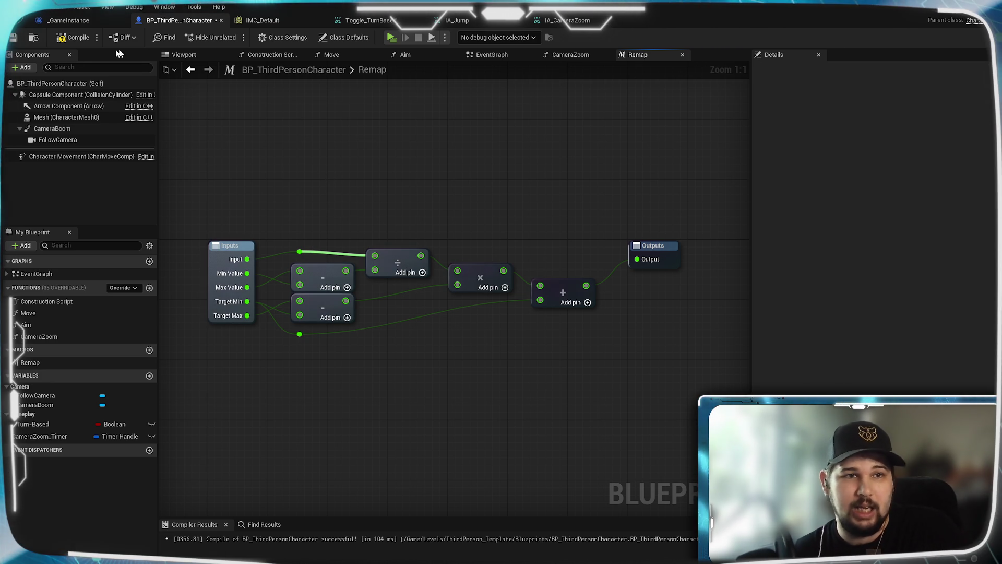
Step: Compile and save the blueprint, then align the Outputs node with the math chain
left_click(72, 38)
key("ctrl+s")
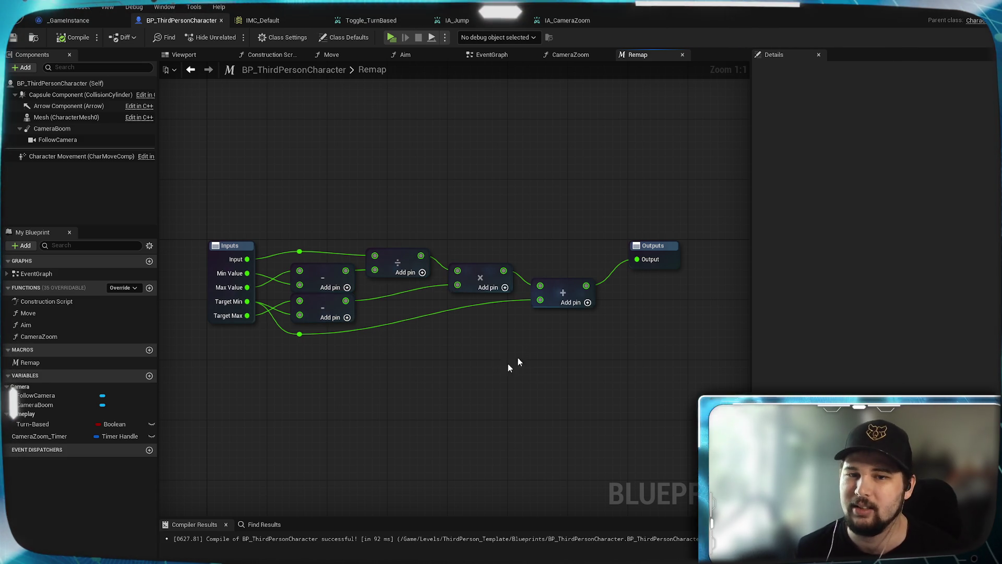
key("Home")
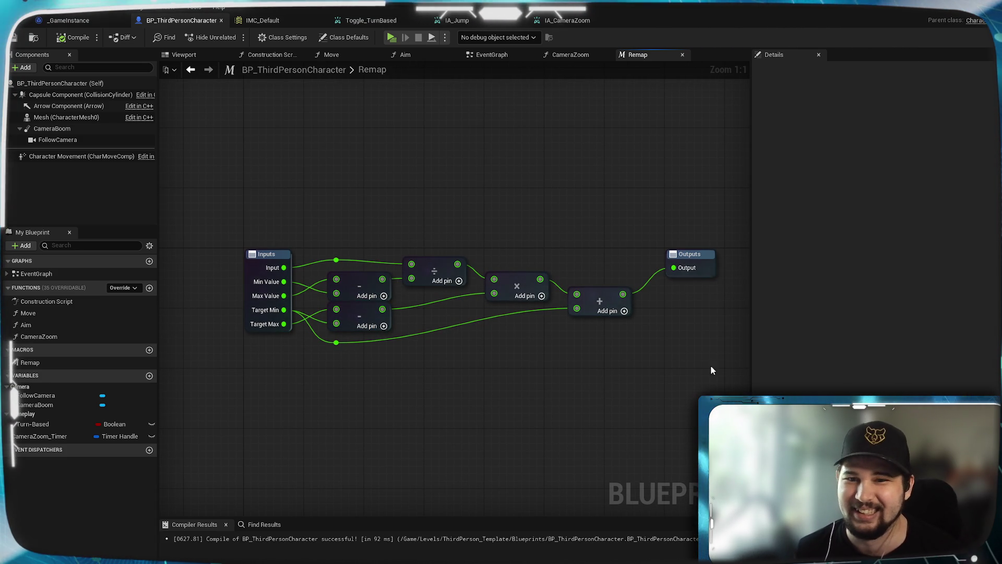
left_click_drag(697, 261, 697, 291)
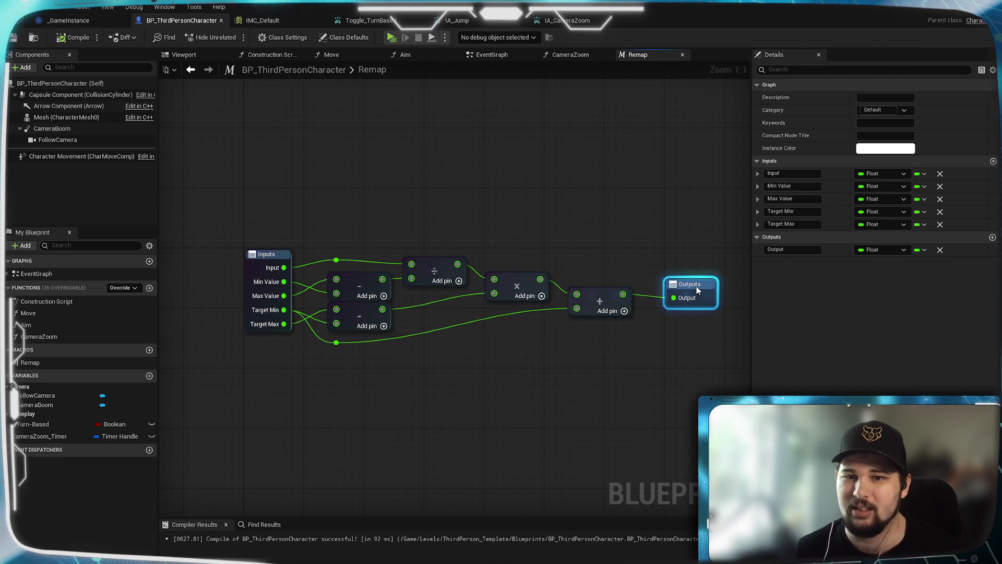
left_click(625, 211)
mouse_move(624, 211)
left_mouse_down()
mouse_move(450, 237)
mouse_move(482, 230)
left_mouse_up()
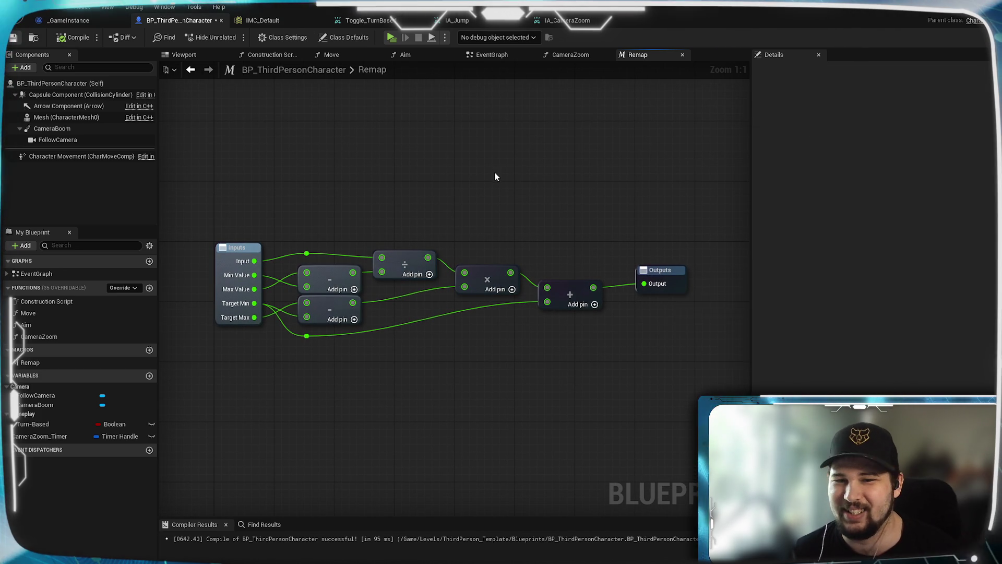
Step: Switch to the CameraZoom function graph
scroll(504, 207, "down", 1)
scroll(477, 206, "up", 1)
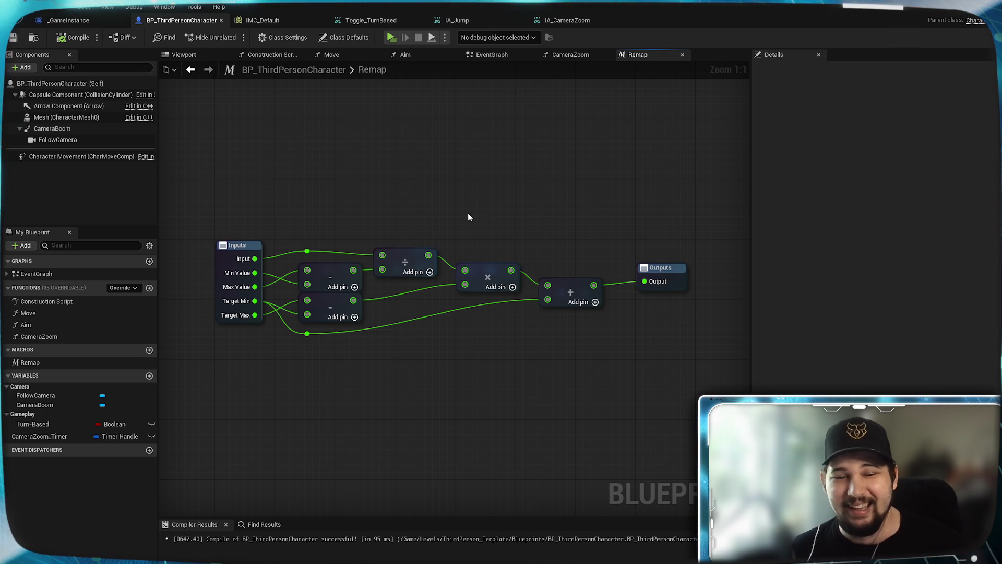
scroll(470, 209, "down", 1)
scroll(473, 201, "up", 1)
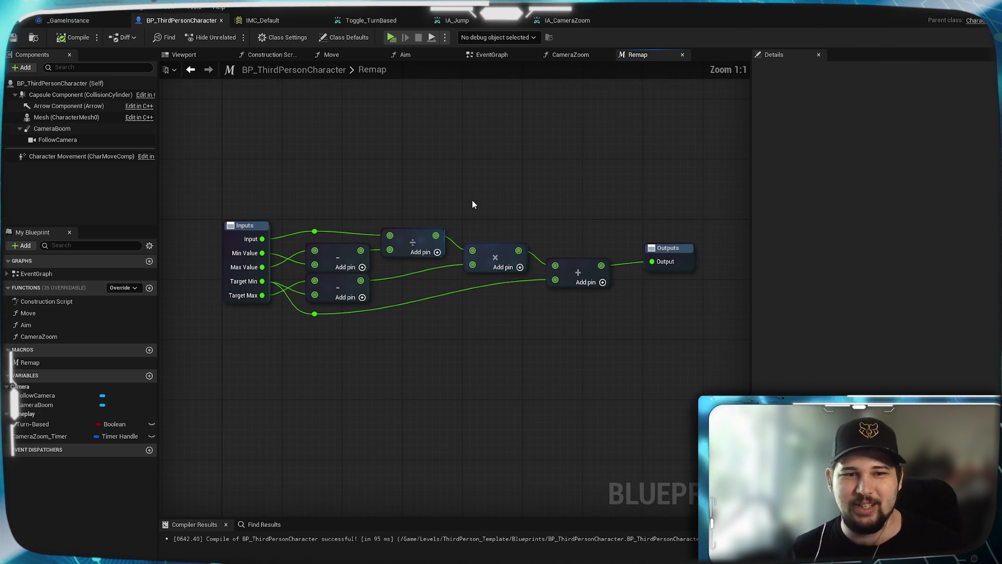
left_click(575, 55)
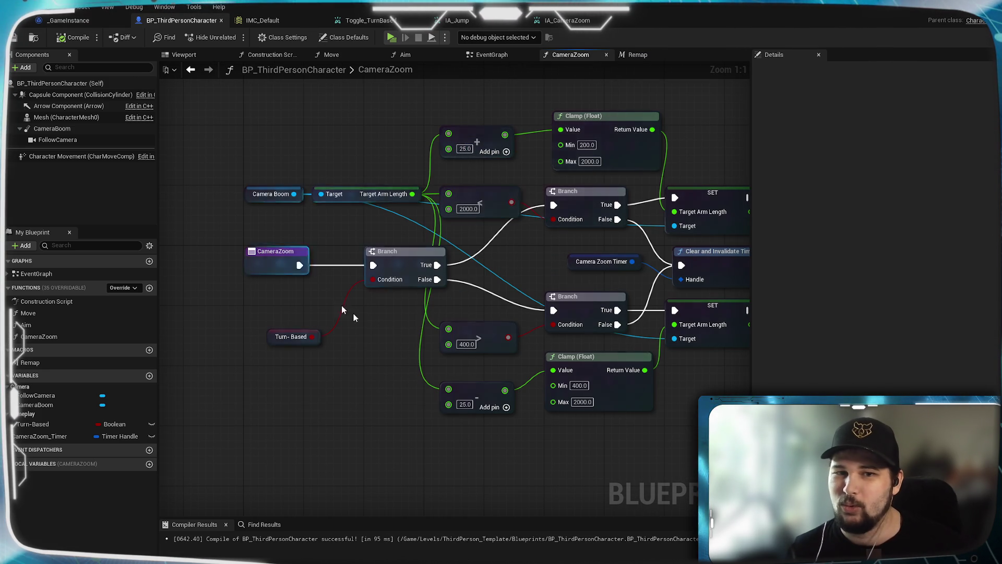
Step: In the Move graph, delete the Clamp (Float) node after Target Arm Length
key("alt+Left")
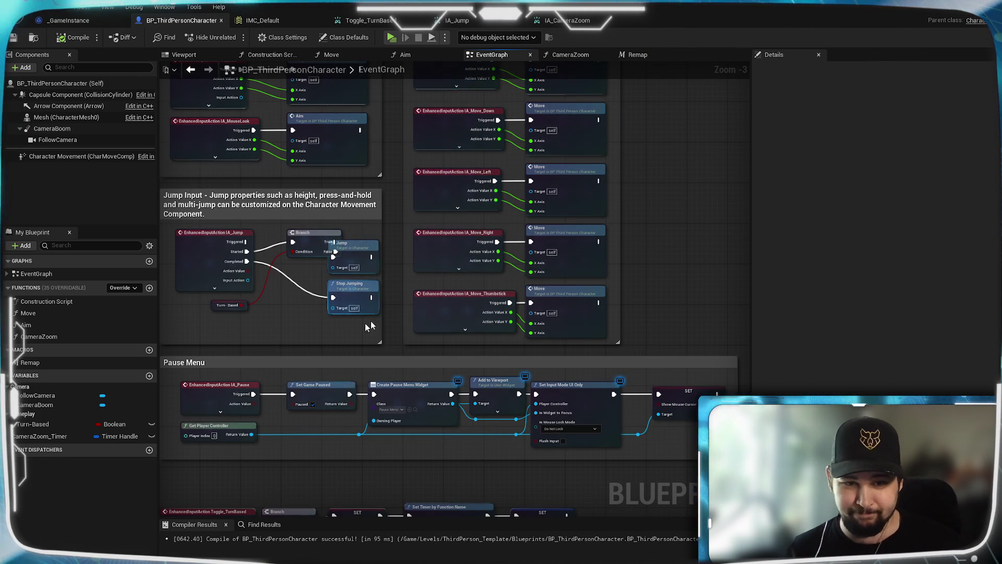
left_click(356, 56)
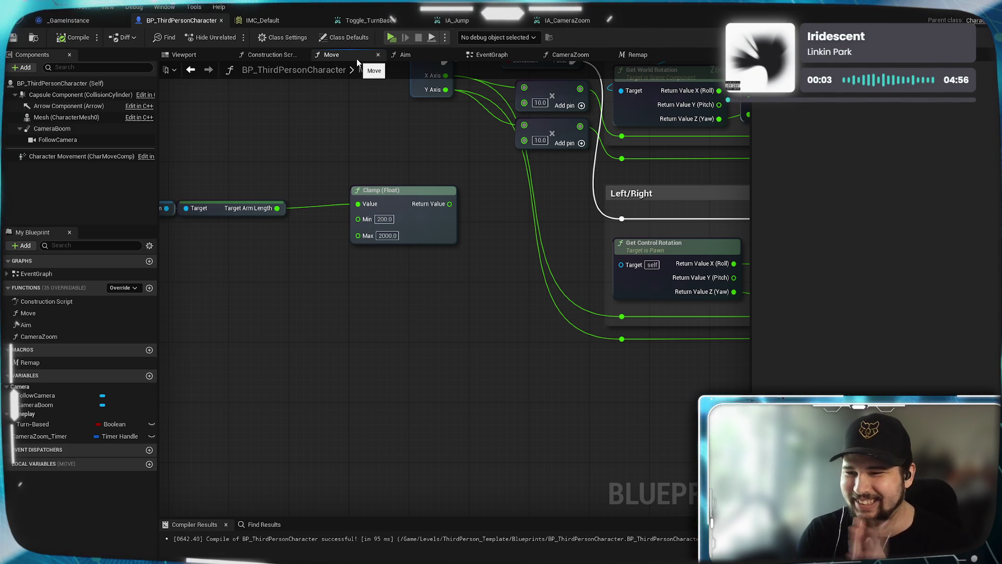
mouse_move(389, 289)
left_mouse_down()
mouse_move(440, 371)
mouse_move(481, 389)
left_mouse_up()
mouse_move(544, 392)
left_mouse_down()
mouse_move(264, 264)
mouse_move(199, 271)
left_mouse_up()
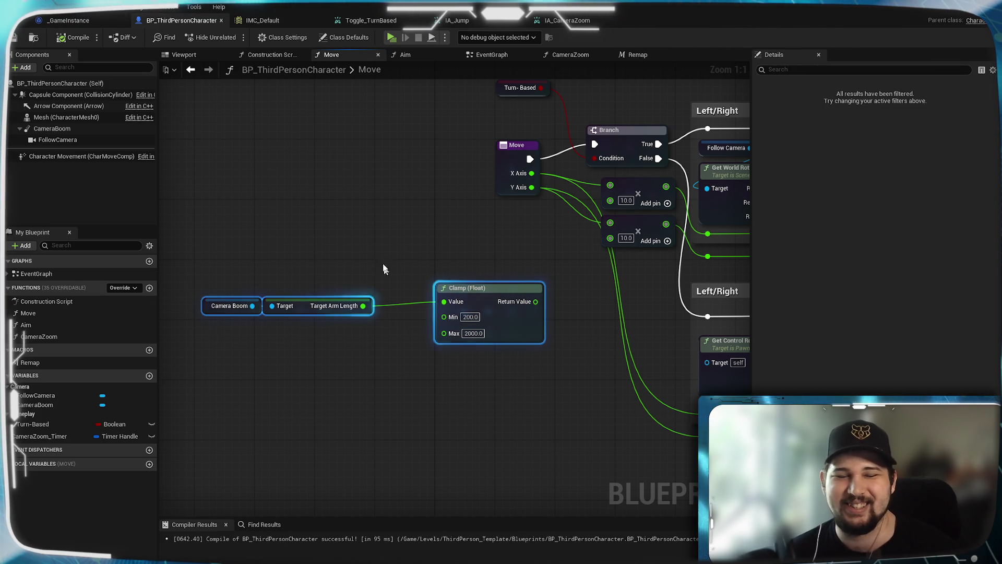
left_click(405, 307)
left_click_drag(406, 307, 444, 257)
left_click(538, 240)
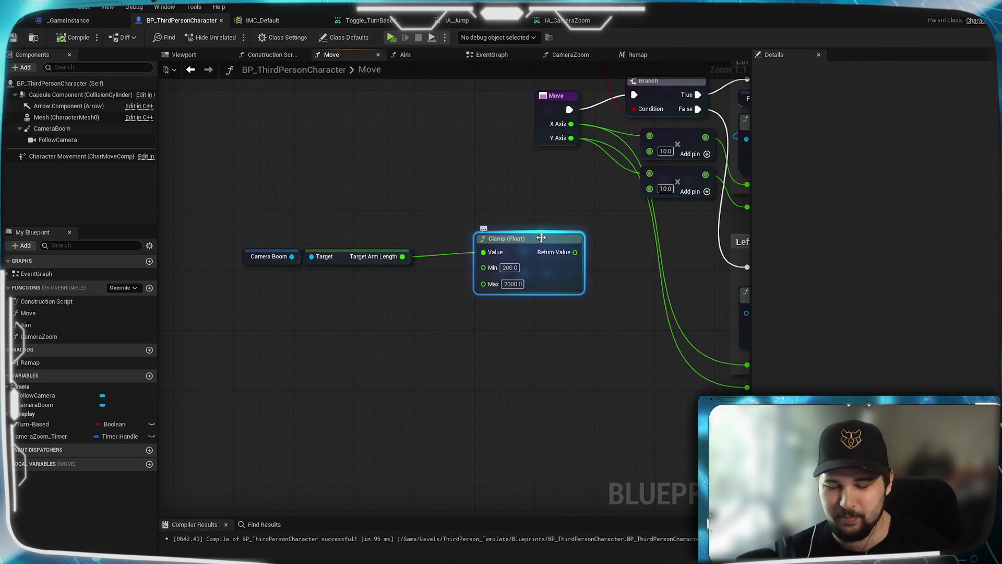
key("Delete")
Step: Add a Remap macro node and feed Target Arm Length into its Input
right_click(450, 265)
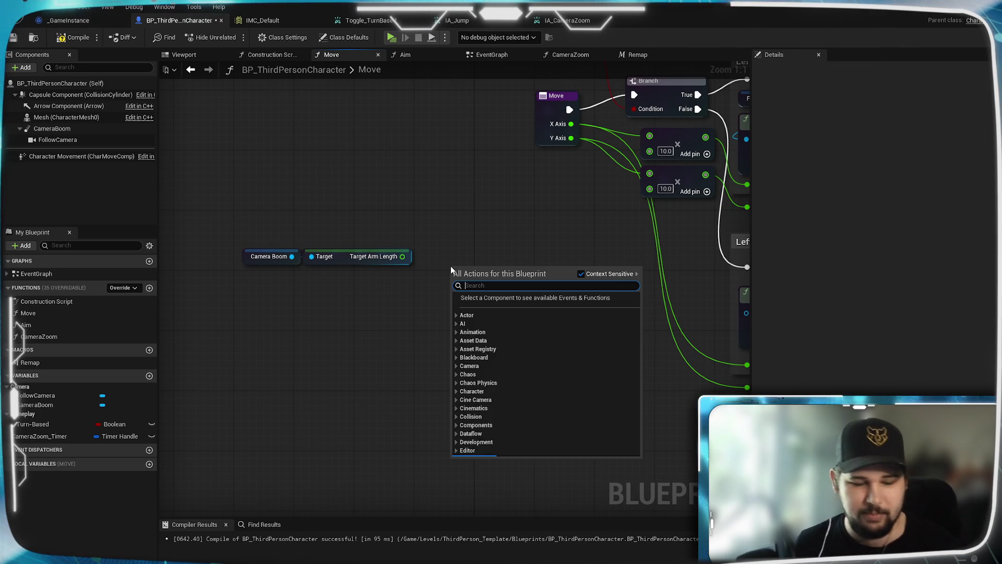
type("remap")
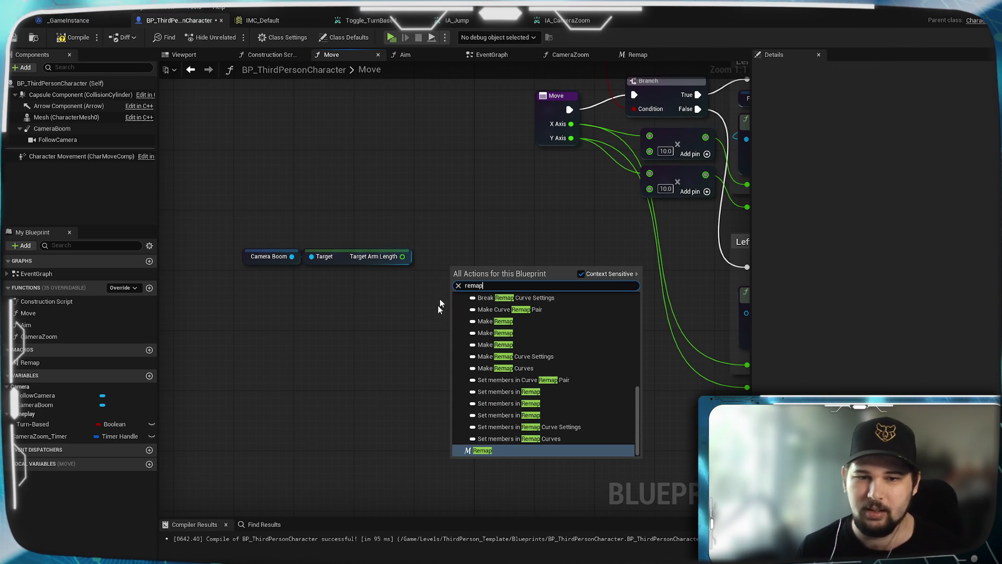
left_click(483, 451)
left_click_drag(511, 270, 497, 243)
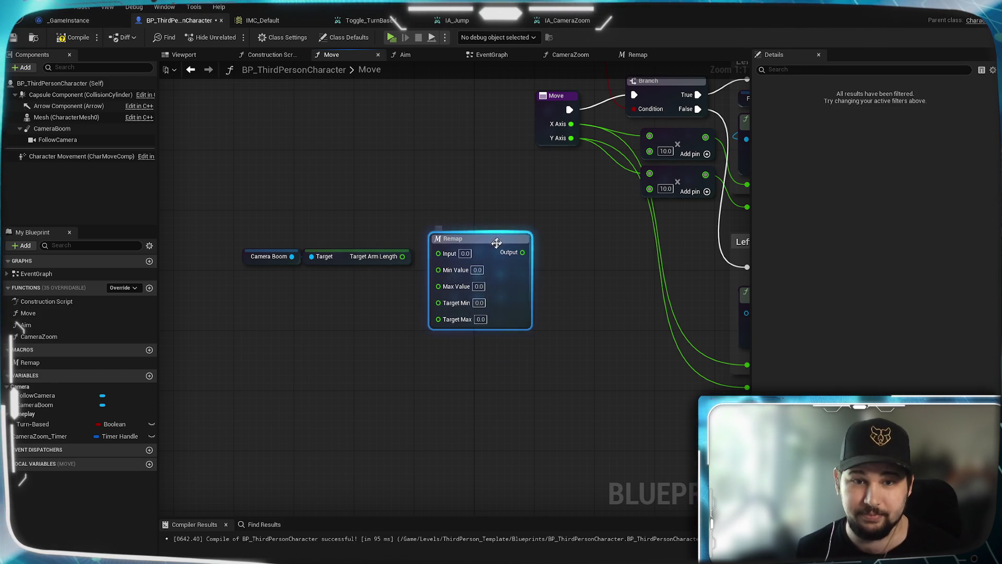
left_click_drag(402, 257, 489, 257)
Step: Set the Remap node's Min Value to 200 and Max Value to 2000
left_click(485, 283)
type("200")
key("Tab")
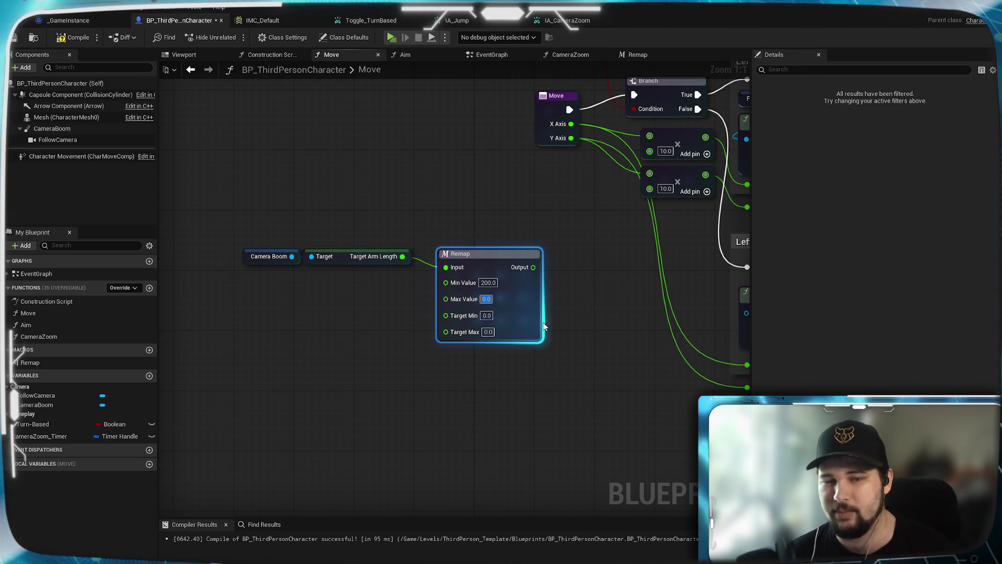
type("2000")
left_click(472, 391)
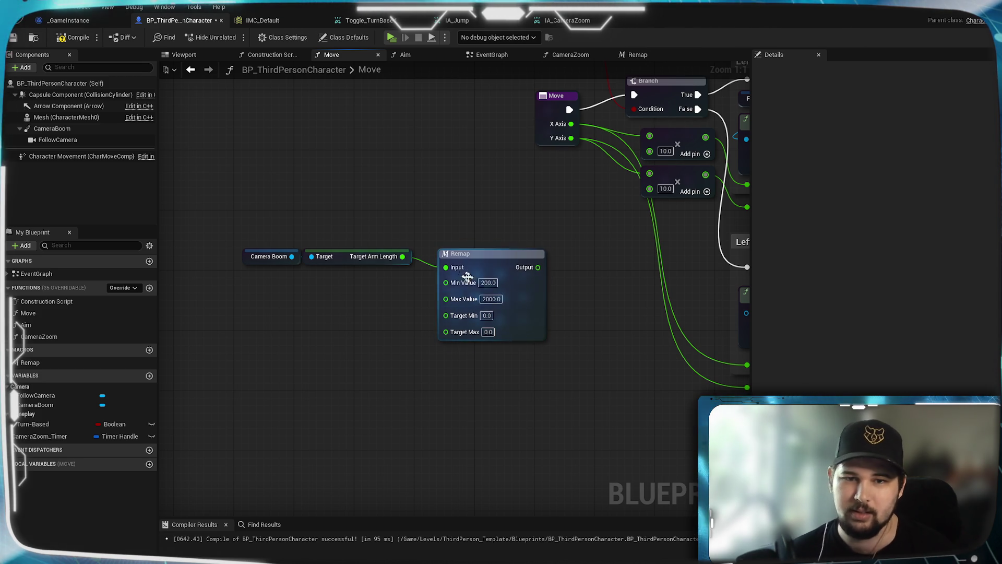
left_click_drag(505, 273, 507, 258)
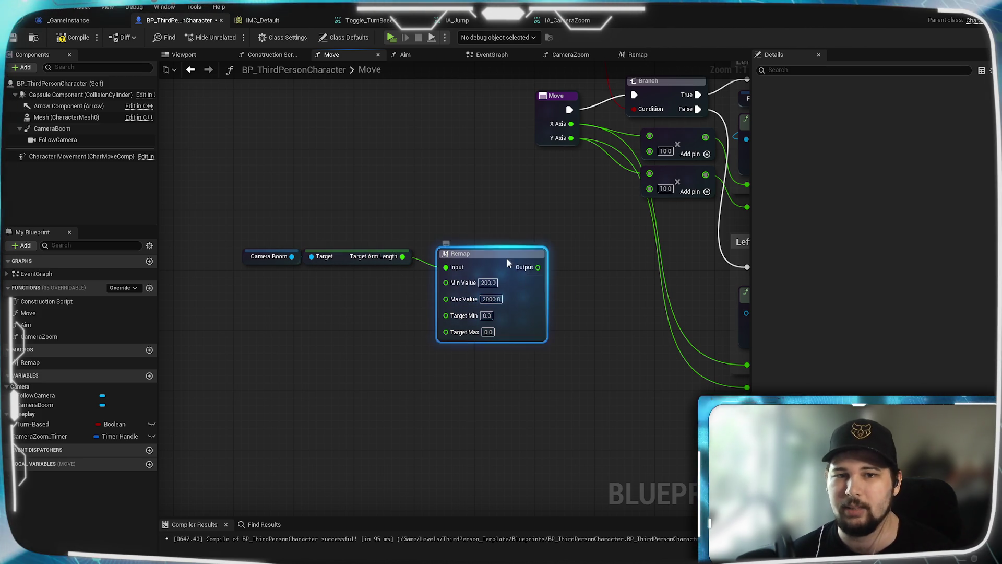
left_click(593, 287)
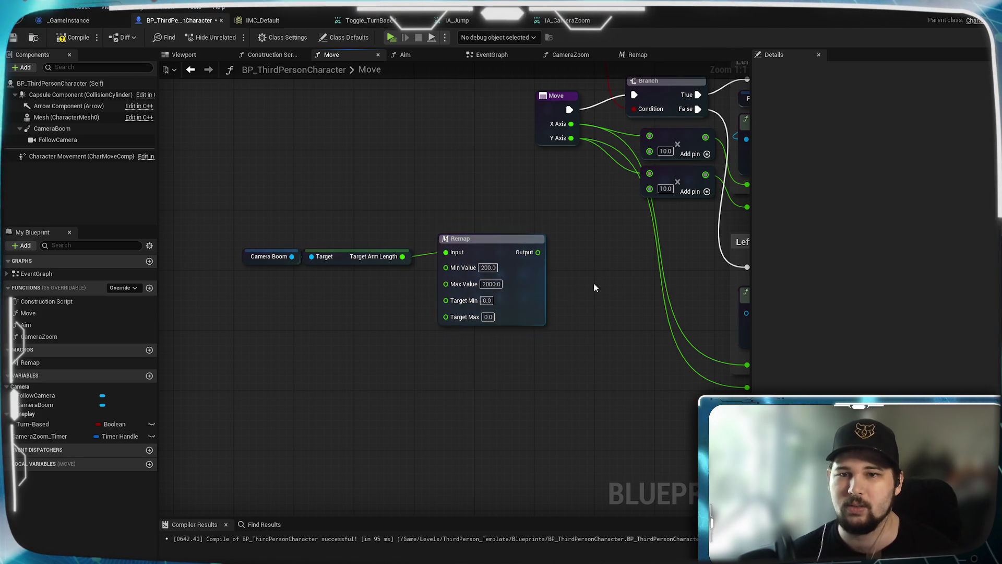
left_click_drag(593, 287, 485, 301)
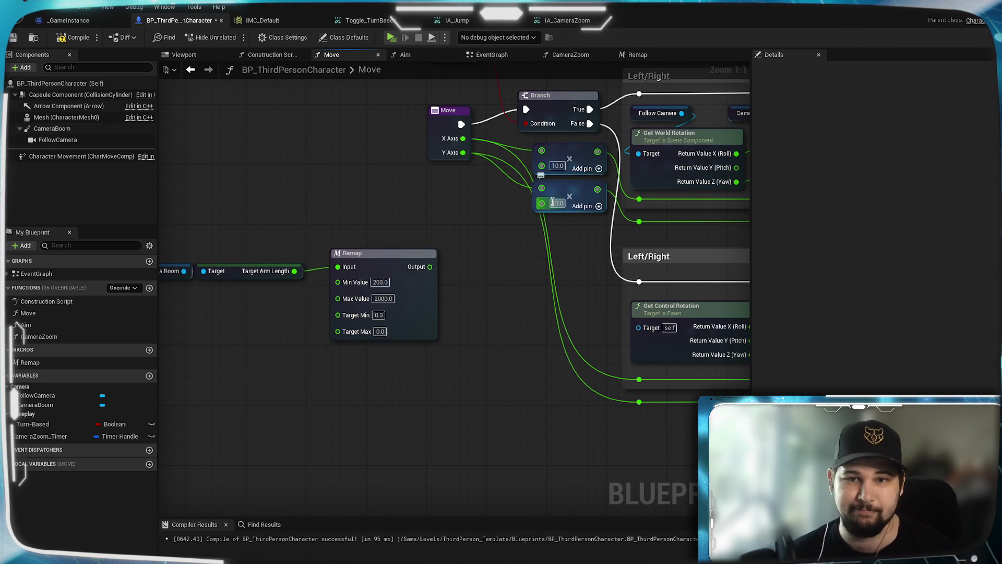
Step: Set the Remap node's target range to 8 minimum and 16 maximum
left_click(379, 315)
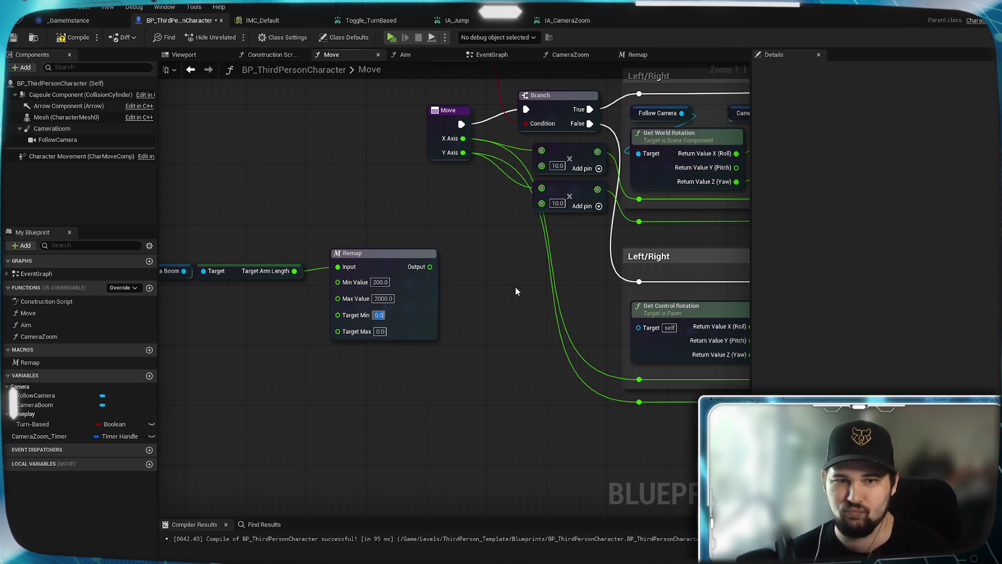
type("8")
key("Tab")
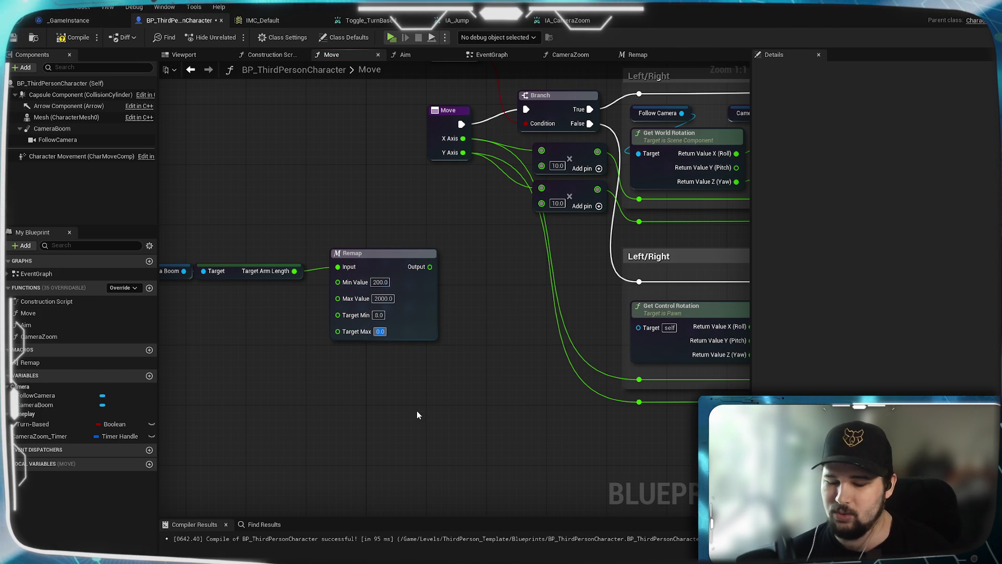
type("16")
key("Return")
Step: Wire the Remap output into both multiply nodes in place of 10.0, and save
scroll(430, 340, "down", 1)
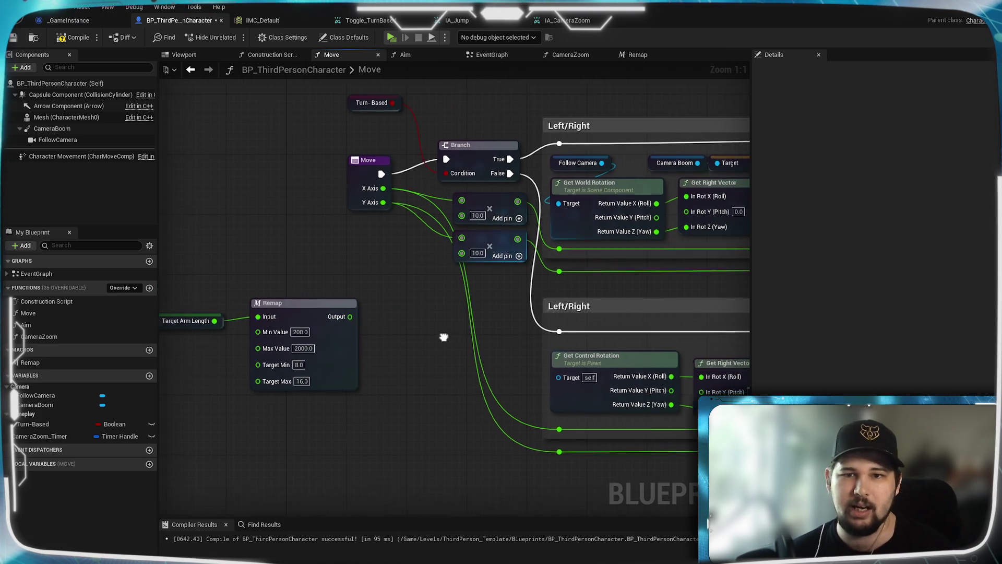
scroll(472, 301, "up", 1)
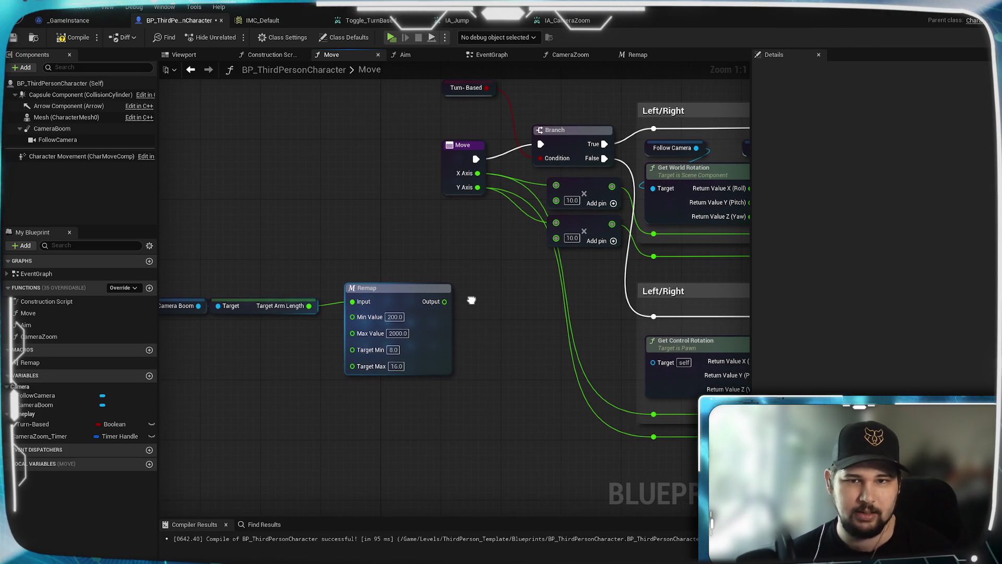
mouse_move(444, 301)
left_mouse_down()
mouse_move(557, 203)
mouse_move(457, 309)
mouse_move(555, 239)
left_mouse_up()
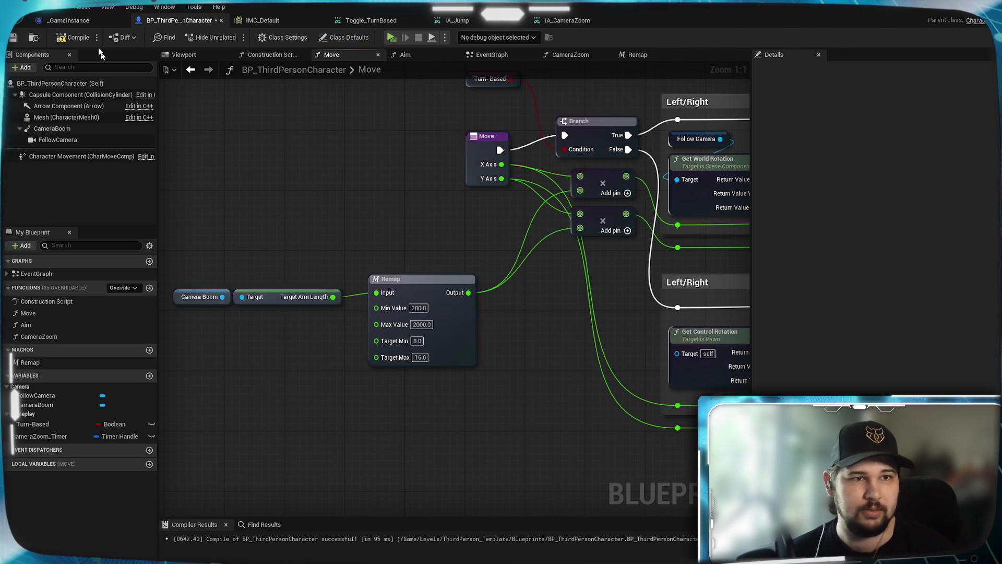
left_click(12, 38)
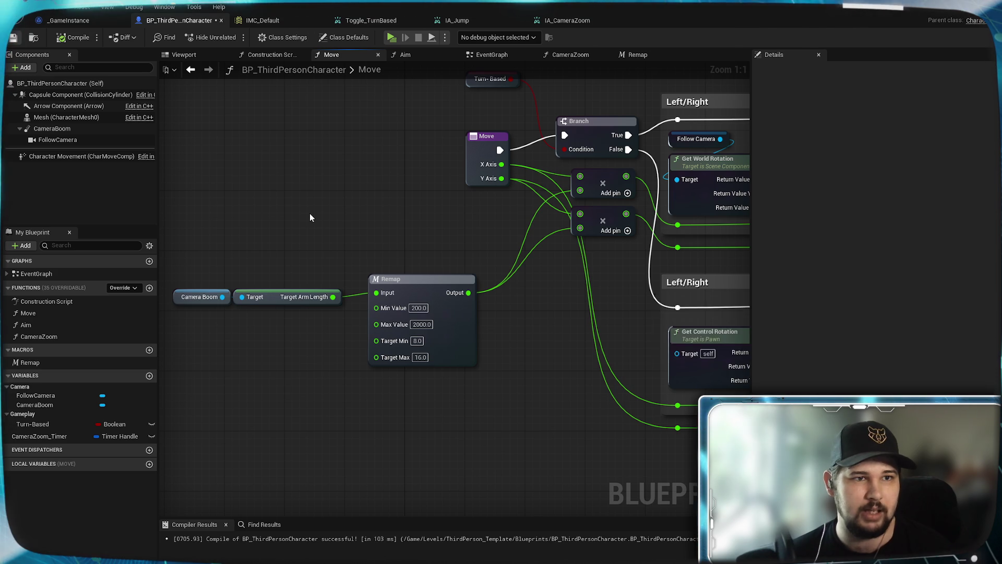
left_click(390, 38)
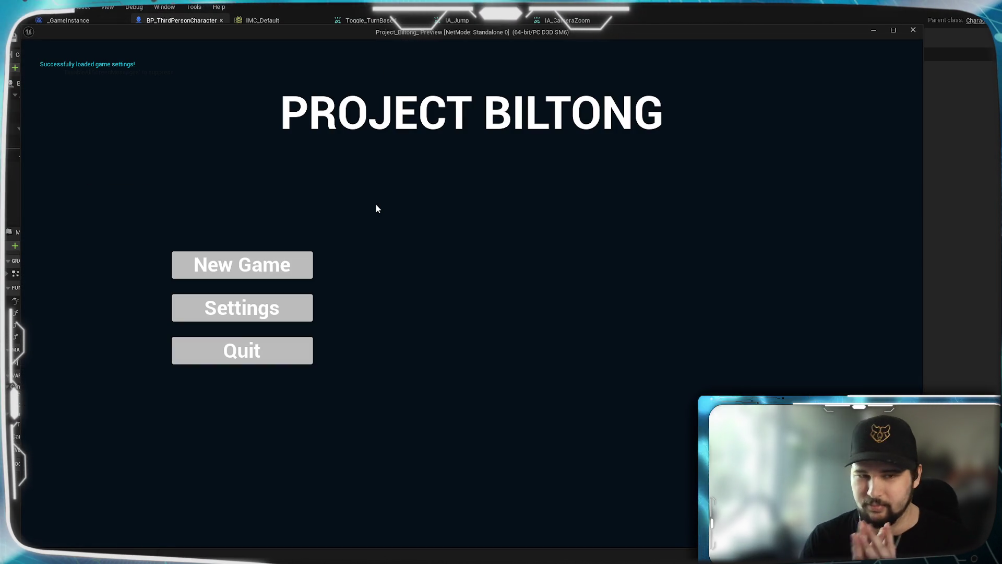
left_click(254, 273)
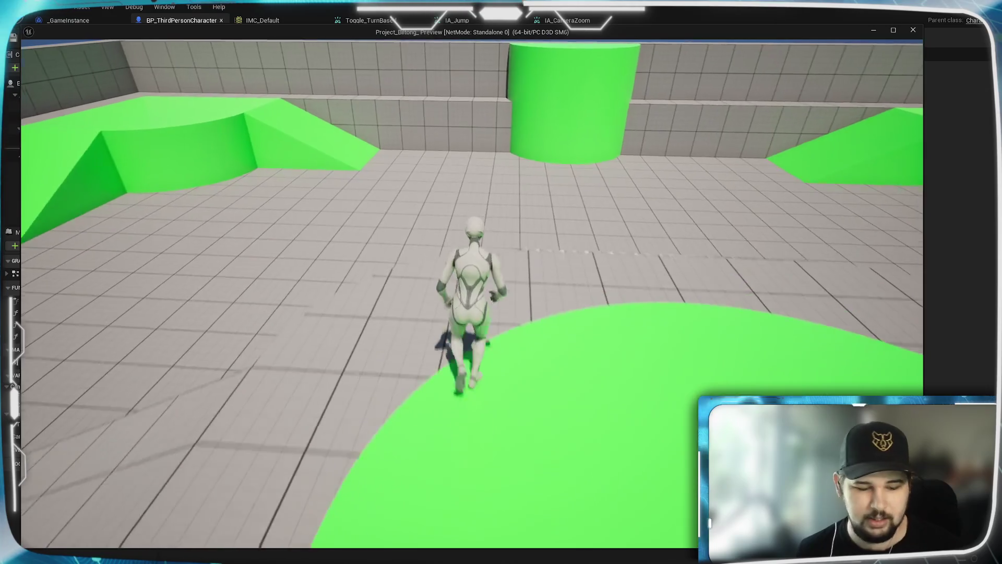
scroll(472, 282, "down", 10)
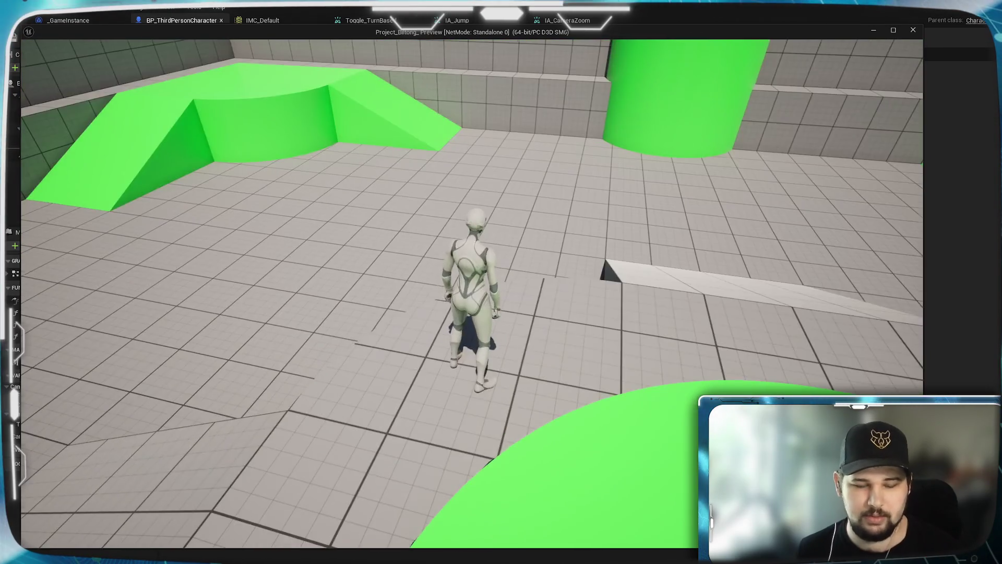
key("e")
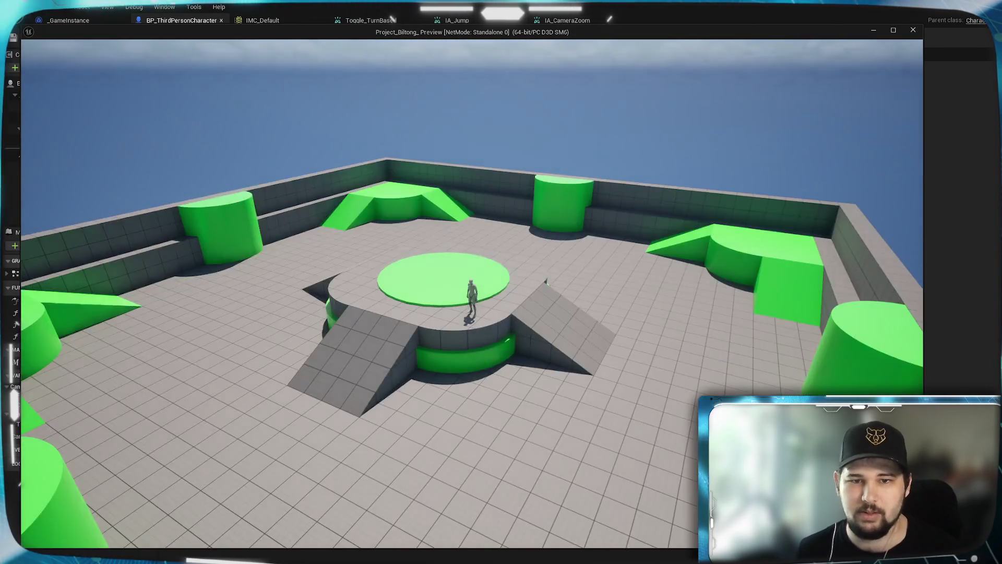
key("e")
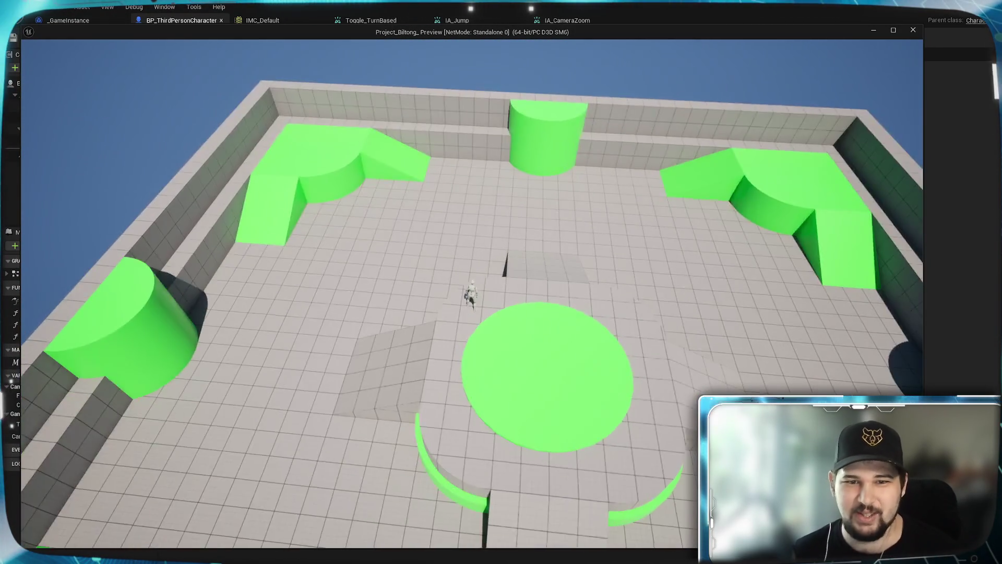
key("e")
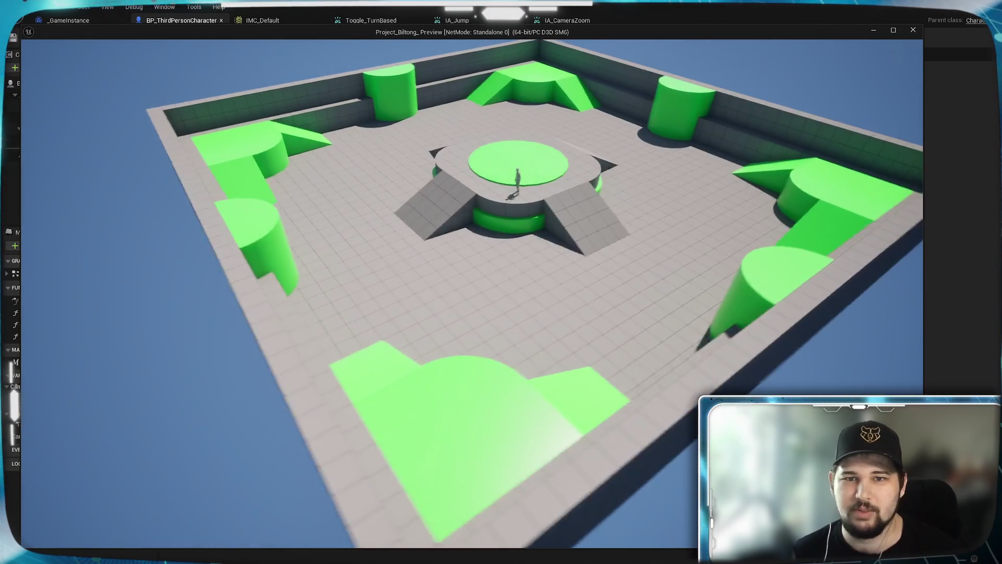
scroll(472, 281, "up", 3)
key("e")
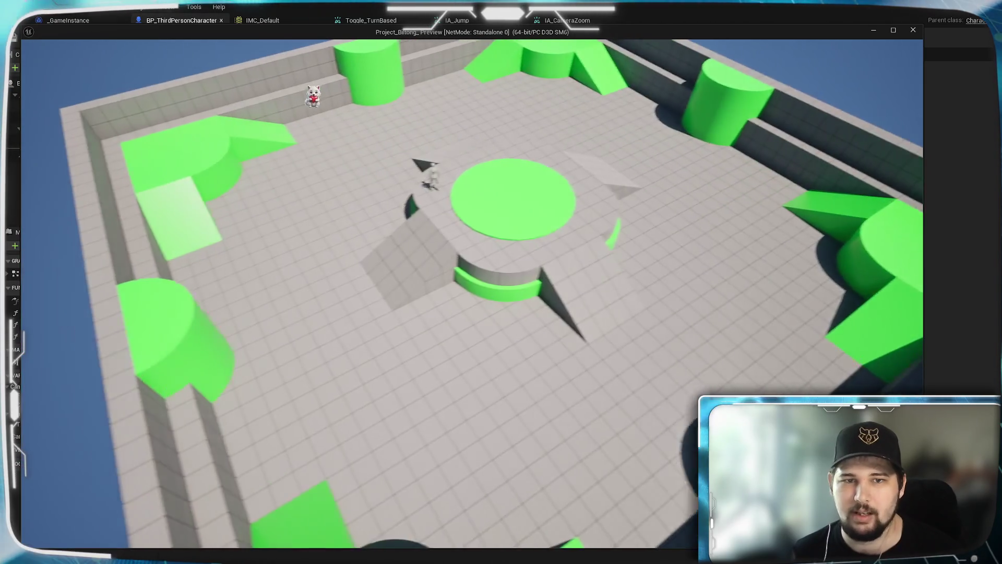
key("e")
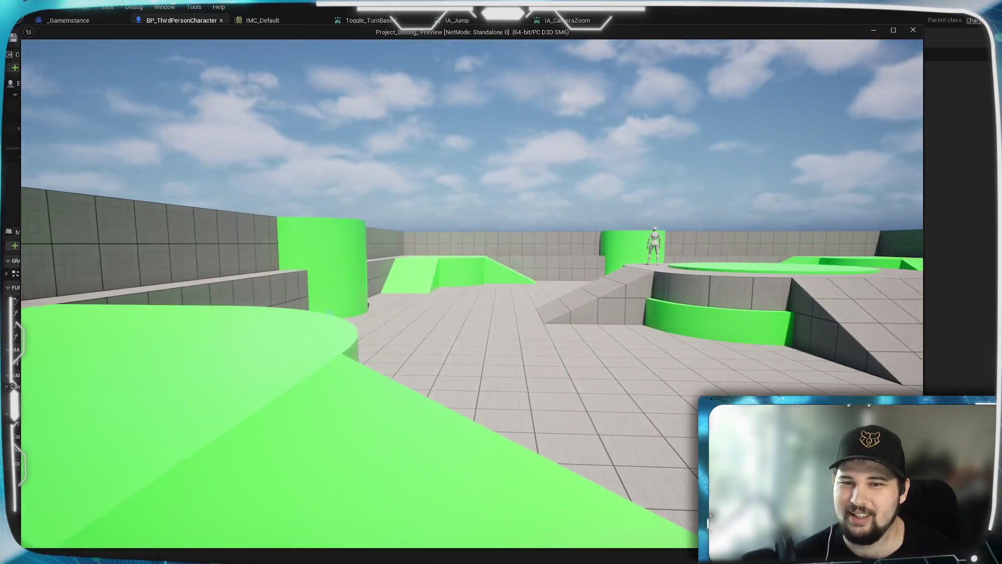
scroll(470, 292, "up", 5)
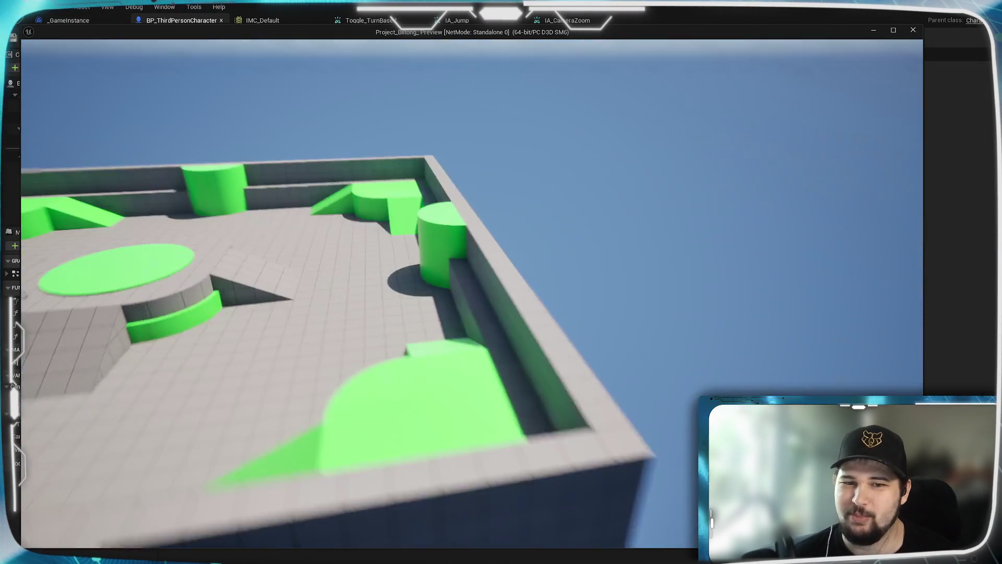
key("Escape")
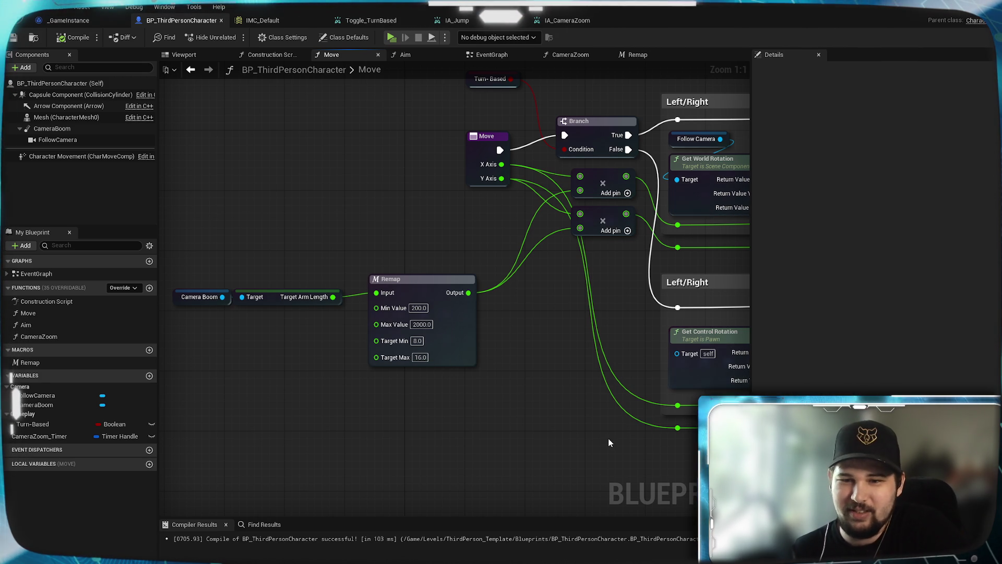
Step: Nudge the multiply nodes and move Remap, Camera Boom and Target Arm Length closer together
left_click_drag(606, 430, 488, 432)
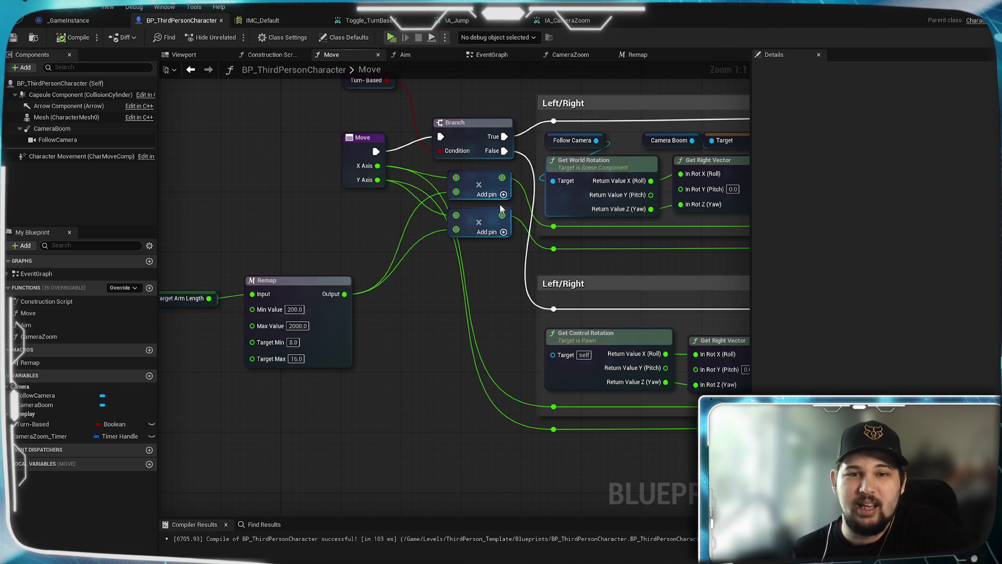
left_click_drag(489, 177, 489, 185)
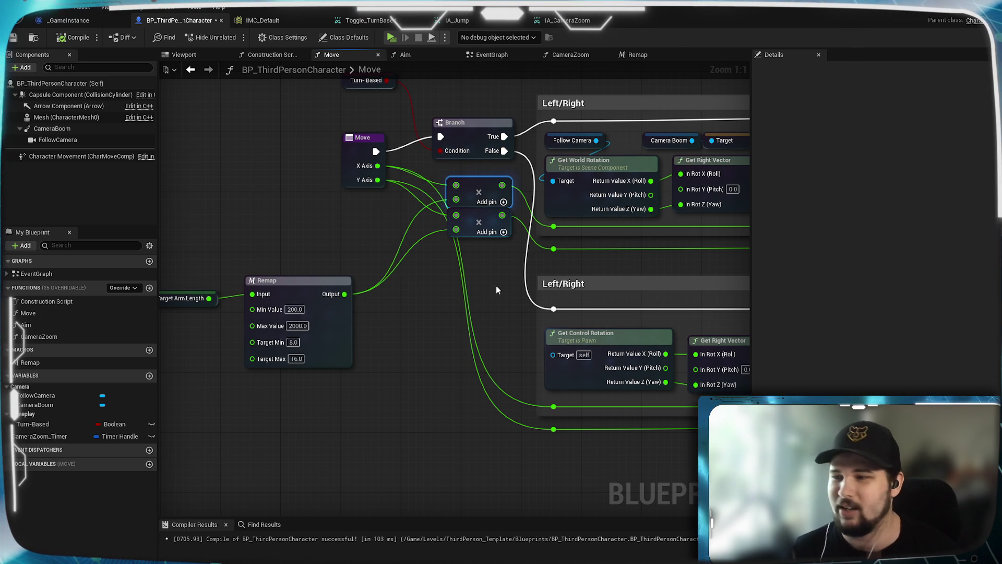
mouse_move(519, 296)
left_mouse_down()
mouse_move(431, 398)
mouse_move(514, 264)
mouse_move(469, 292)
mouse_move(481, 301)
left_mouse_up()
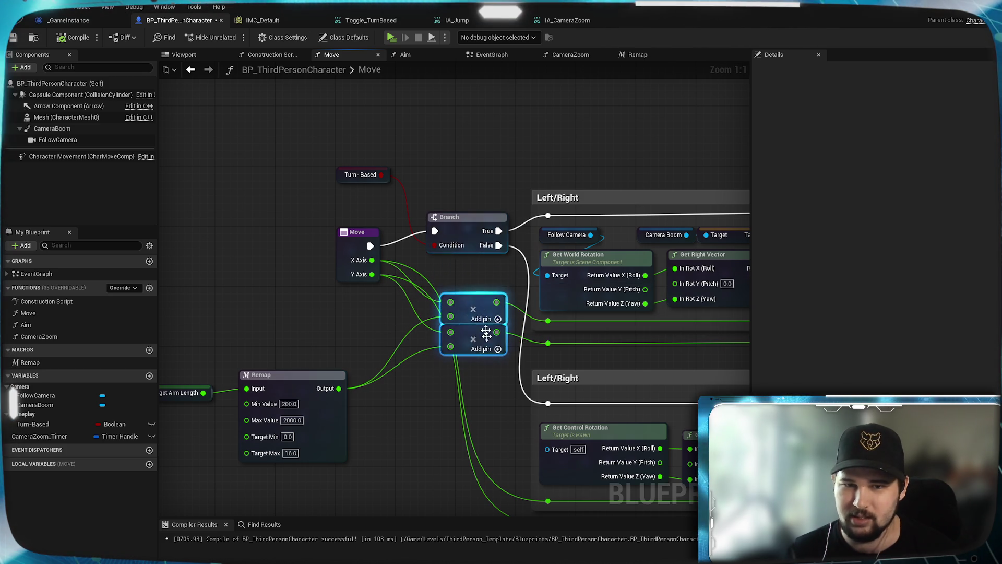
left_click(494, 381)
mouse_move(586, 362)
left_mouse_down()
mouse_move(510, 266)
mouse_move(612, 269)
mouse_move(361, 97)
mouse_move(715, 285)
left_mouse_up()
left_click_drag(383, 290, 520, 296)
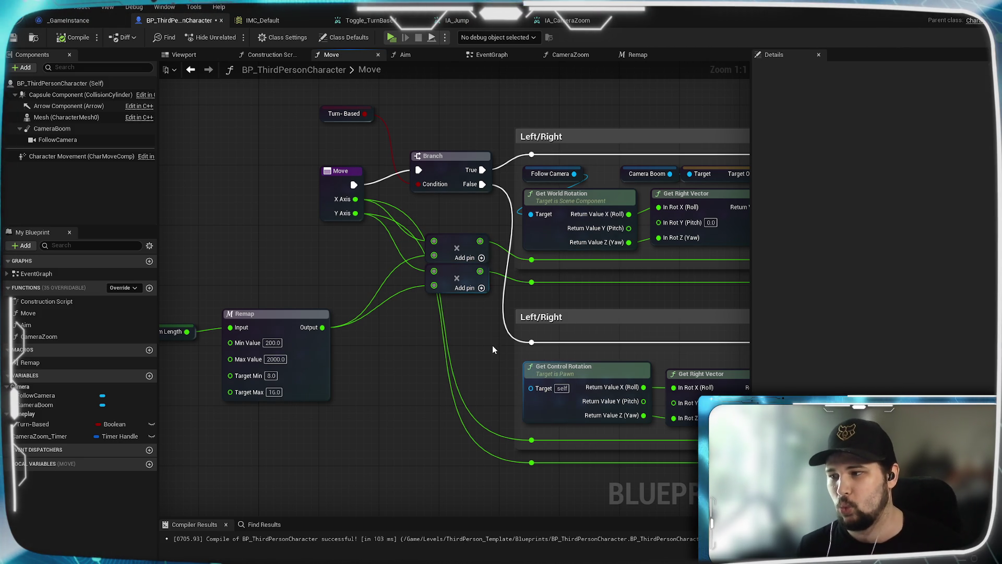
mouse_move(421, 369)
left_mouse_down()
mouse_move(539, 388)
mouse_move(637, 355)
left_mouse_up()
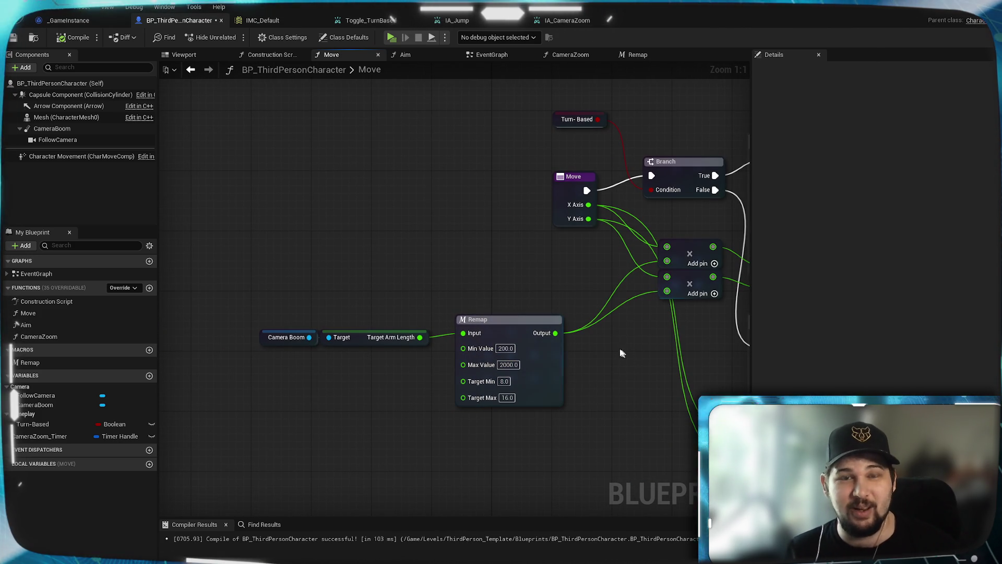
mouse_move(515, 332)
left_mouse_down()
mouse_move(531, 334)
mouse_move(554, 311)
left_mouse_up()
mouse_move(433, 355)
left_mouse_down()
mouse_move(313, 318)
mouse_move(371, 294)
mouse_move(332, 326)
mouse_move(401, 321)
left_mouse_up()
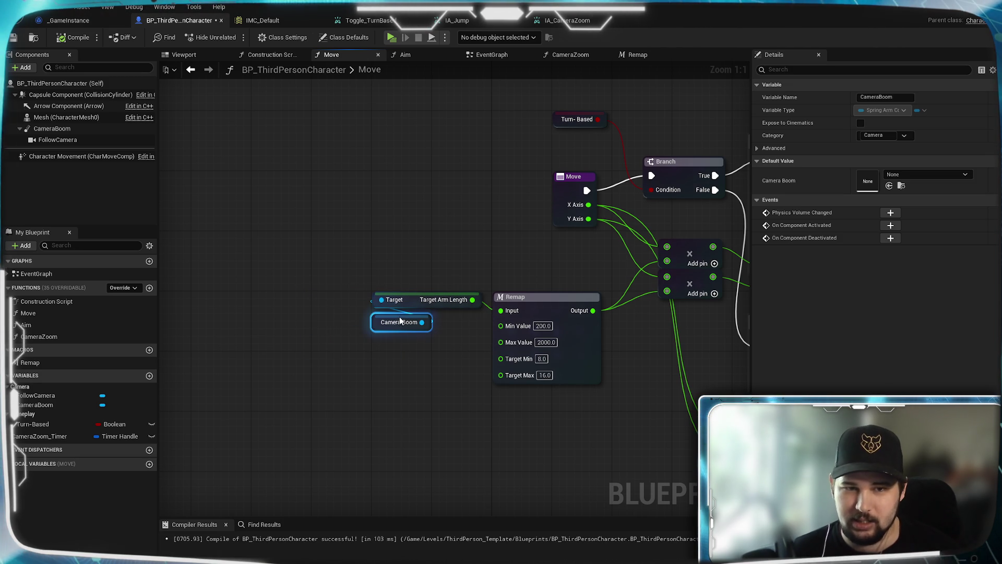
Step: Add two reroute points on the axis wires feeding the multiply nodes and position them
left_click(417, 392)
left_click_drag(455, 353, 383, 390)
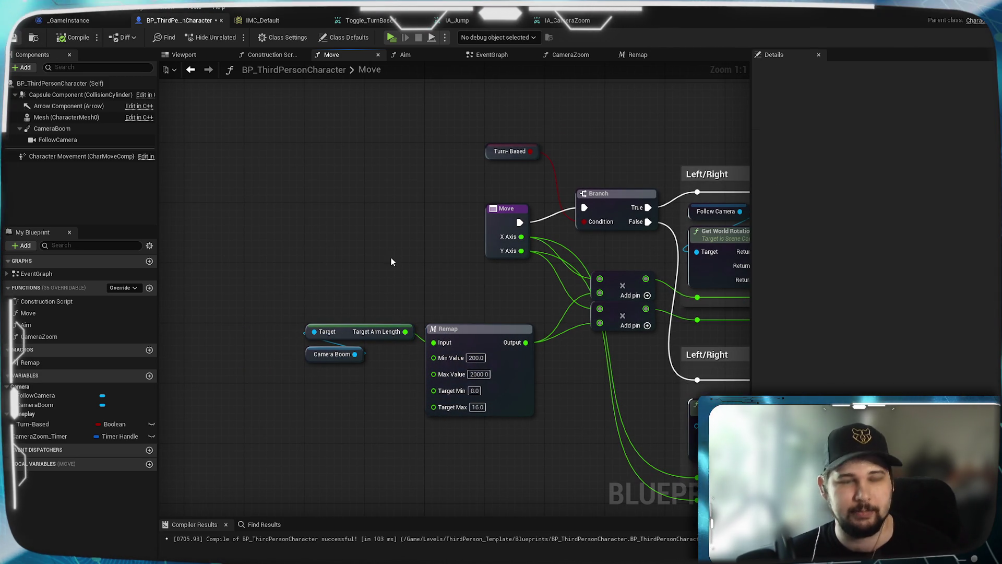
mouse_move(591, 384)
left_mouse_down()
mouse_move(336, 395)
mouse_move(194, 355)
mouse_move(576, 348)
left_mouse_up()
left_click_drag(482, 362, 518, 330)
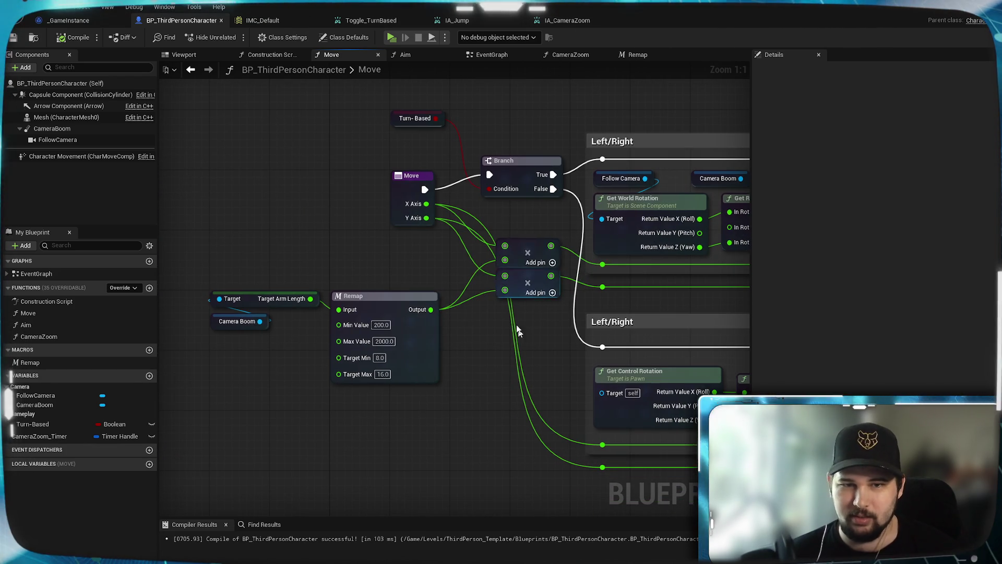
double_click(484, 273)
mouse_move(481, 272)
left_mouse_down()
mouse_move(478, 435)
mouse_move(605, 472)
left_mouse_up()
left_click(466, 333)
mouse_move(483, 280)
left_mouse_down()
mouse_move(439, 285)
mouse_move(438, 275)
left_mouse_up()
left_click(428, 287)
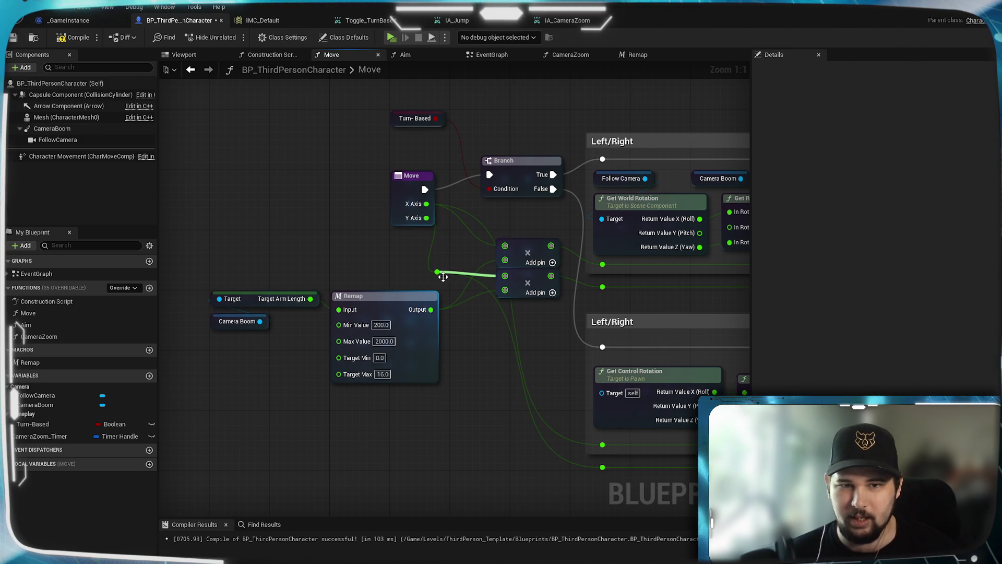
double_click(475, 236)
mouse_move(482, 244)
left_mouse_down()
mouse_move(437, 266)
mouse_move(432, 252)
mouse_move(615, 452)
mouse_move(605, 448)
left_mouse_up()
Step: Align the Move, Turn-Based and Branch nodes by shifting them left and down
mouse_move(466, 336)
left_mouse_down()
mouse_move(575, 399)
mouse_move(575, 390)
left_mouse_up()
left_click_drag(518, 242, 450, 243)
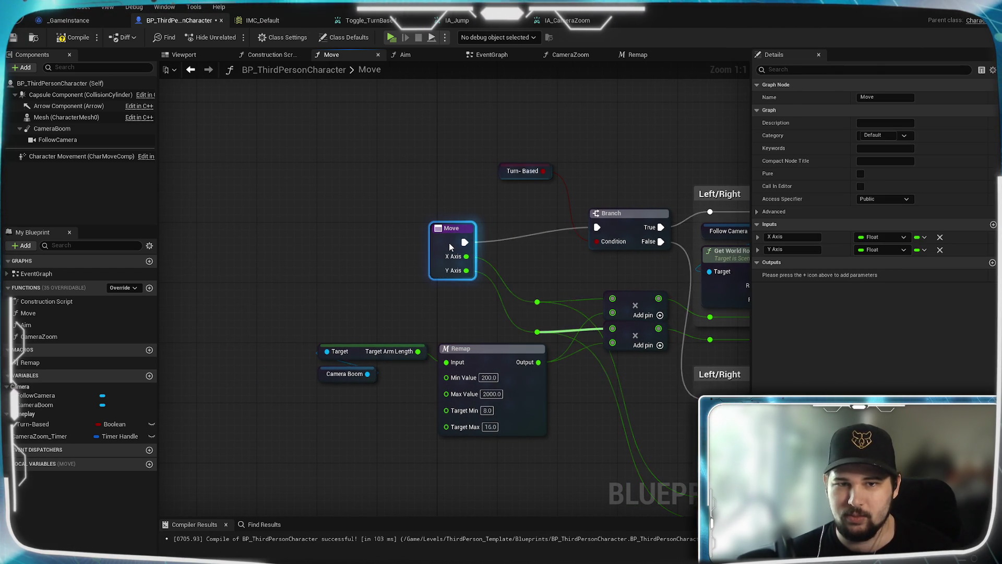
left_click_drag(559, 265, 483, 306)
mouse_move(458, 216)
left_mouse_down()
mouse_move(459, 271)
mouse_move(553, 309)
left_mouse_up()
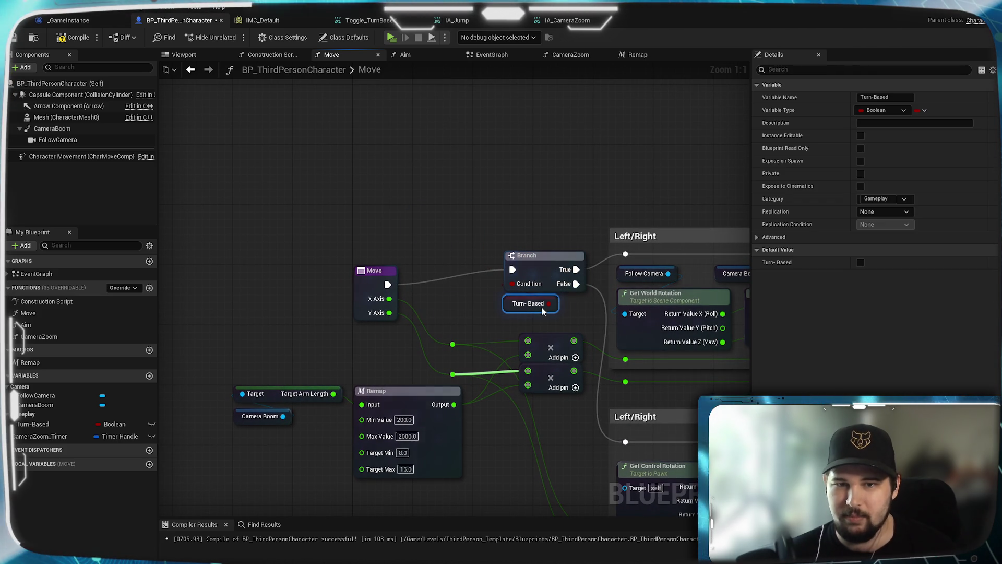
mouse_move(546, 264)
left_mouse_down()
mouse_move(477, 280)
mouse_move(512, 281)
mouse_move(514, 290)
mouse_move(500, 273)
mouse_move(506, 261)
left_mouse_up()
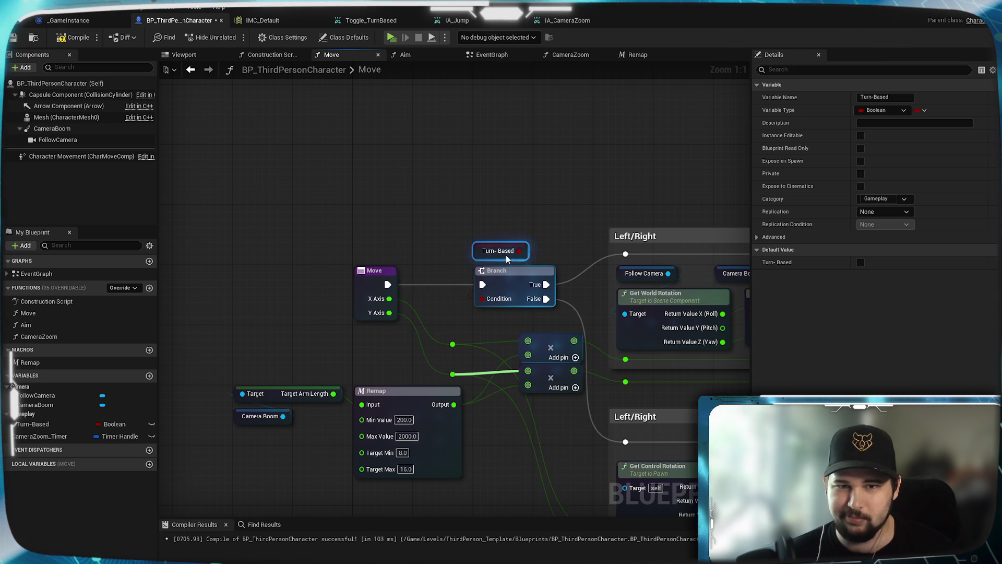
left_click(575, 283)
mouse_move(608, 379)
left_mouse_down()
mouse_move(524, 298)
mouse_move(506, 261)
left_mouse_up()
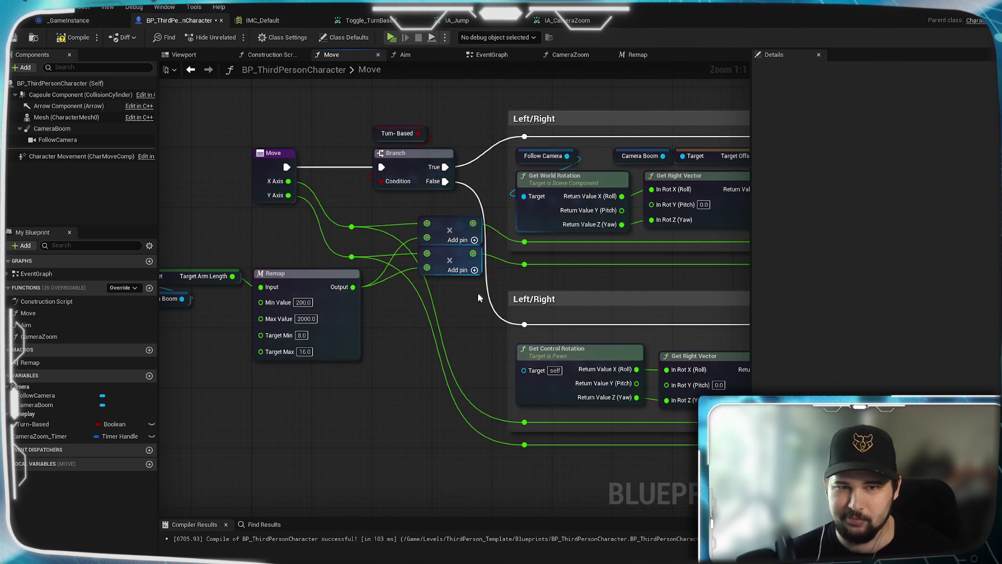
mouse_move(479, 317)
left_mouse_down()
mouse_move(479, 416)
mouse_move(338, 378)
mouse_move(484, 357)
mouse_move(459, 310)
mouse_move(518, 333)
left_mouse_up()
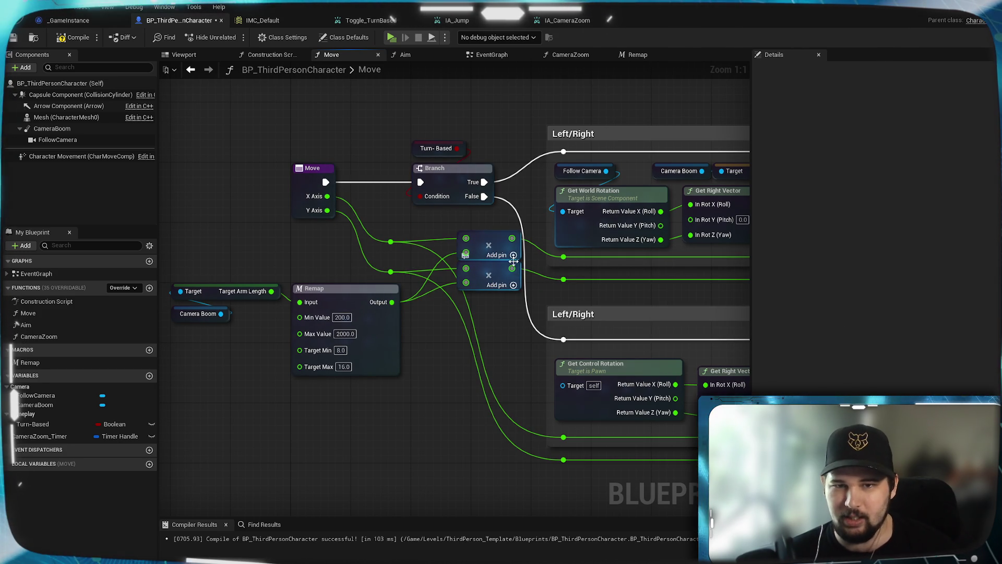
mouse_move(491, 259)
left_mouse_down()
mouse_move(173, 263)
mouse_move(393, 325)
mouse_move(465, 308)
left_mouse_up()
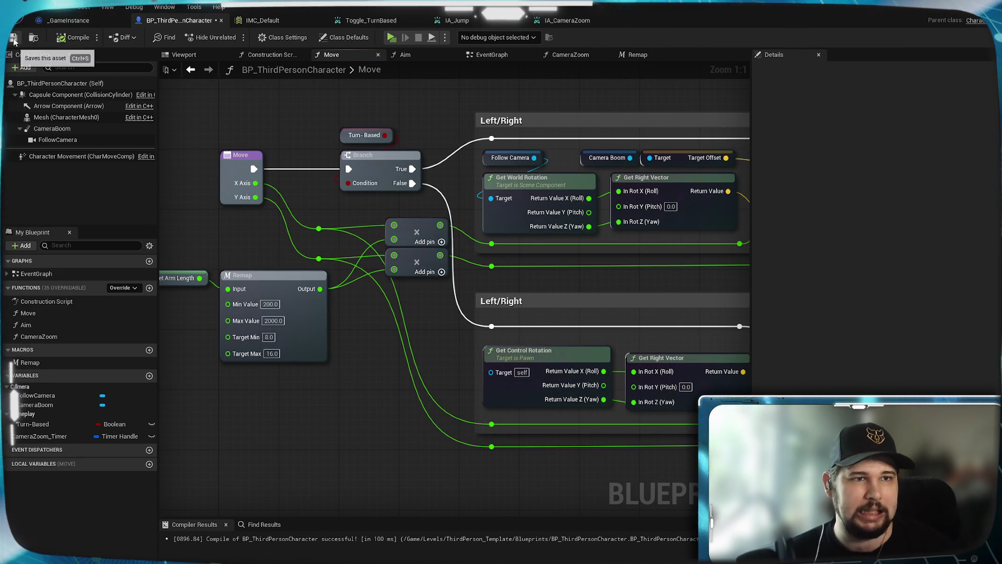
scroll(332, 386, "down", 2)
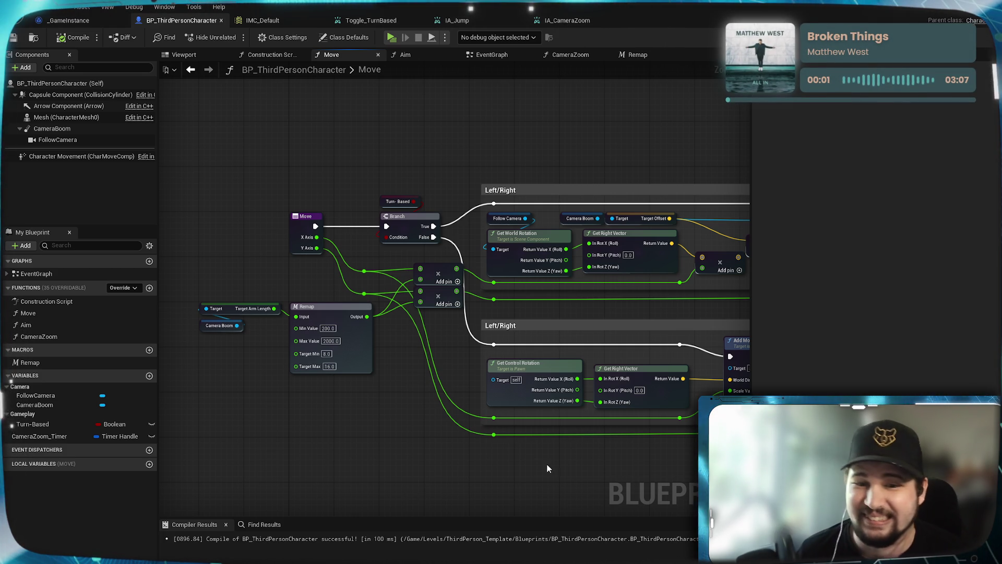
scroll(628, 464, "down", 2)
scroll(366, 439, "up", 2)
scroll(377, 369, "up", 2)
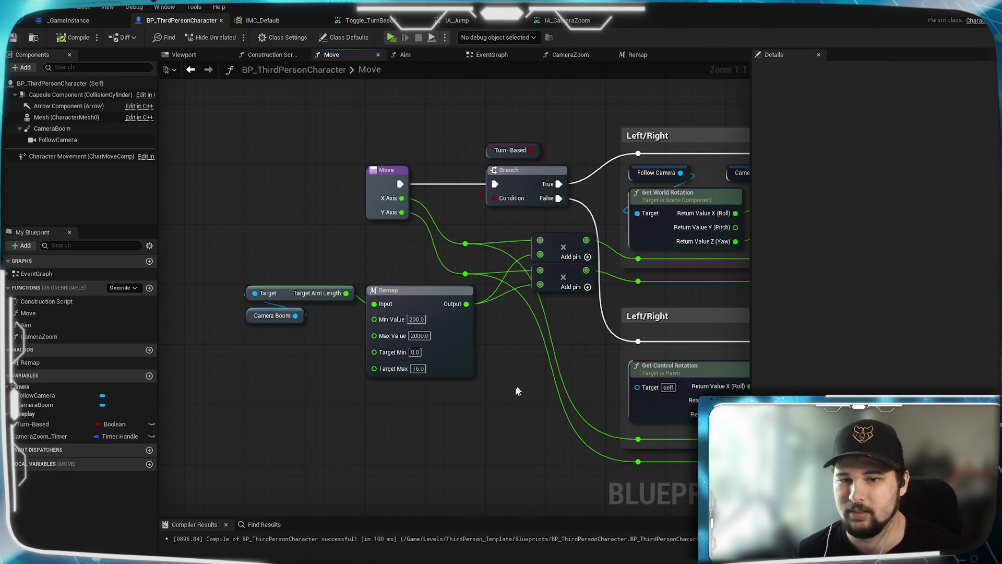
scroll(621, 337, "down", 5)
scroll(427, 322, "up", 1)
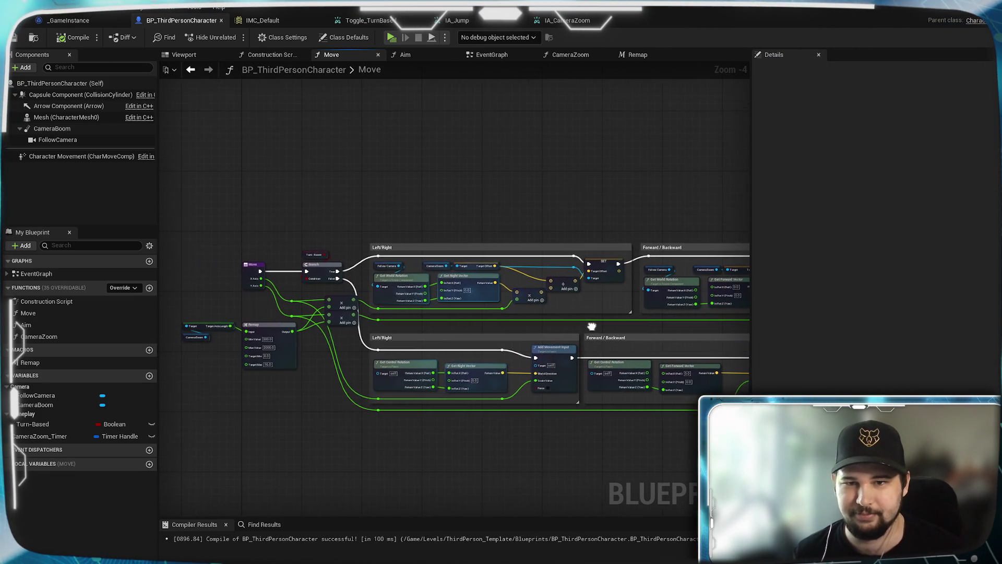
scroll(592, 329, "up", 1)
scroll(400, 255, "up", 3)
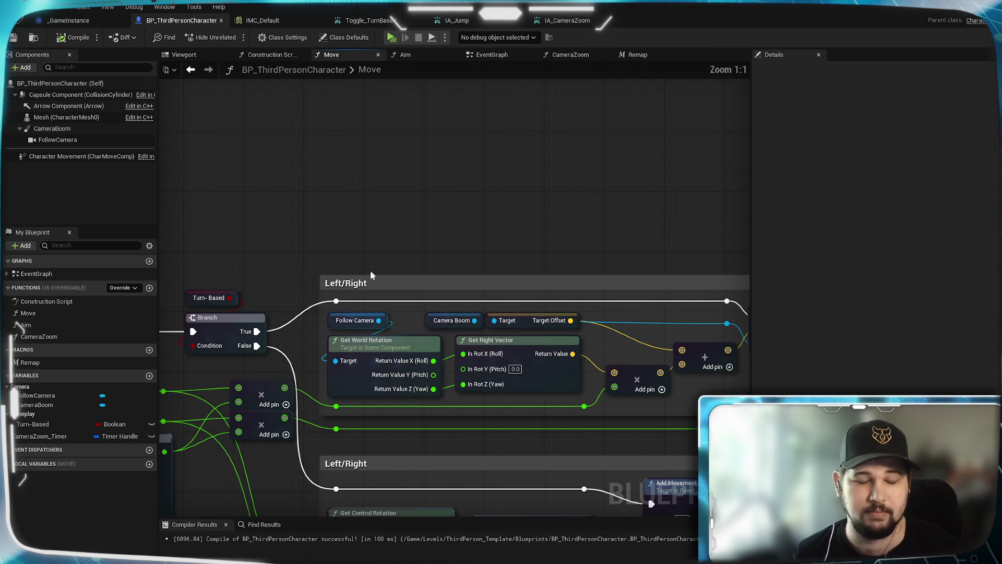
mouse_move(394, 434)
left_mouse_down()
mouse_move(495, 333)
mouse_move(475, 340)
left_mouse_up()
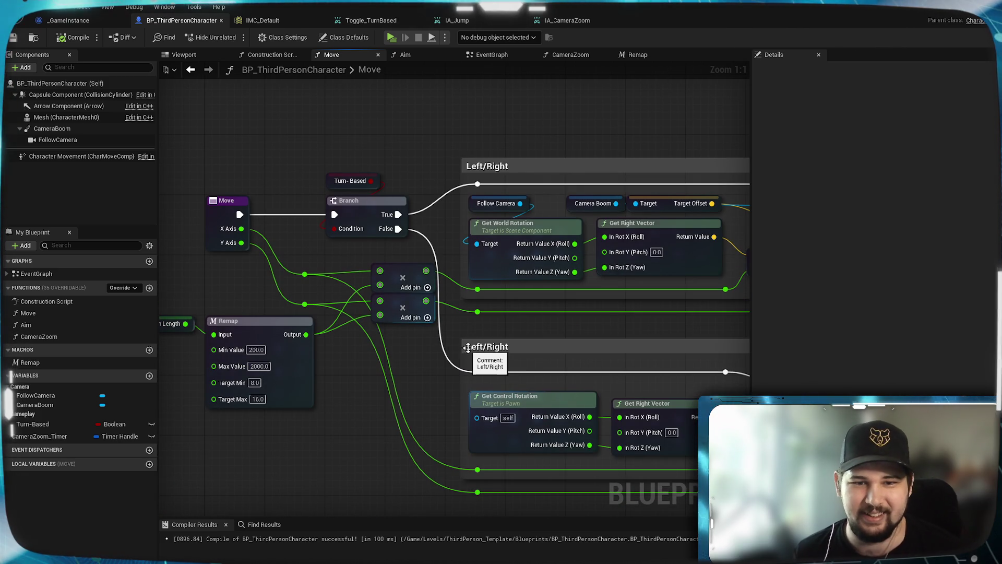
Step: Retitle the Left/Right comments with mode labels, the upper one 'Left/Right - TurnBased Camera'
double_click(468, 347)
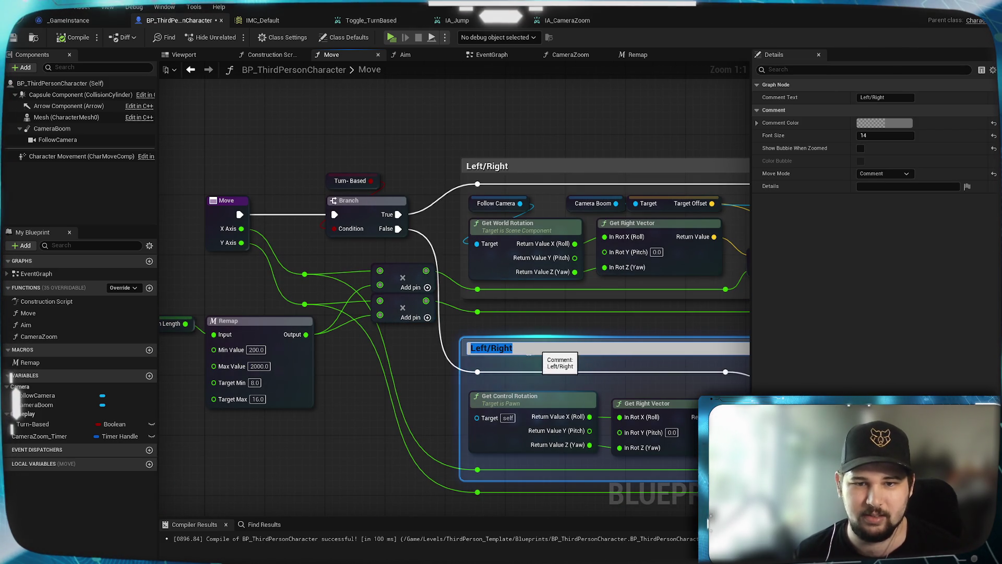
key("Return")
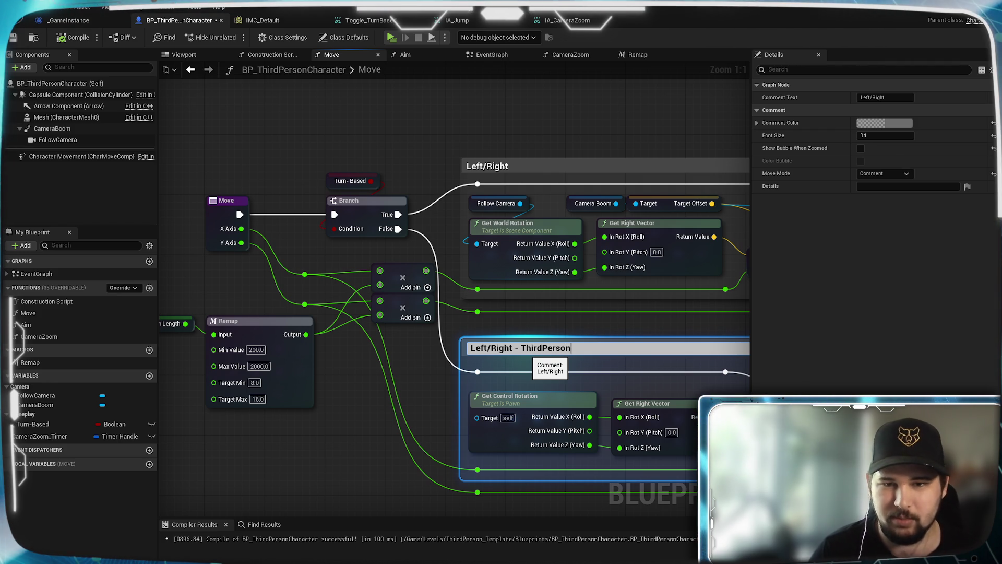
left_click(584, 322)
left_click_drag(584, 322, 604, 358)
left_click(617, 346)
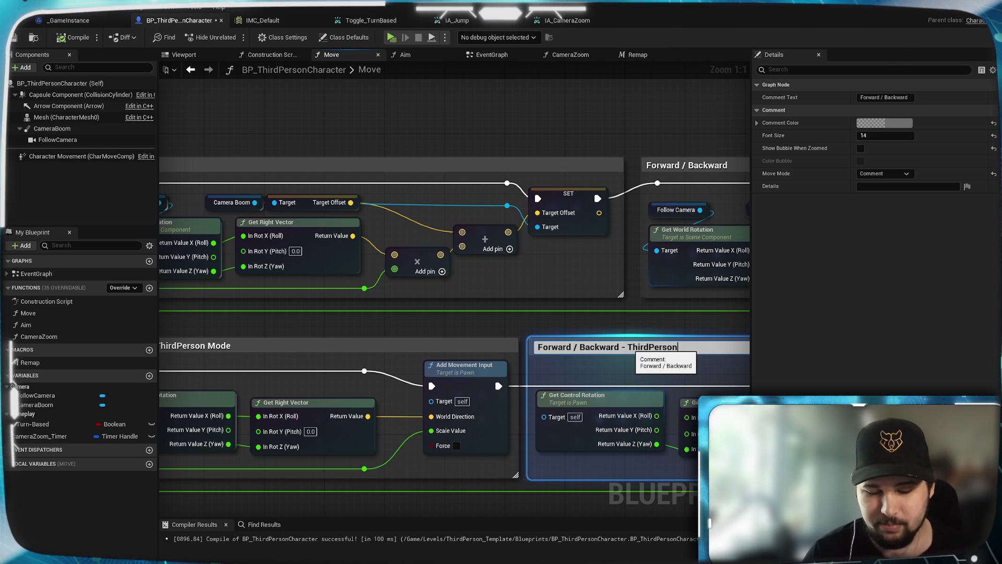
left_click_drag(180, 166, 457, 182)
double_click(457, 181)
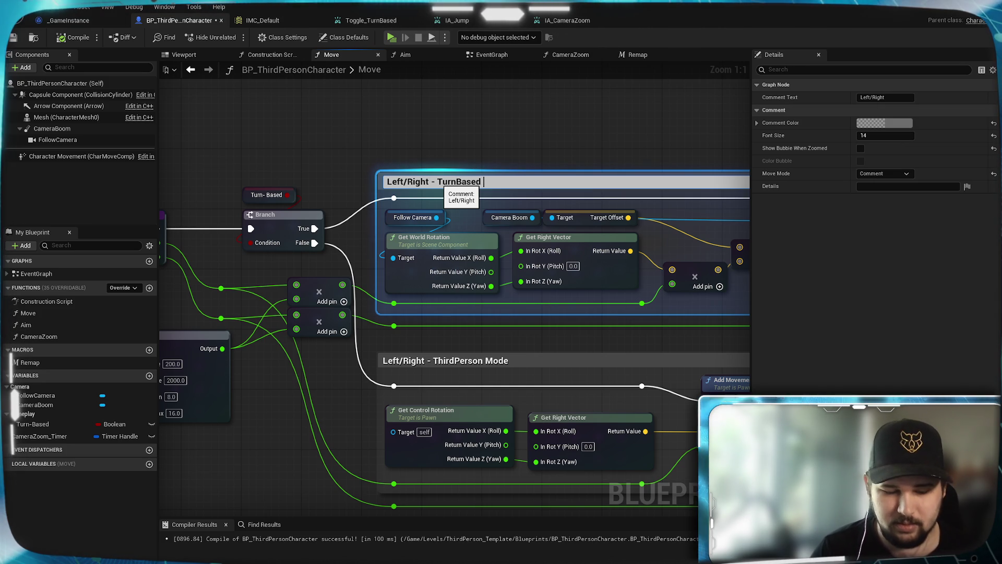
key("Return")
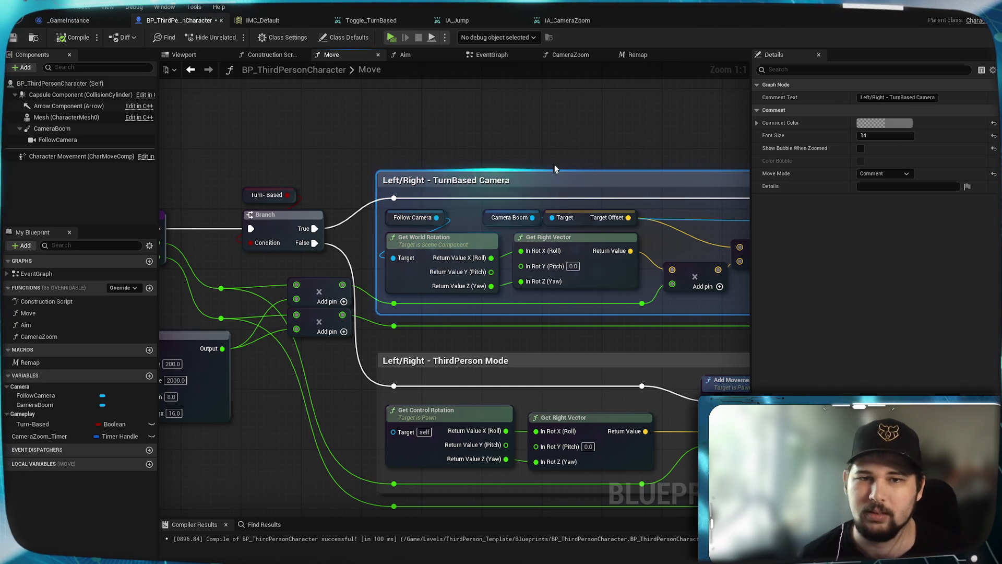
left_click(687, 133)
Step: Retitle the upper forward comment to 'Forward / Backward - TurnBased Camera'
left_click_drag(688, 133, 467, 193)
type("Forward / Backward - Turn")
left_click(595, 194)
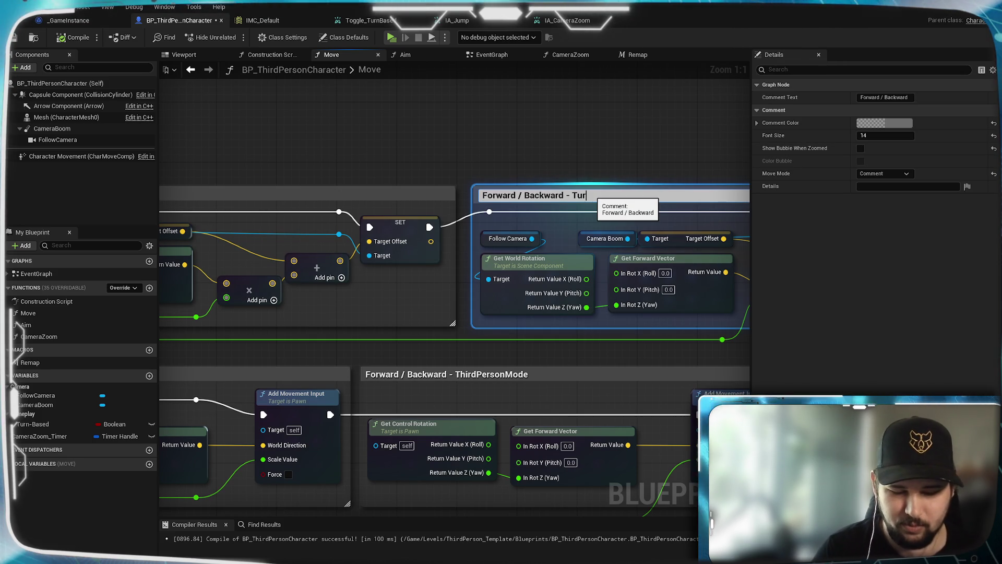
type("nBasedCam")
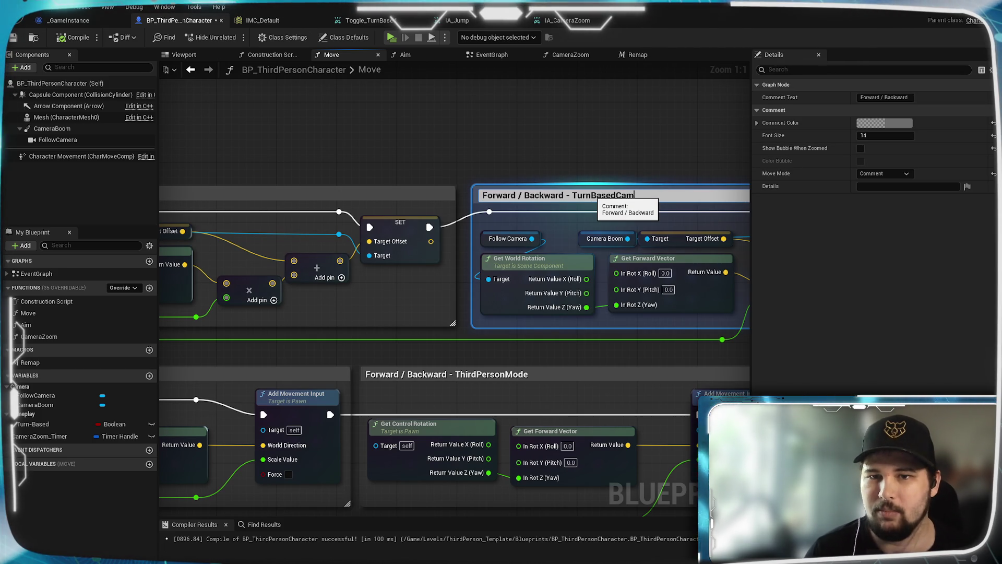
key("BackSpace")
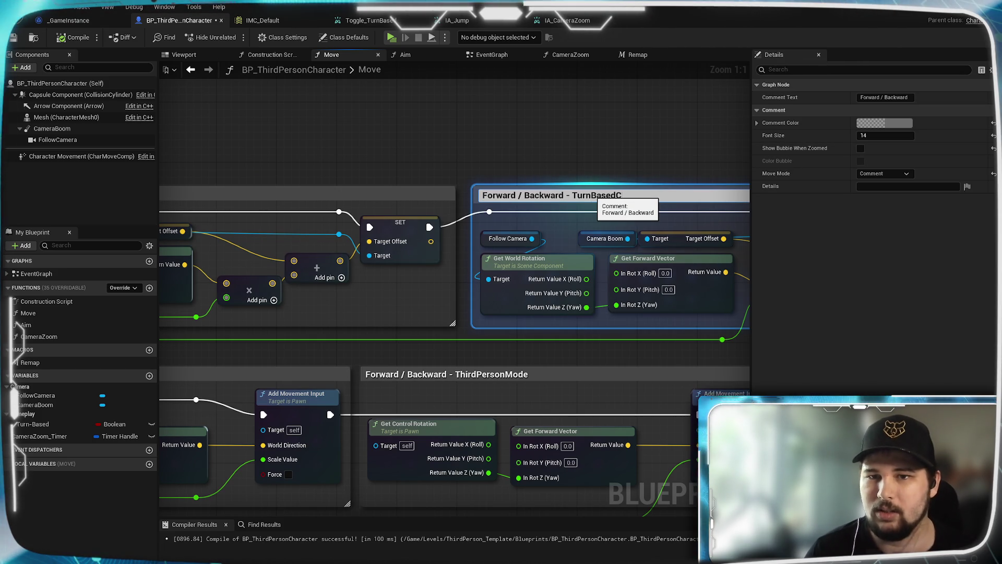
type("Camera")
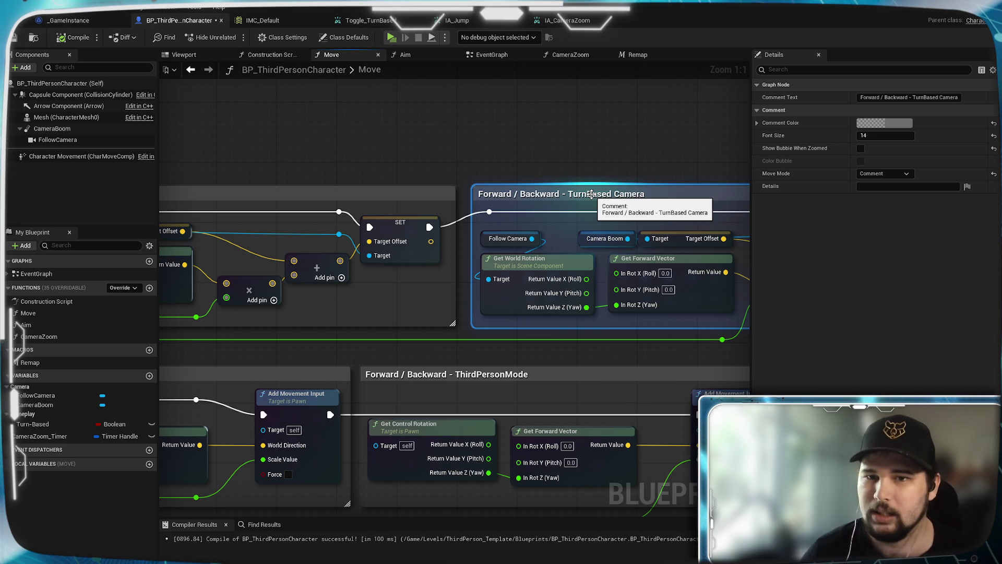
mouse_move(270, 168)
left_mouse_down()
mouse_move(502, 169)
mouse_move(653, 153)
left_mouse_up()
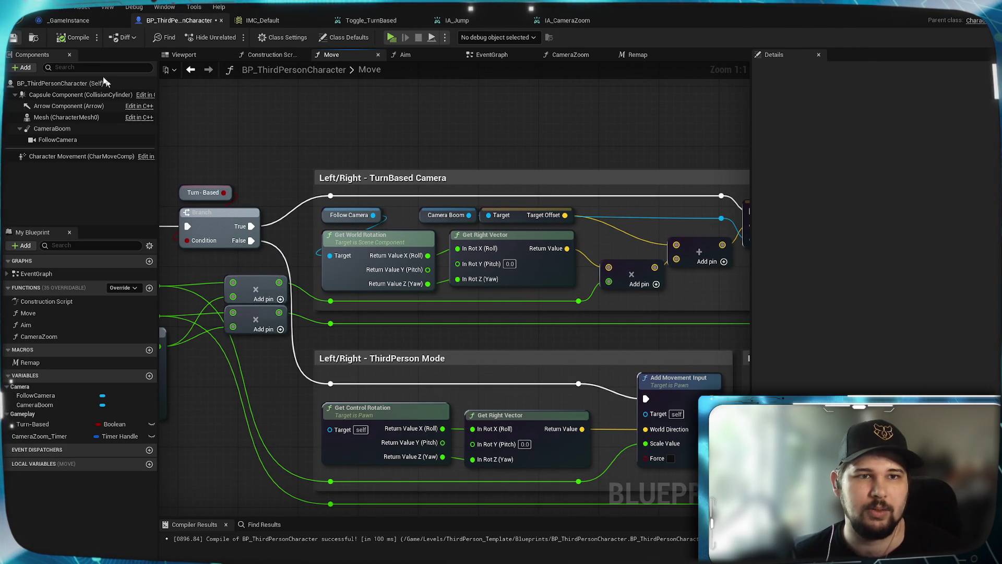
Step: Compile the character blueprint
left_click(70, 39)
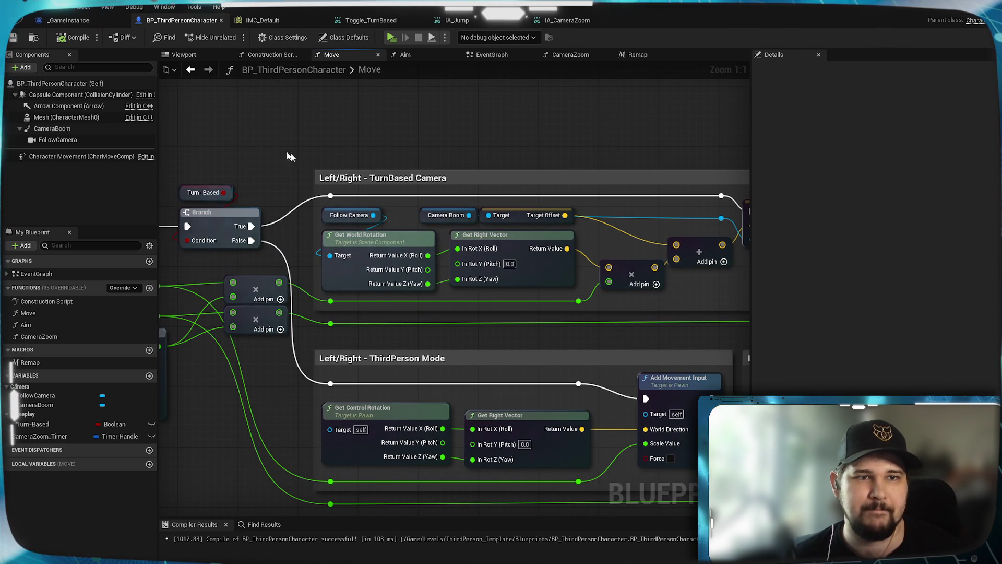
scroll(524, 161, "down", 3)
left_click_drag(548, 147, 588, 141)
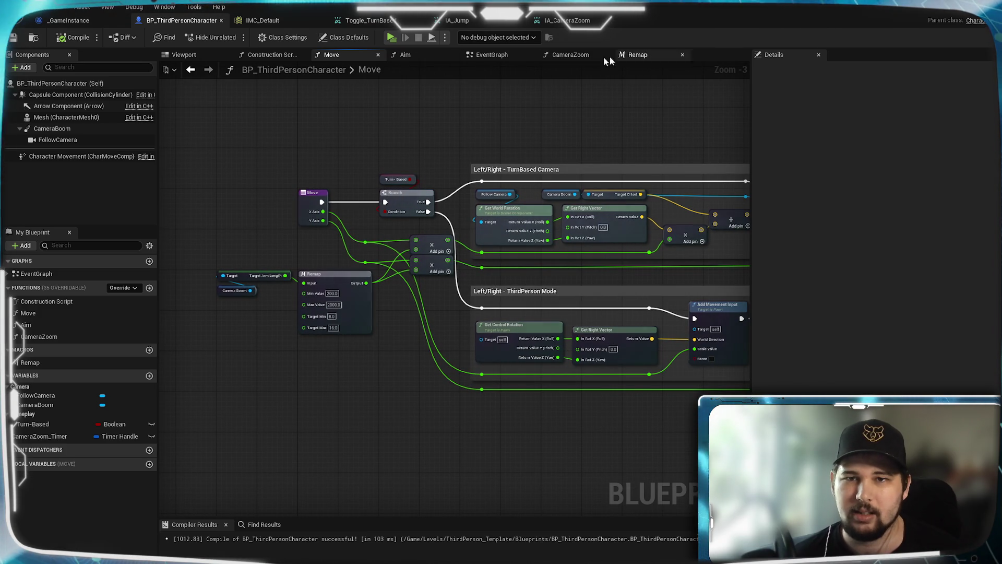
Step: Locate the Toggle_TurnBased timer and Camera Zoom Timer nodes in the EventGraph, and save
left_click(491, 54)
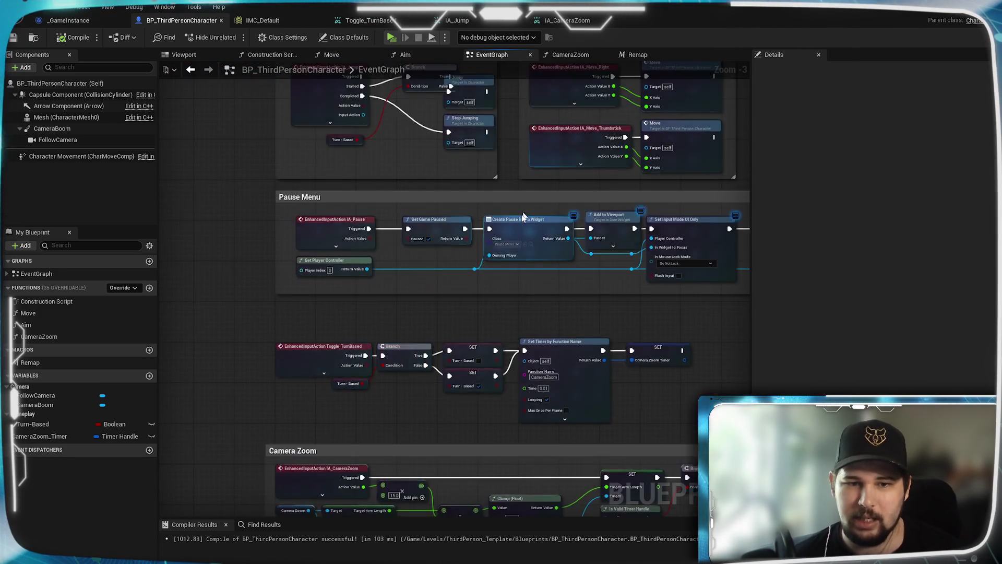
scroll(460, 183, "up", 2)
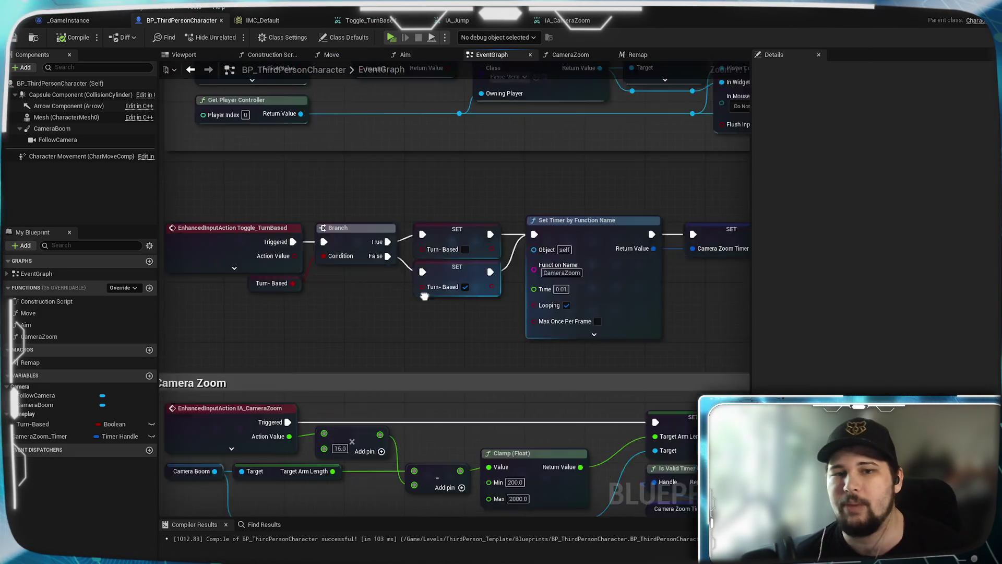
left_click_drag(388, 286, 494, 253)
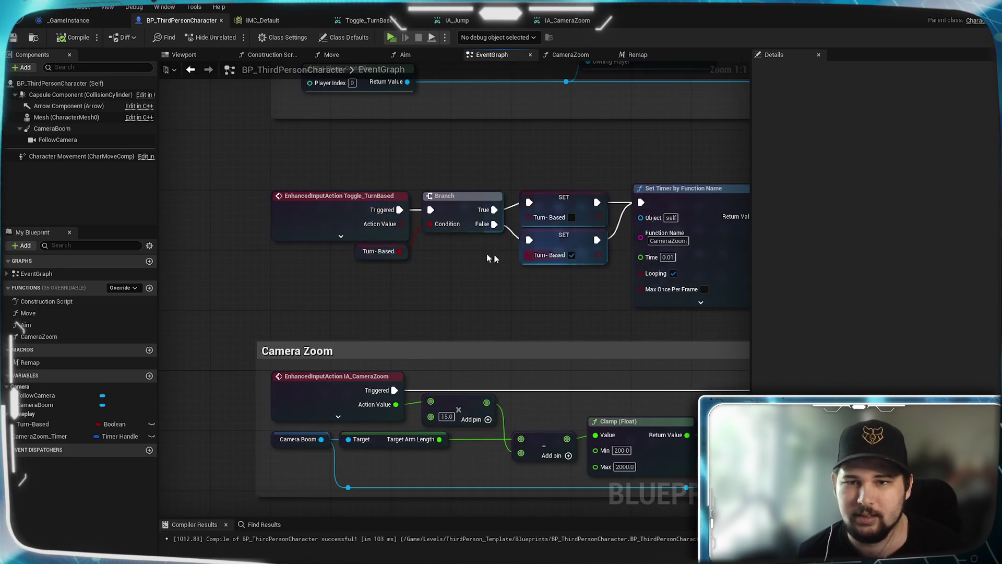
mouse_move(596, 255)
left_mouse_down()
mouse_move(504, 216)
mouse_move(423, 300)
mouse_move(526, 340)
left_mouse_up()
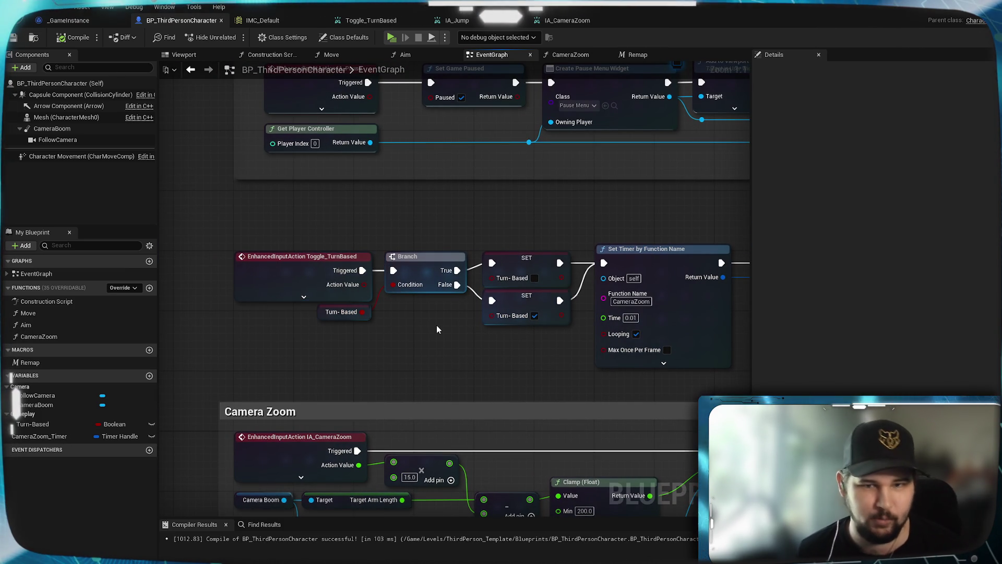
mouse_move(572, 225)
left_mouse_down()
mouse_move(567, 231)
mouse_move(553, 200)
mouse_move(402, 205)
mouse_move(649, 273)
left_mouse_up()
mouse_move(513, 253)
left_mouse_down()
mouse_move(339, 275)
mouse_move(648, 275)
mouse_move(639, 275)
left_mouse_up()
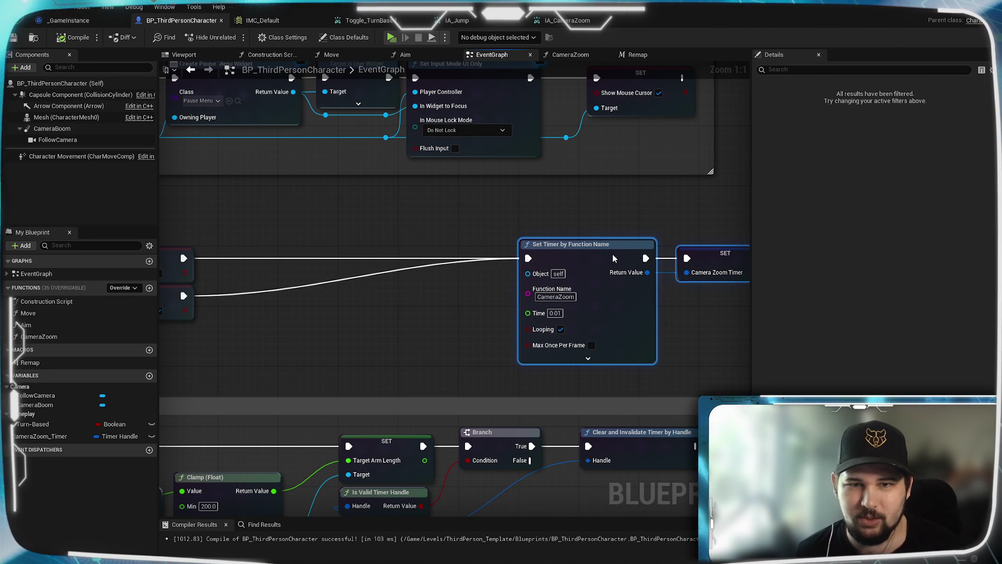
left_click_drag(336, 329, 567, 321)
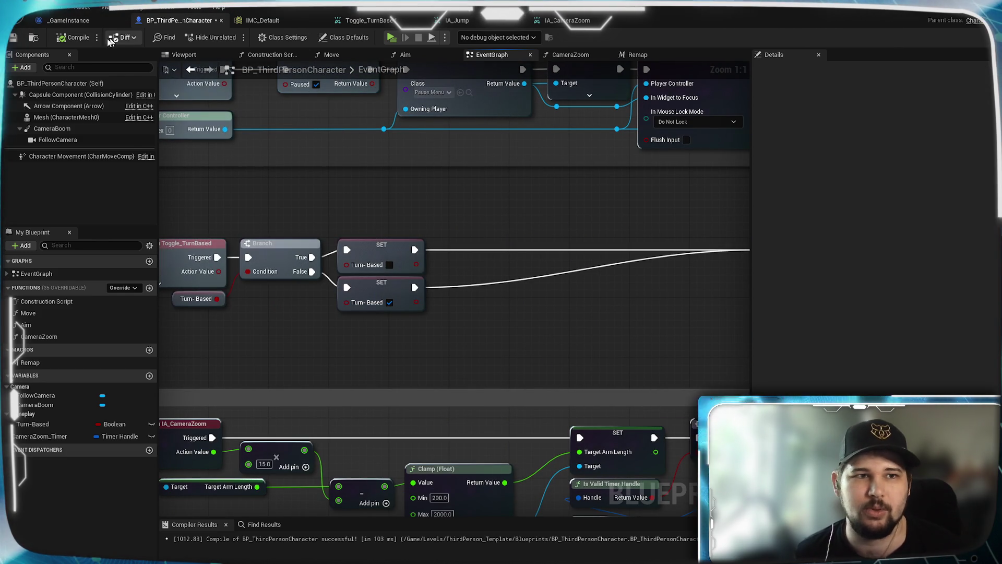
left_click(17, 38)
Step: Duplicate the Set Timer by Function Name node and chain it between the SET nodes and the CameraZoom timer
mouse_move(599, 298)
left_mouse_down()
mouse_move(308, 284)
mouse_move(506, 284)
mouse_move(418, 276)
left_mouse_up()
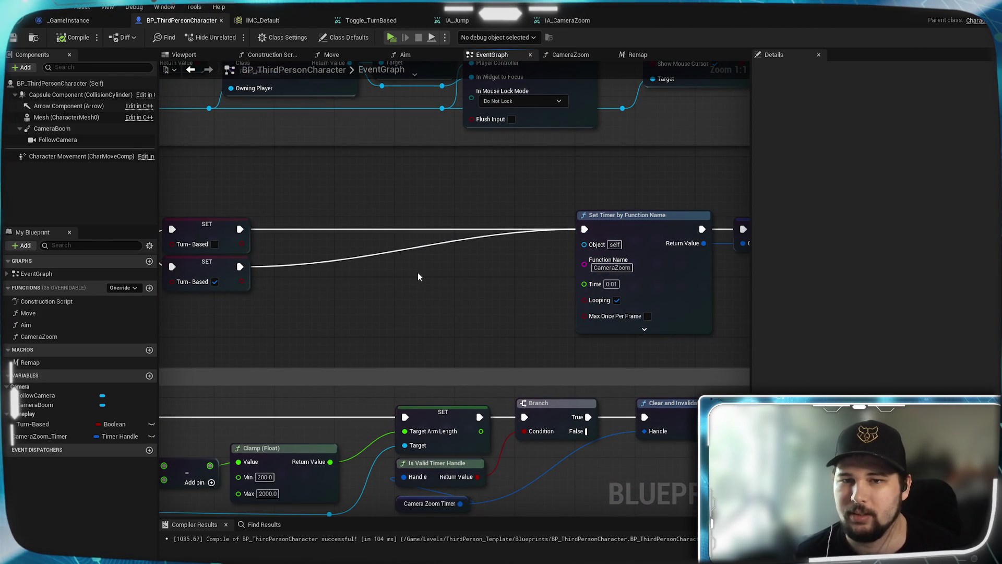
left_click(650, 220)
left_click_drag(500, 278, 519, 304)
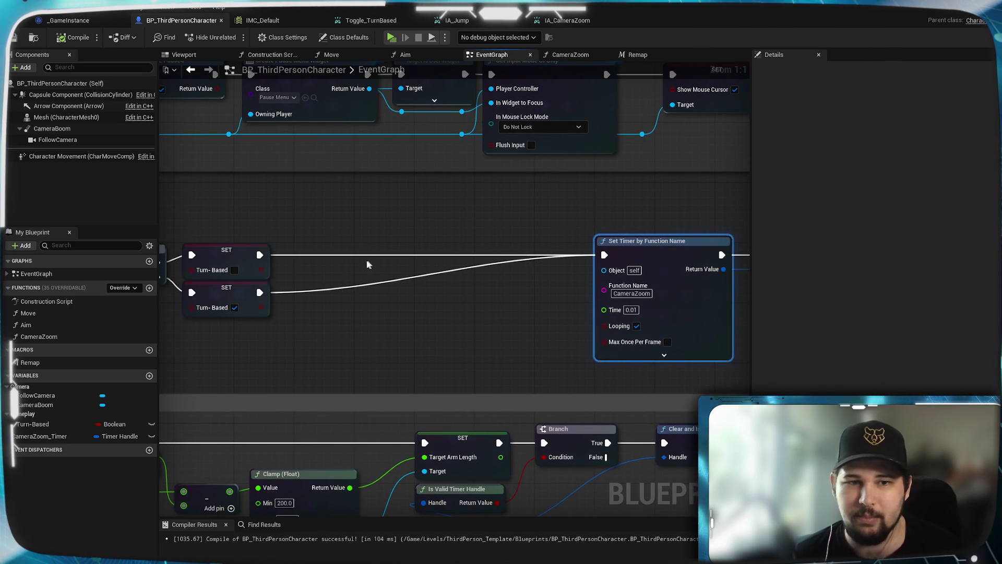
key("ctrl+c")
key("ctrl+v")
left_click_drag(388, 295, 355, 273)
left_click_drag(260, 255, 341, 255)
left_click_drag(457, 255, 604, 254)
mouse_move(395, 261)
left_mouse_down()
mouse_move(344, 261)
mouse_move(352, 261)
left_mouse_up()
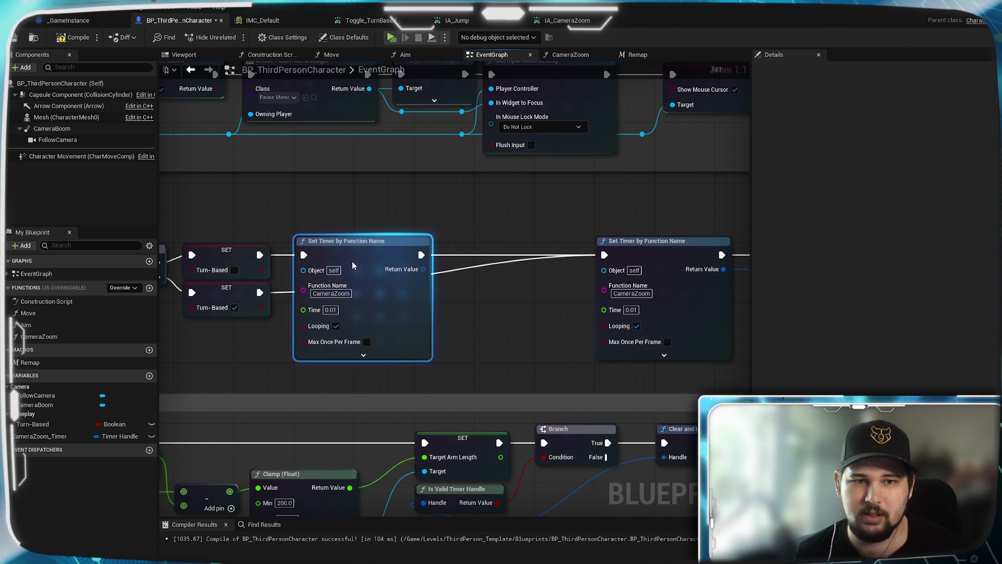
left_click(356, 222)
Step: Change the new timer's function name to CameraReset and save the blueprint
left_click(371, 248)
key("Delete")
mouse_move(445, 312)
left_mouse_down()
mouse_move(150, 302)
mouse_move(602, 305)
mouse_move(441, 318)
mouse_move(586, 329)
left_mouse_up()
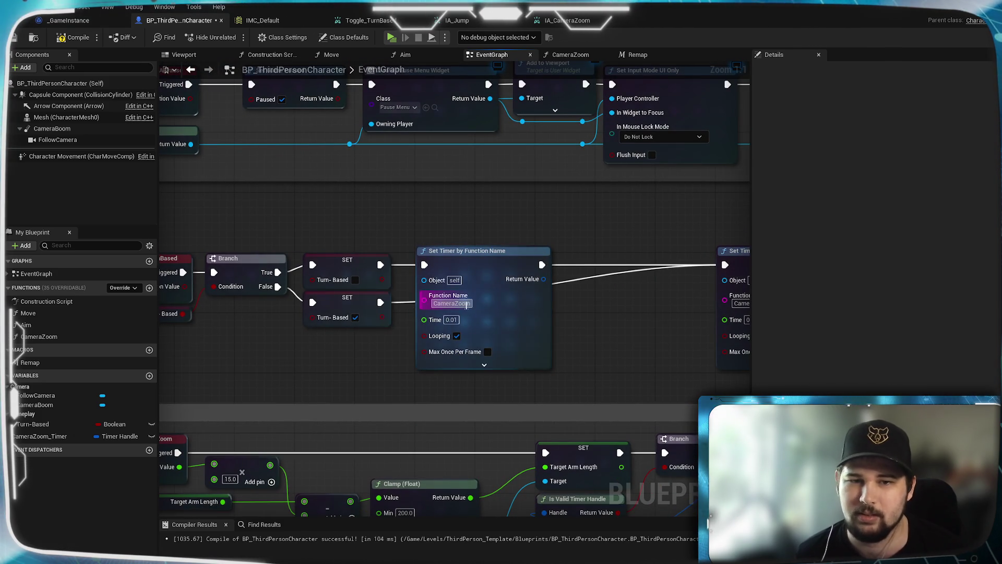
left_click(466, 306)
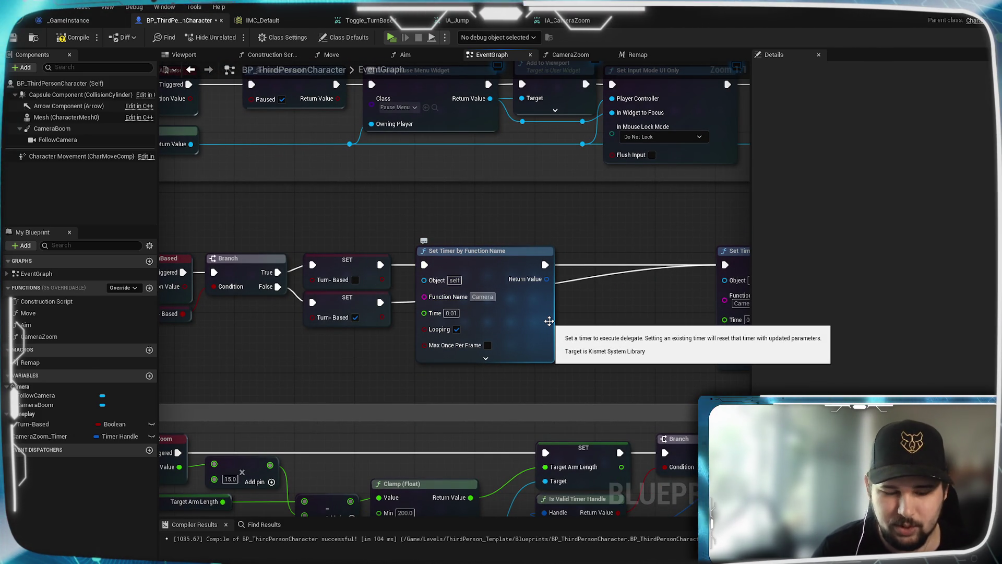
type("Reset")
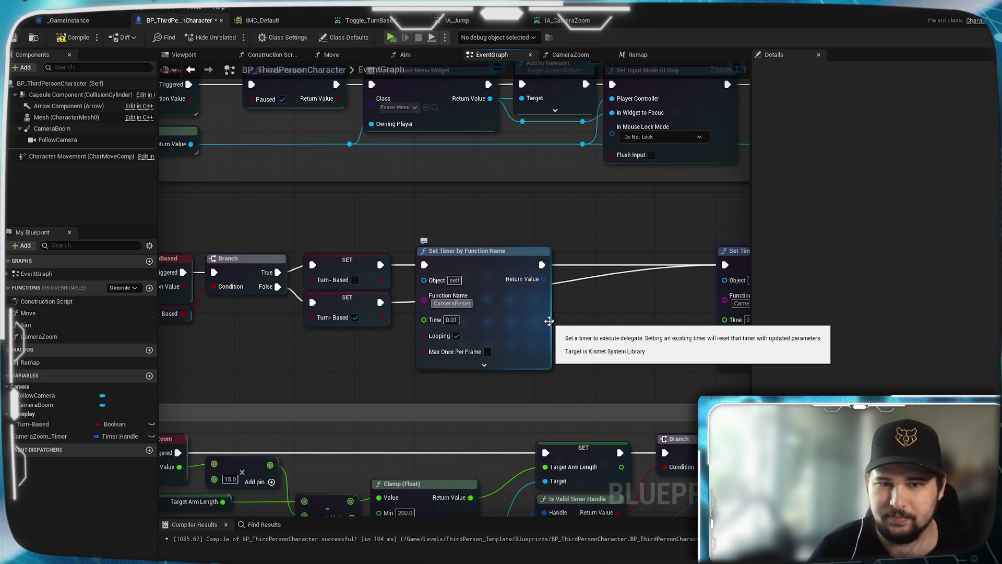
mouse_move(624, 311)
left_mouse_down()
mouse_move(522, 309)
mouse_move(571, 290)
left_mouse_up()
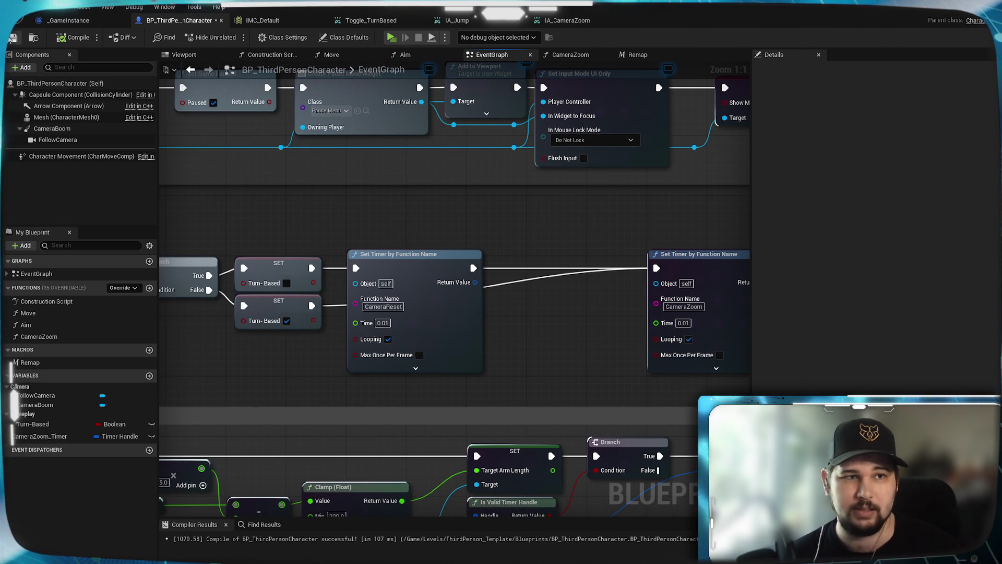
left_click(13, 38)
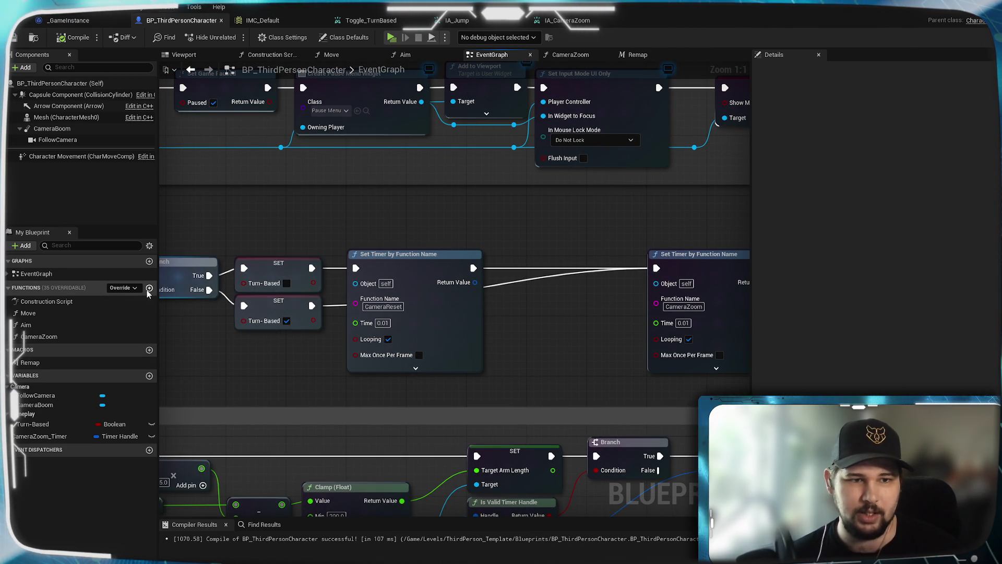
Step: Add a new function named CameraReset and compile the blueprint
left_click(150, 288)
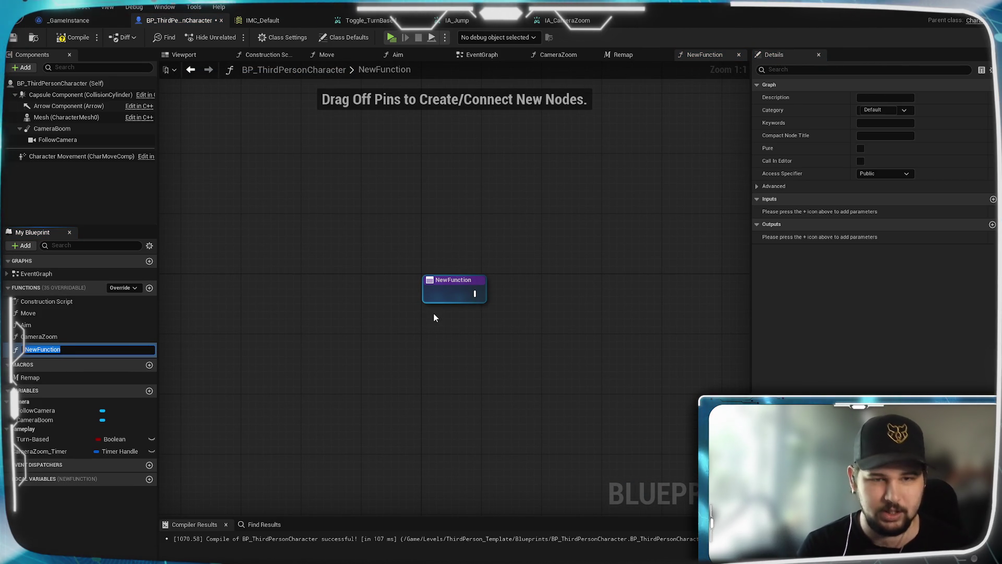
type("Camera")
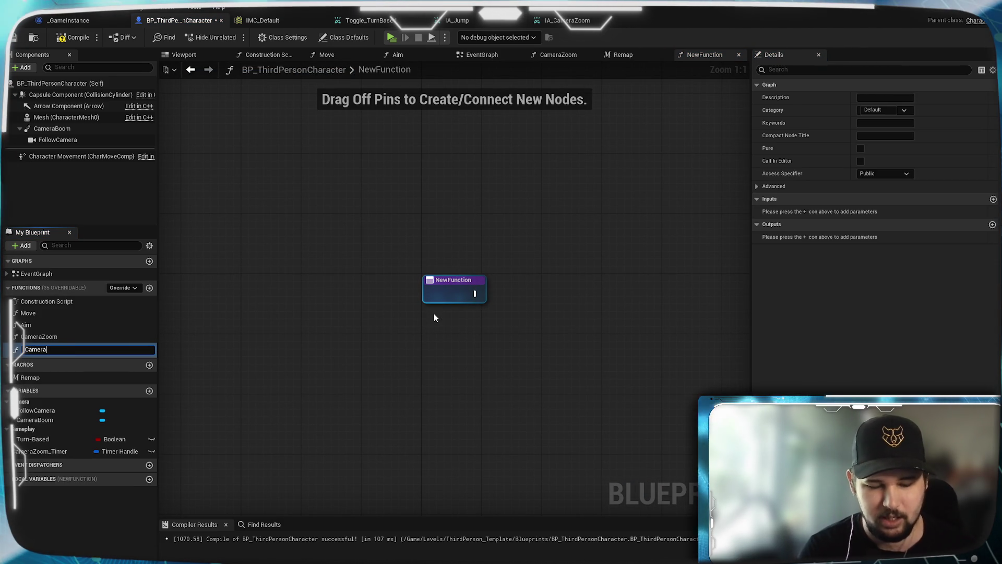
type("Reset")
key("Return")
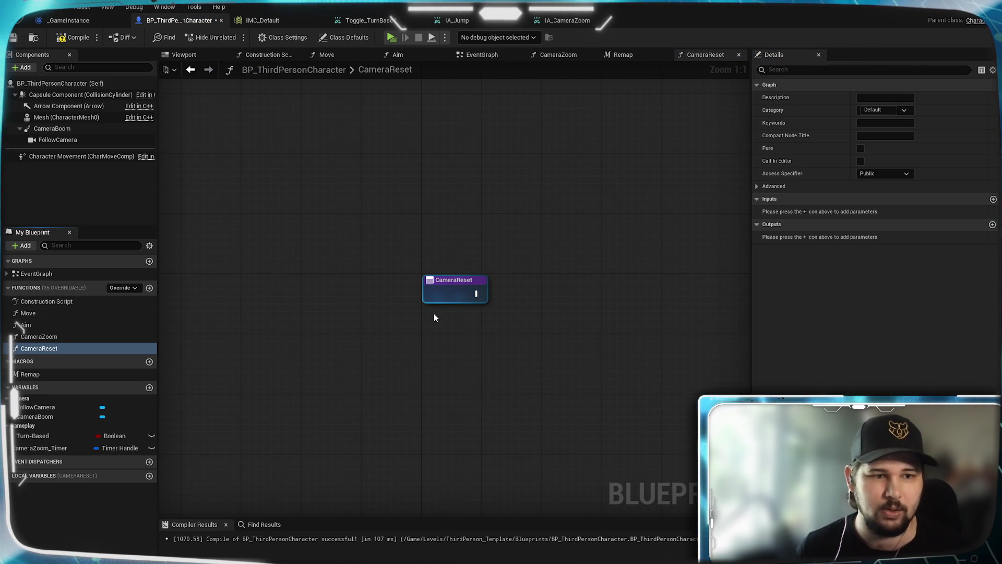
mouse_move(477, 381)
left_mouse_down()
mouse_move(392, 331)
mouse_move(271, 332)
mouse_move(387, 284)
mouse_move(345, 268)
left_mouse_up()
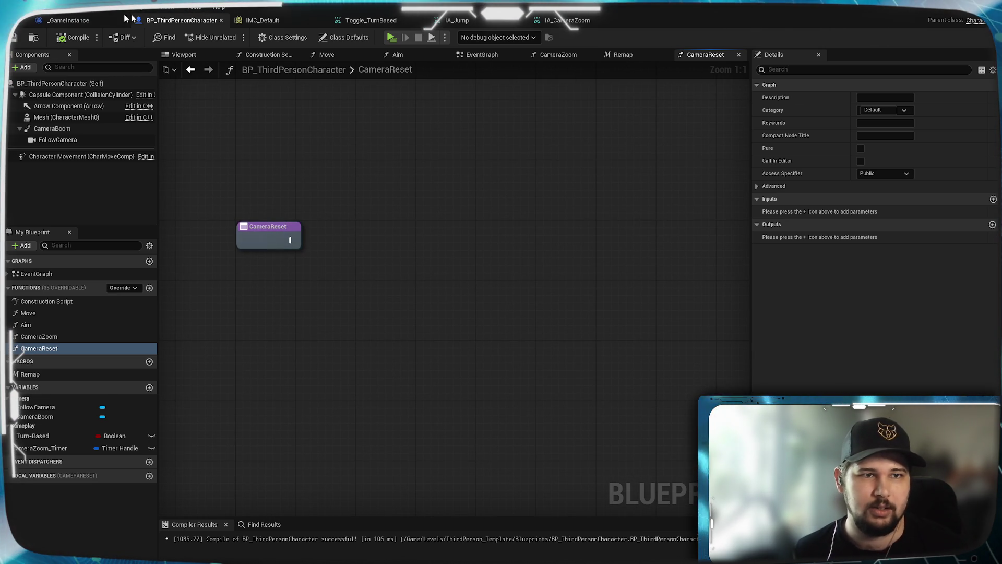
left_click(73, 38)
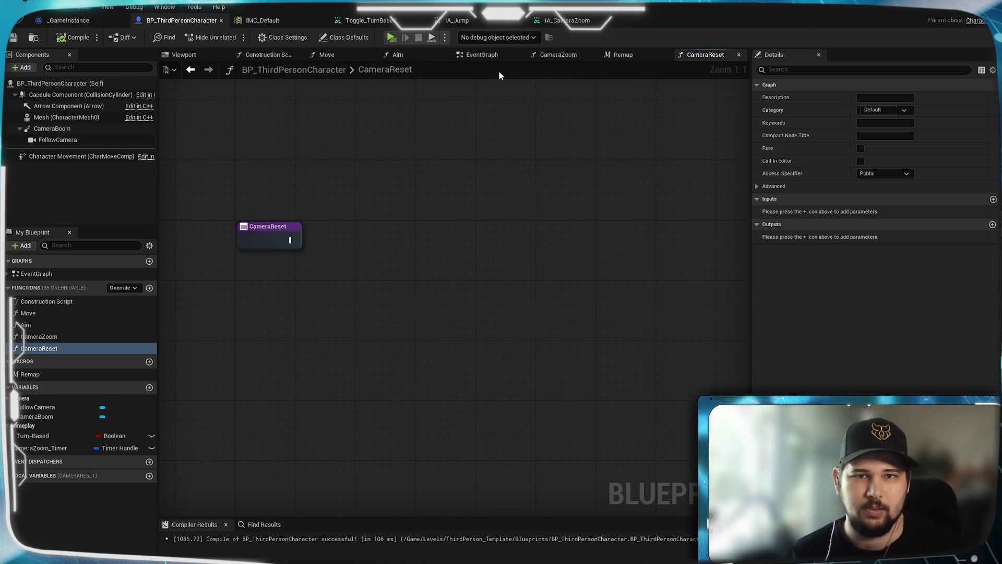
Step: Select the Camera Boom and Target Offset getters in the Move graph for reuse in CameraReset
left_click(326, 54)
scroll(413, 264, "up", 2)
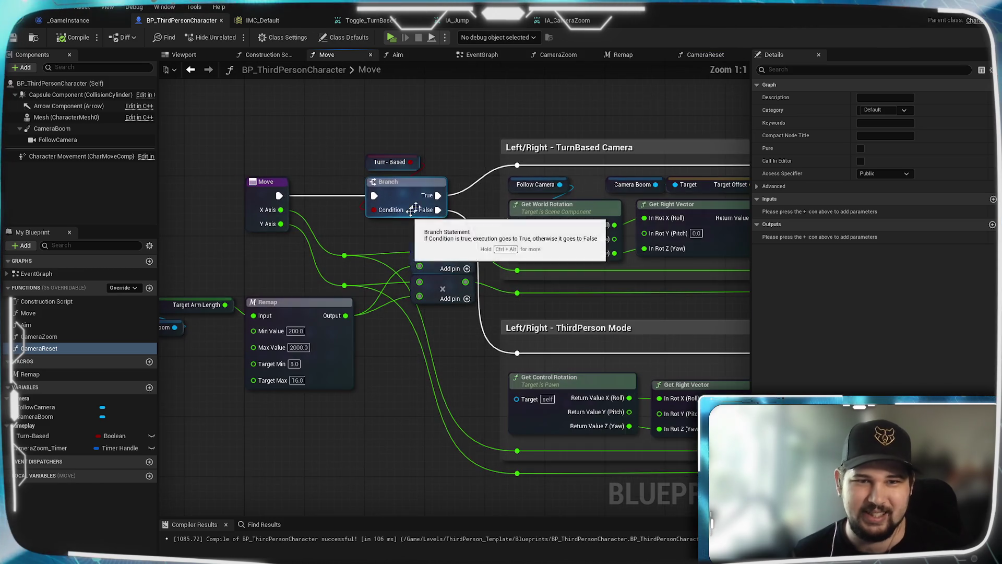
left_click_drag(491, 142, 198, 163)
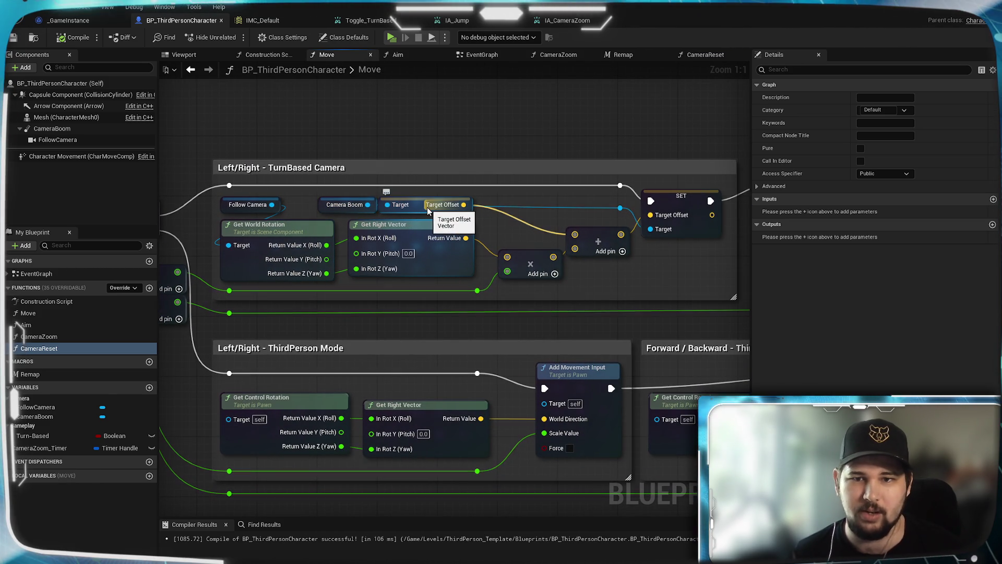
mouse_move(422, 209)
left_mouse_down()
mouse_move(79, 227)
mouse_move(498, 271)
left_mouse_up()
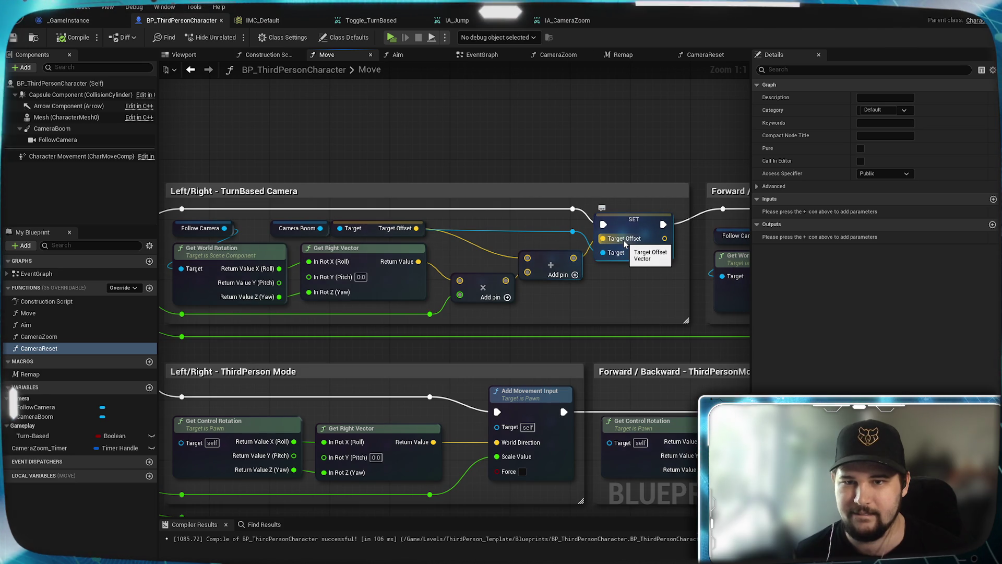
left_click_drag(295, 218, 358, 232)
left_click(703, 56)
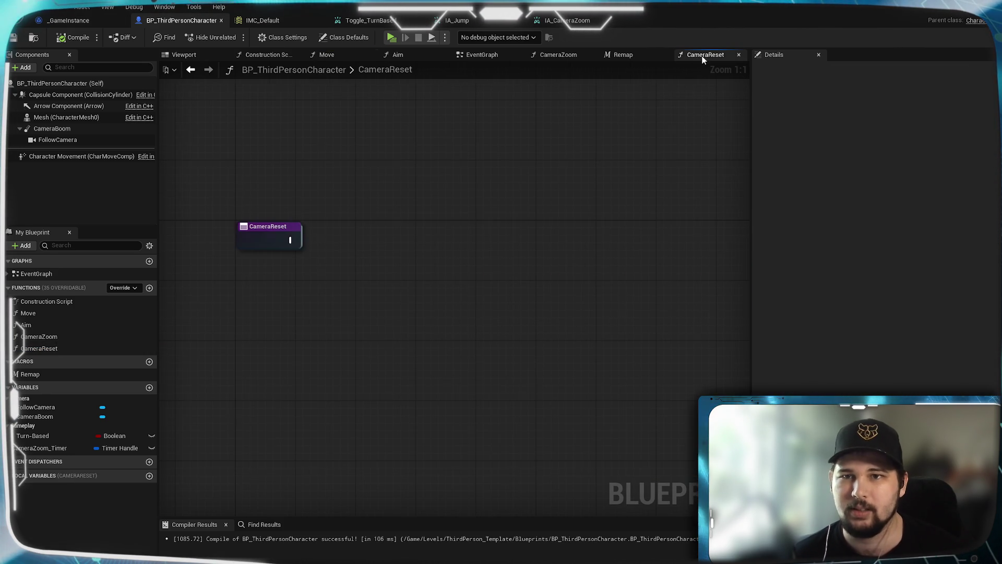
Step: Paste the Camera Boom and Target Offset getters and add a greater-than comparison node
key("ctrl+v")
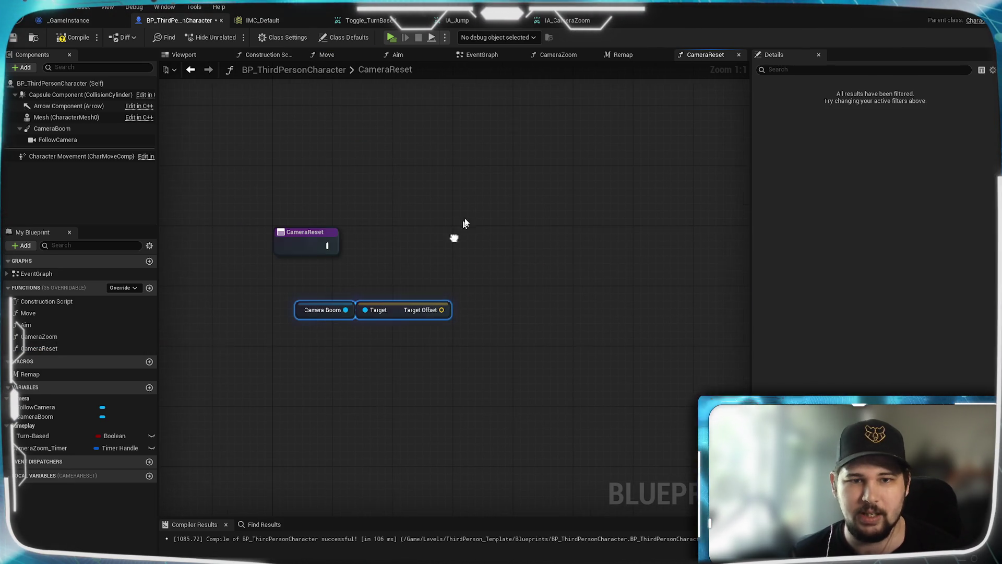
left_click_drag(393, 305, 372, 276)
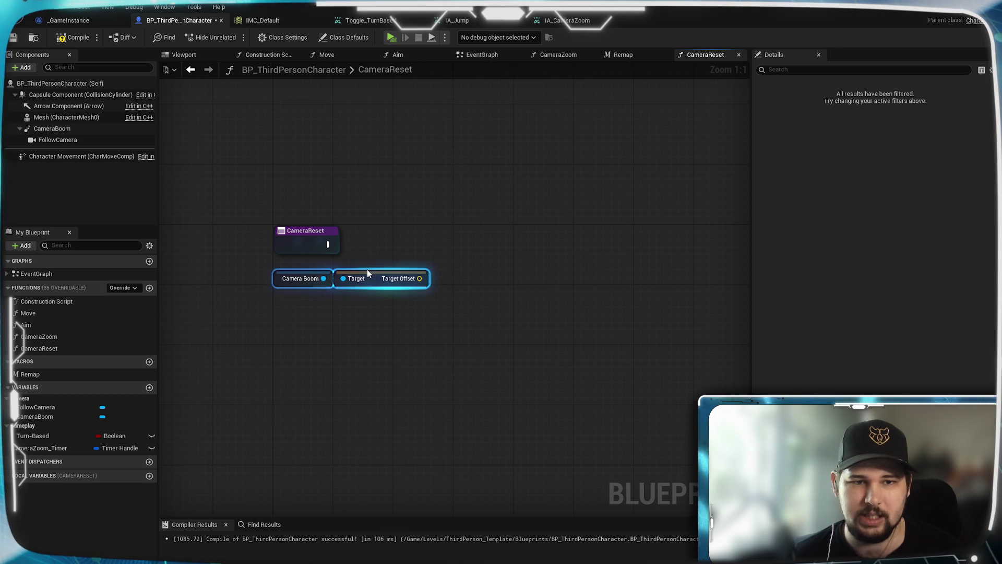
left_click(367, 269)
left_click_drag(484, 243, 484, 243)
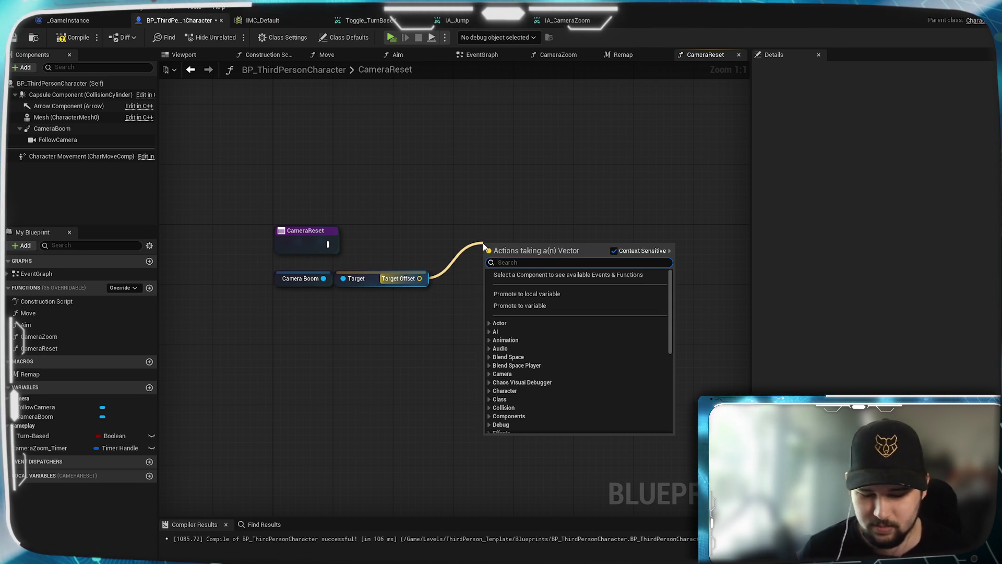
type(">")
key("Return")
left_click(460, 287)
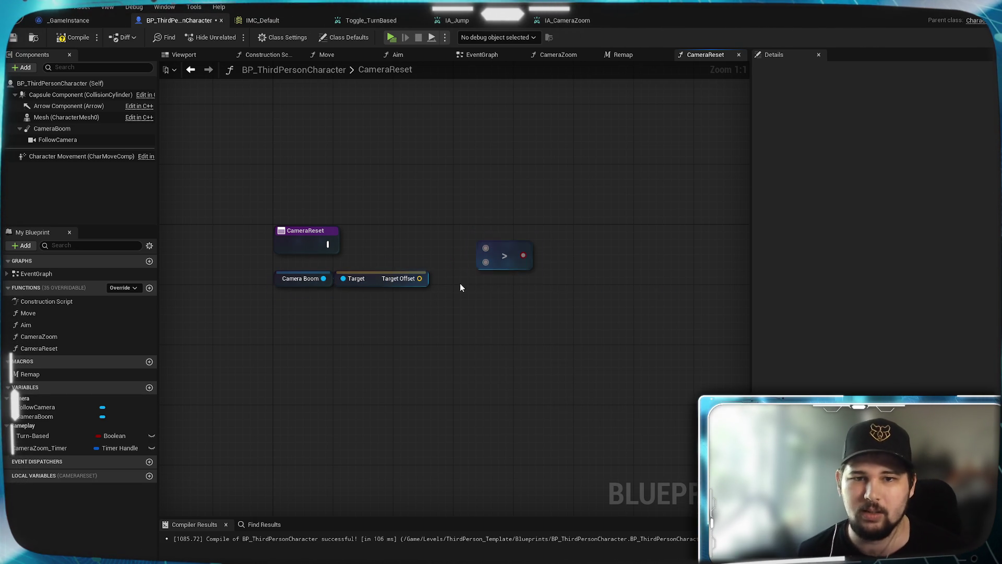
Step: Split the Target Offset pin into separate X, Y and Z outputs
left_click_drag(489, 248, 490, 248)
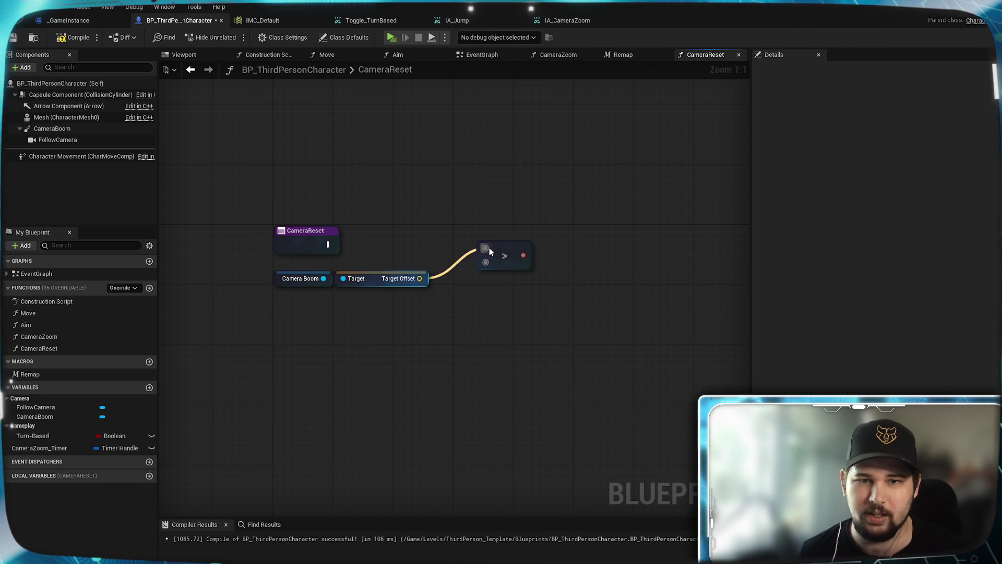
right_click(408, 292)
left_click(433, 330)
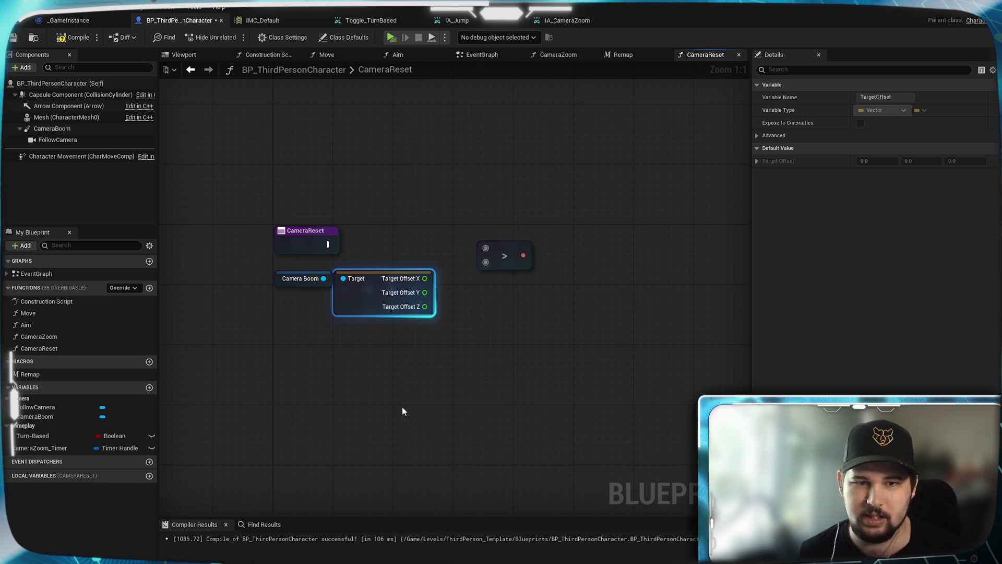
left_click(457, 279)
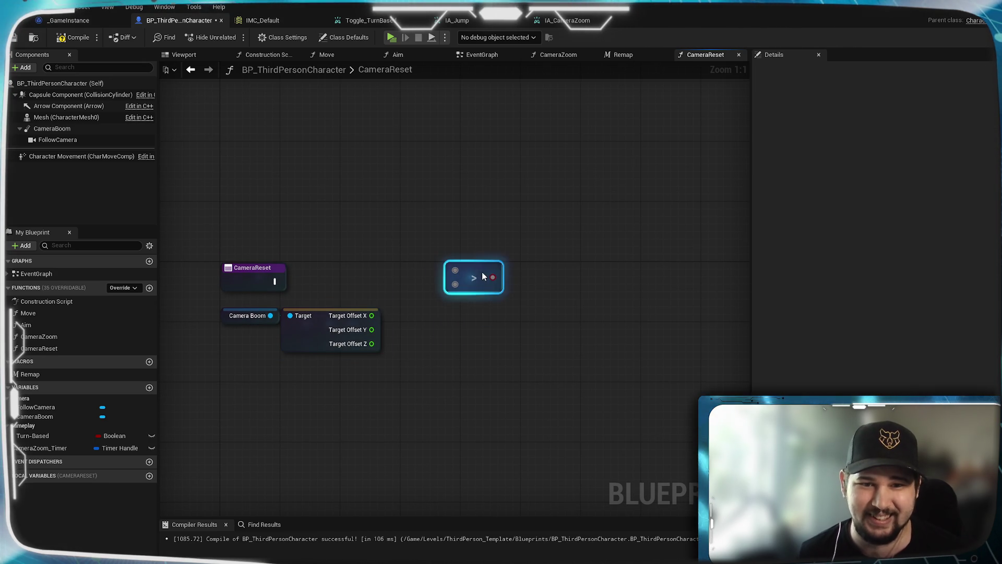
left_click(374, 334)
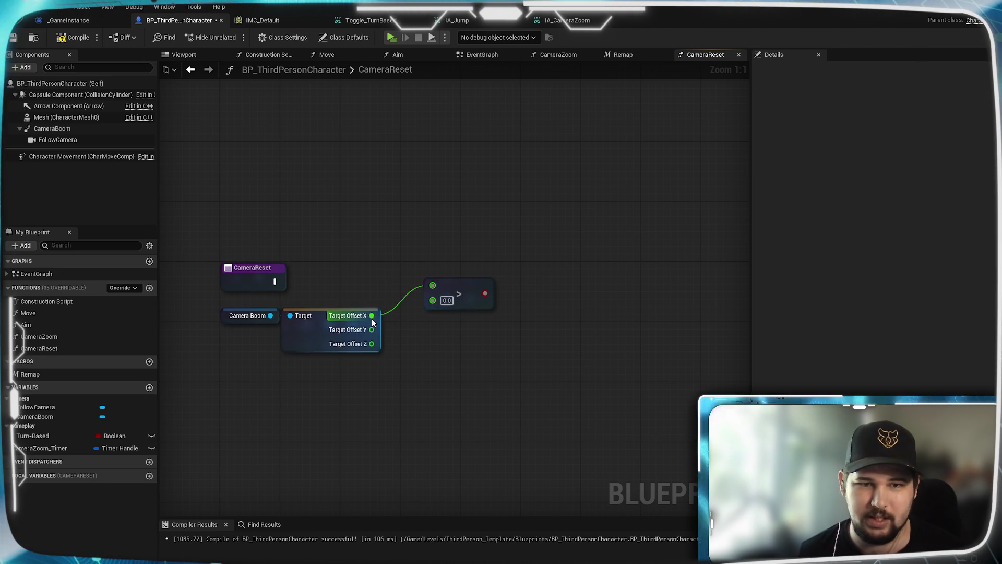
left_click(366, 338)
Step: Add greater-than 0.0 comparisons for Target Offset Y and Z, aligned with the X one
left_click_drag(440, 341, 437, 368)
type(">")
key("Return")
type(">")
key("Return")
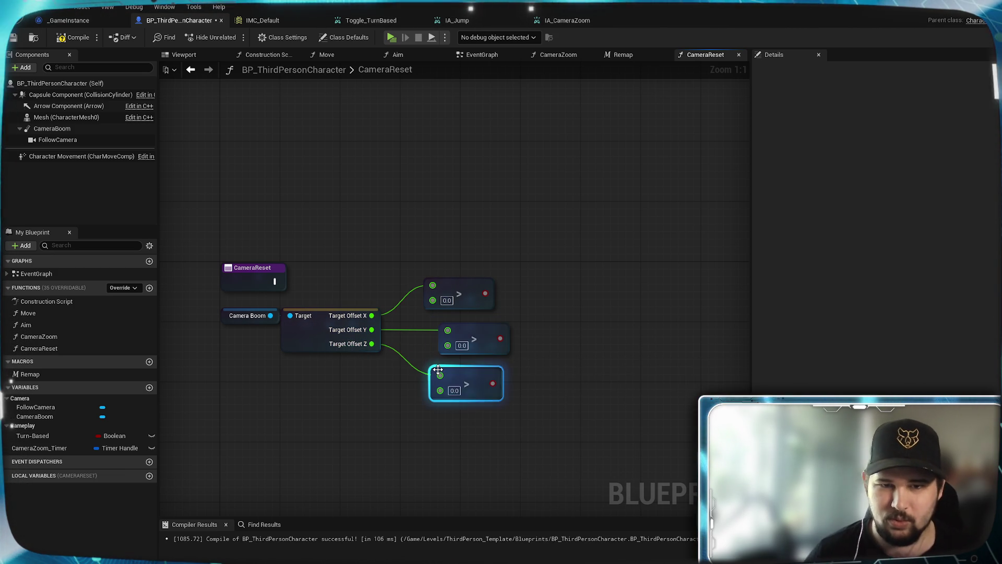
left_click_drag(481, 376, 466, 367)
mouse_move(578, 371)
left_mouse_down()
mouse_move(537, 351)
mouse_move(529, 358)
left_mouse_up()
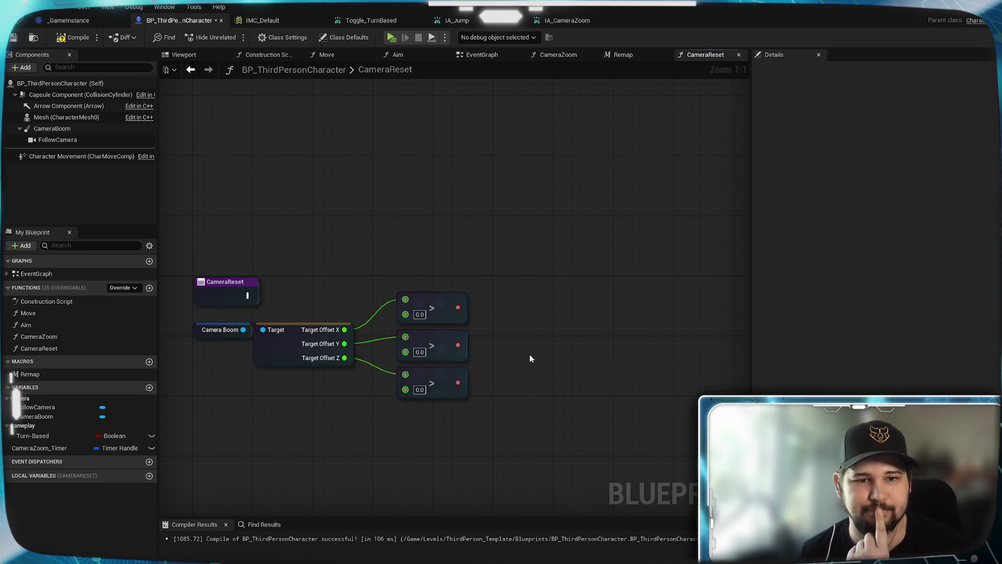
Step: Move the getters and comparisons lower and start adding a Make Vector node
key("Home")
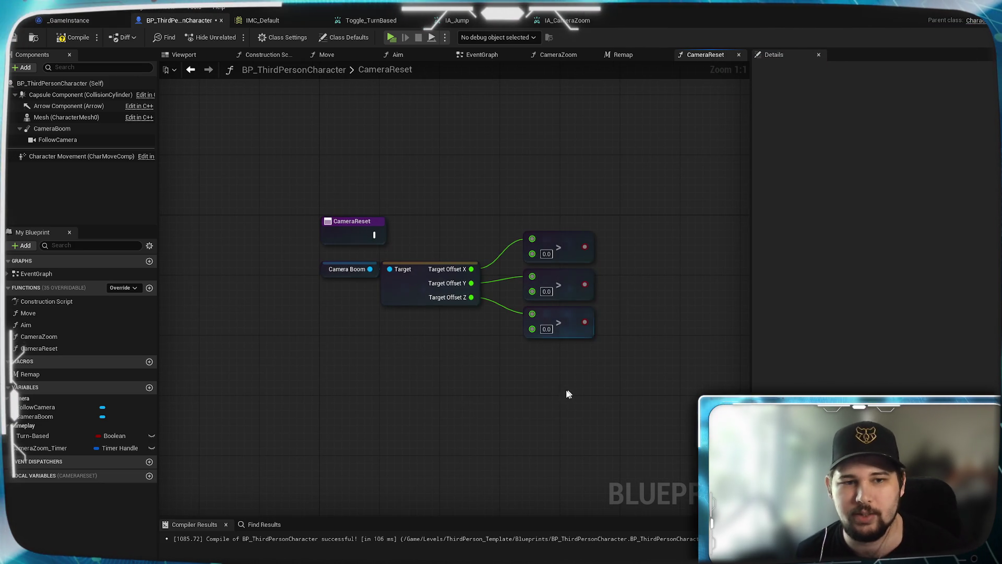
mouse_move(351, 251)
left_mouse_down()
mouse_move(407, 318)
mouse_move(408, 375)
left_mouse_up()
left_click(596, 261)
left_click_drag(596, 261, 487, 296)
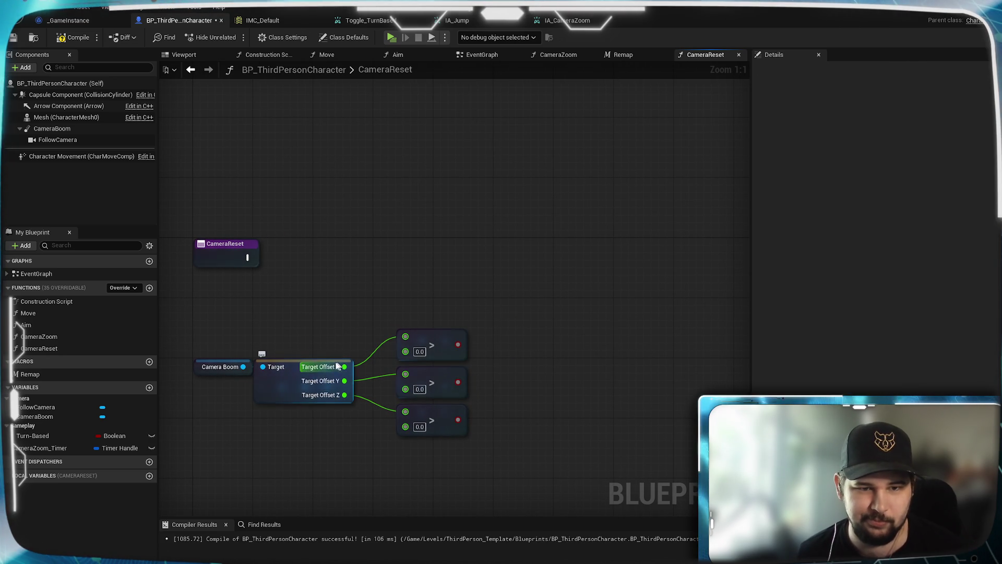
mouse_move(340, 328)
left_mouse_down()
mouse_move(372, 183)
mouse_move(402, 235)
mouse_move(361, 307)
left_mouse_up()
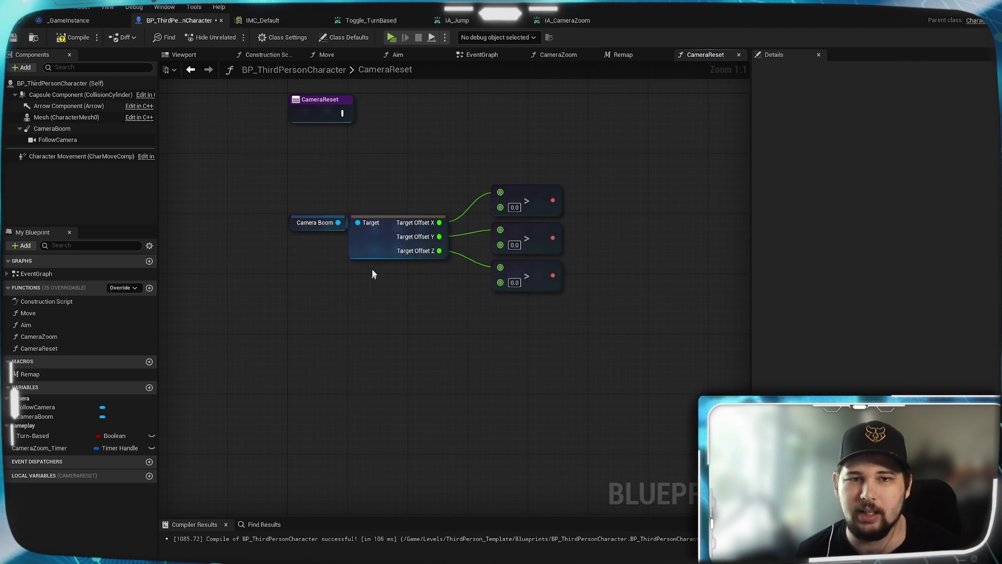
type("make vect")
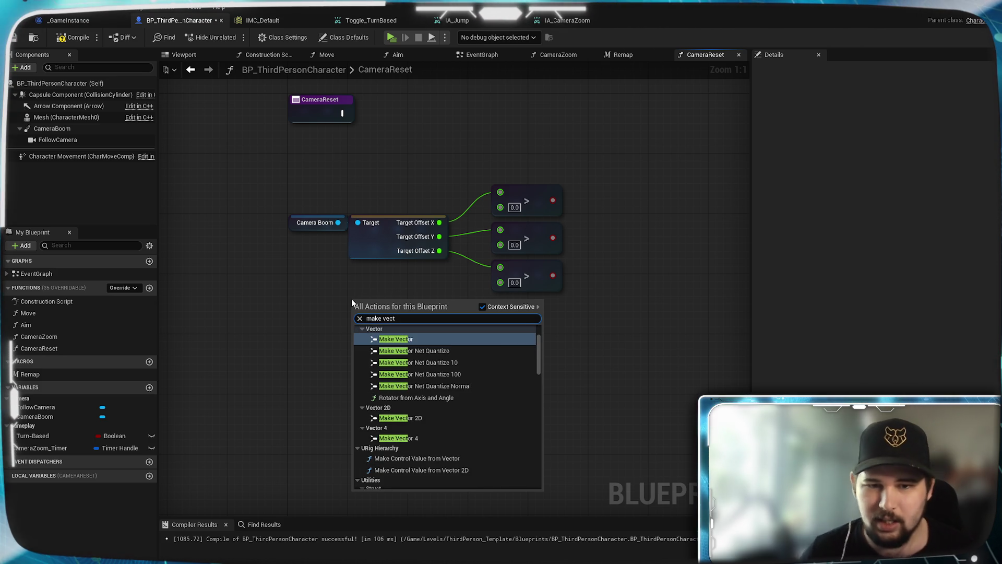
Step: Add a Make Vector 3d Camera Parameter node below the comparisons
scroll(452, 358, "down", 3)
type("o")
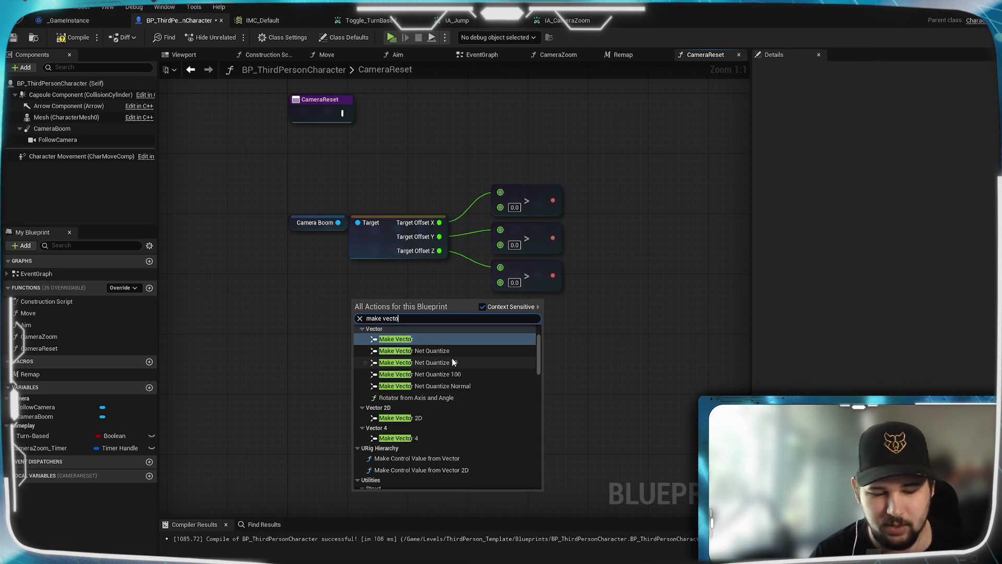
type("r 3")
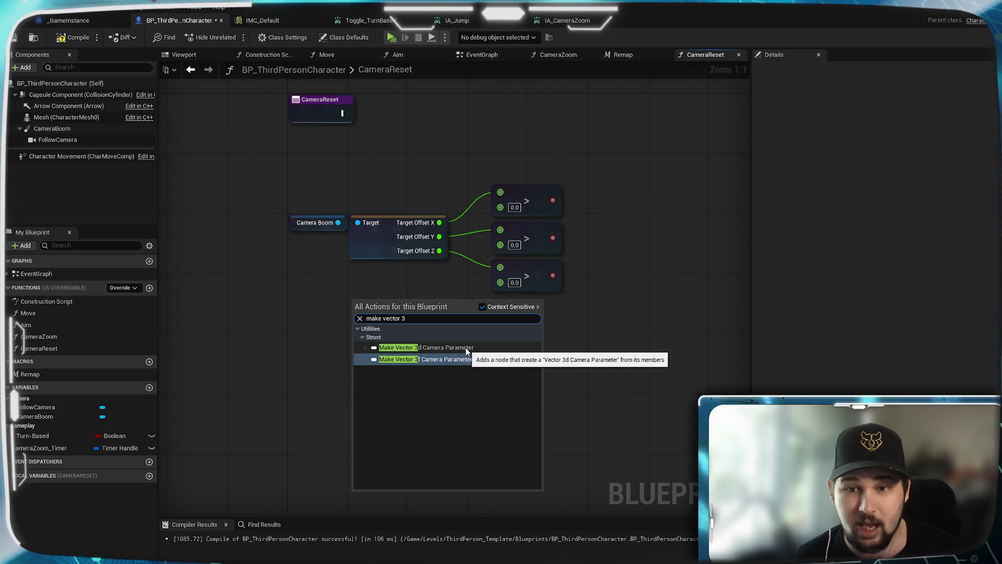
left_click(466, 348)
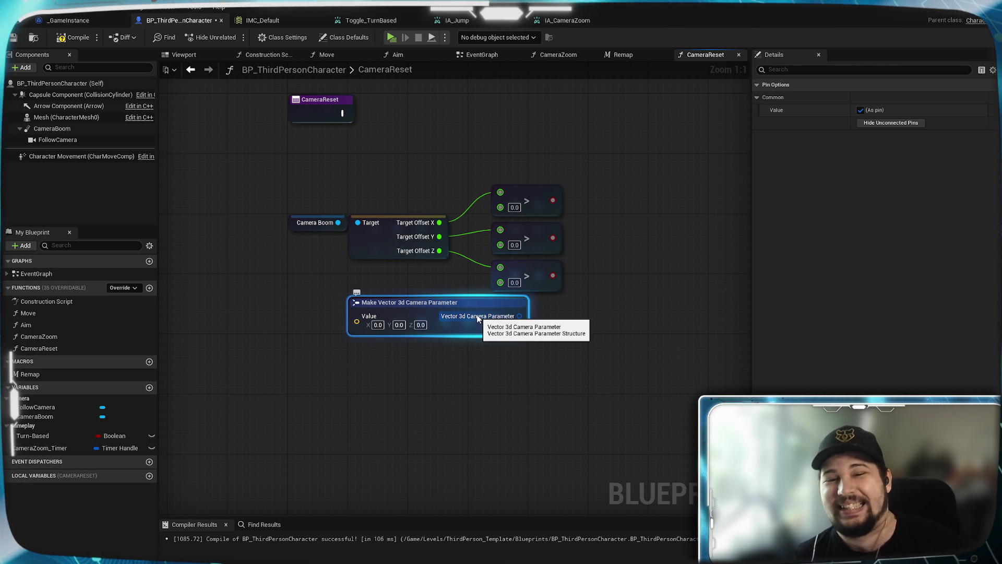
mouse_move(382, 325)
left_mouse_down()
mouse_move(365, 328)
mouse_move(390, 340)
left_mouse_up()
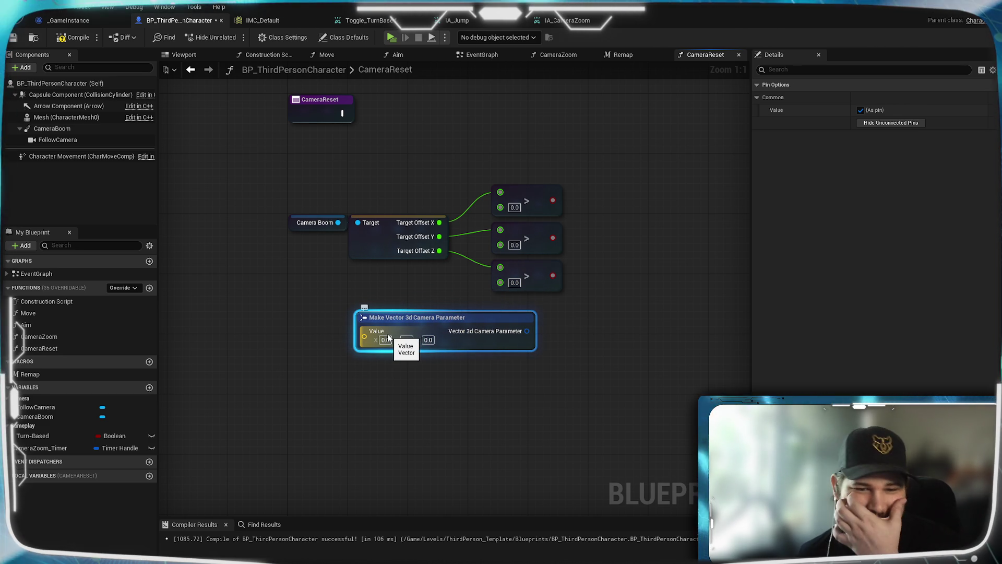
left_click_drag(389, 338, 293, 345)
Step: Paste a second Target Offset getter, recombine its pin into one vector, and wire Camera Boom to it
left_click(396, 229)
key("ctrl+c")
key("ctrl+v")
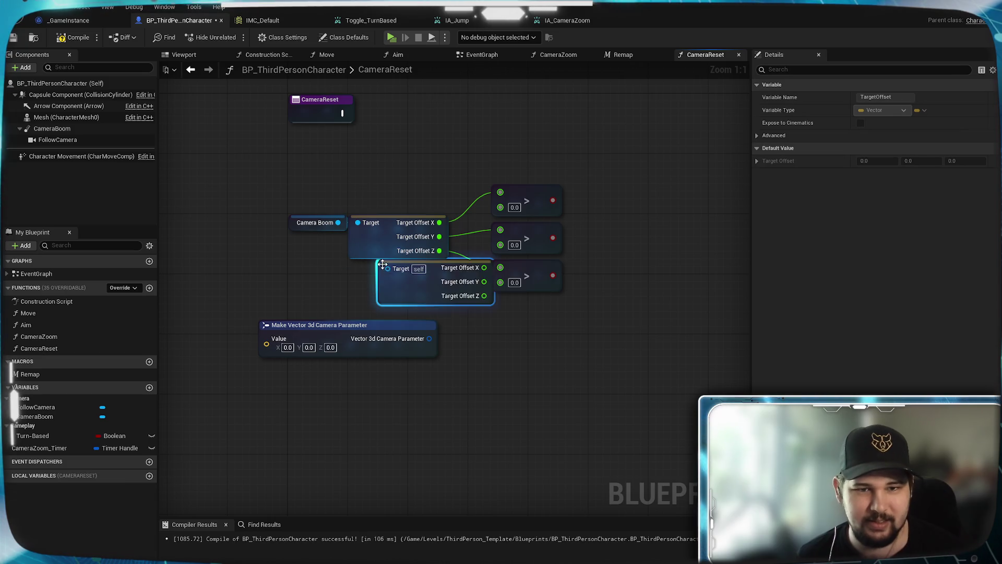
right_click(438, 284)
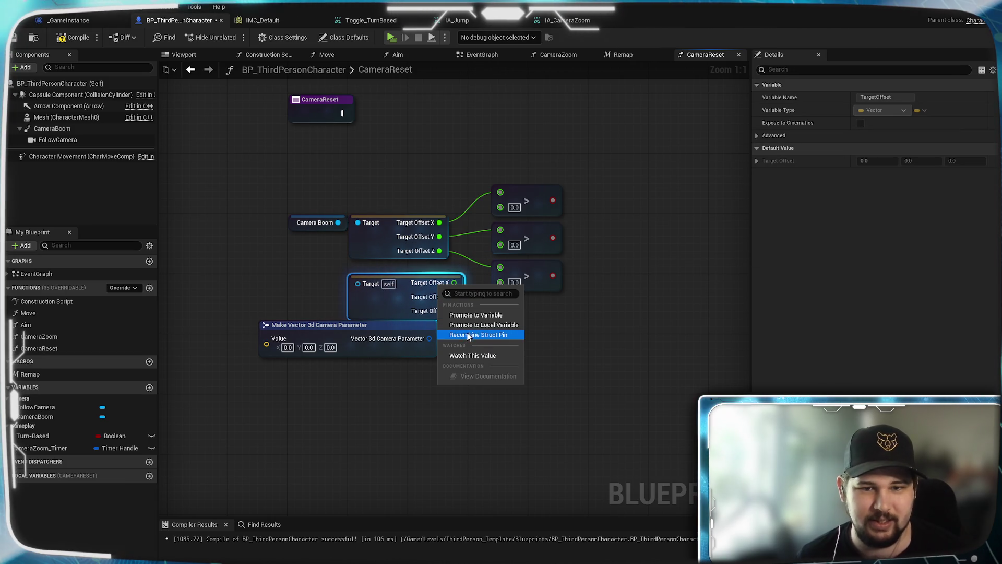
left_click(485, 336)
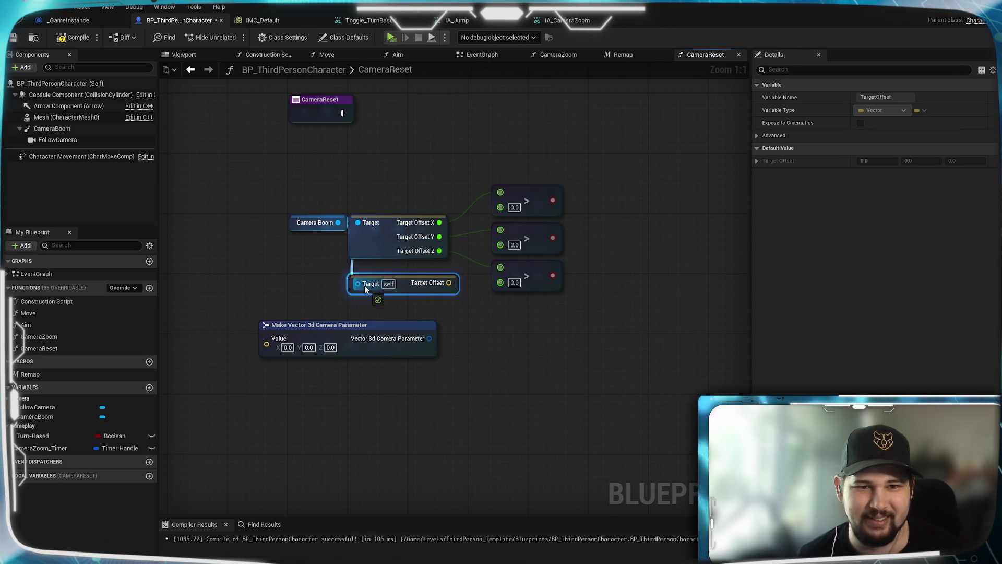
left_click_drag(364, 286, 364, 287)
mouse_move(434, 283)
left_mouse_down()
mouse_move(509, 346)
mouse_move(497, 334)
left_mouse_up()
type(">")
key("Return")
left_click_drag(436, 283, 498, 343)
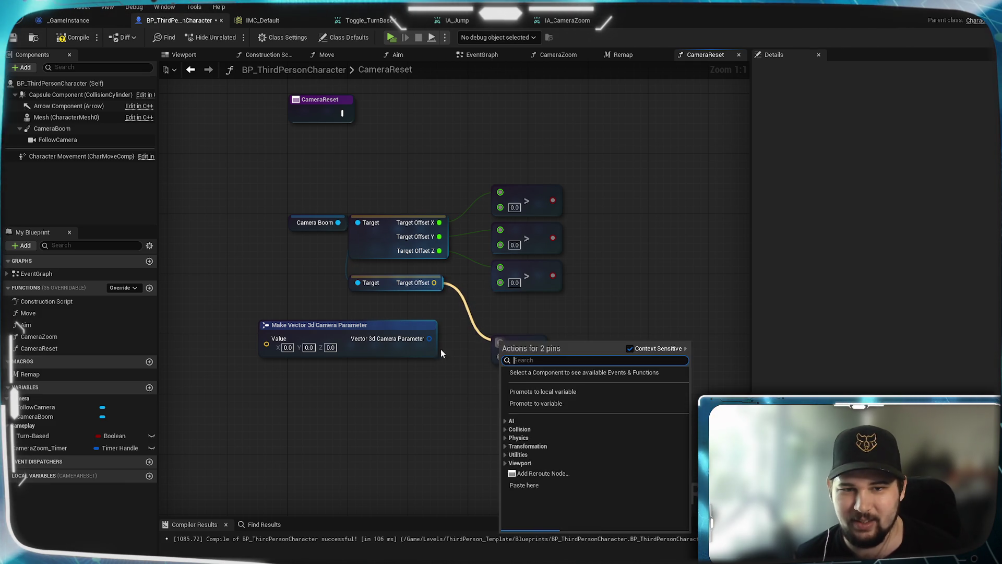
left_click(441, 353)
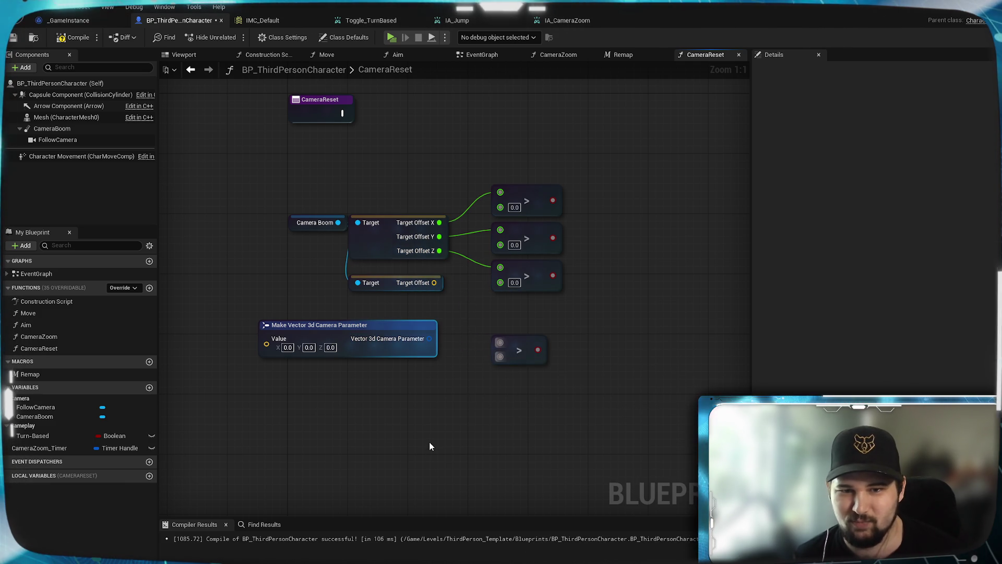
Step: Try a vector greater-than node, then delete it with the extra Target Offset and Make Vector nodes
mouse_move(434, 282)
left_mouse_down()
mouse_move(497, 324)
mouse_move(502, 308)
left_mouse_up()
left_click(560, 385)
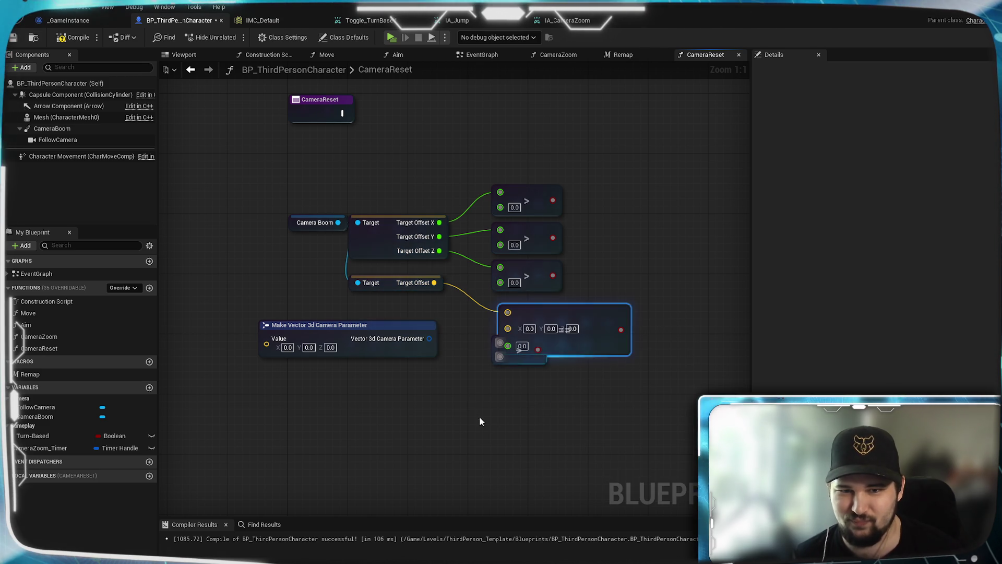
left_click_drag(594, 315, 661, 316)
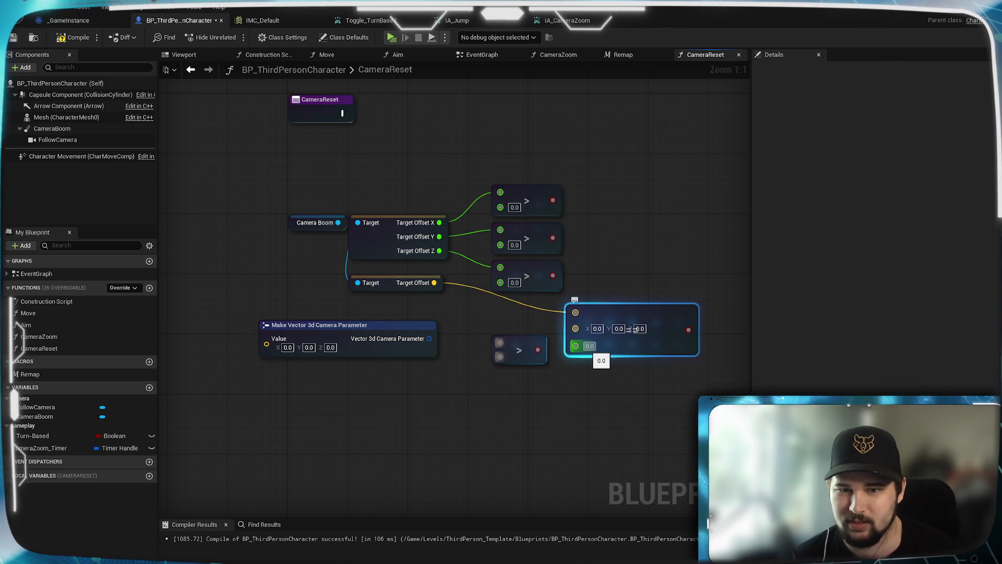
left_click_drag(619, 313, 611, 321)
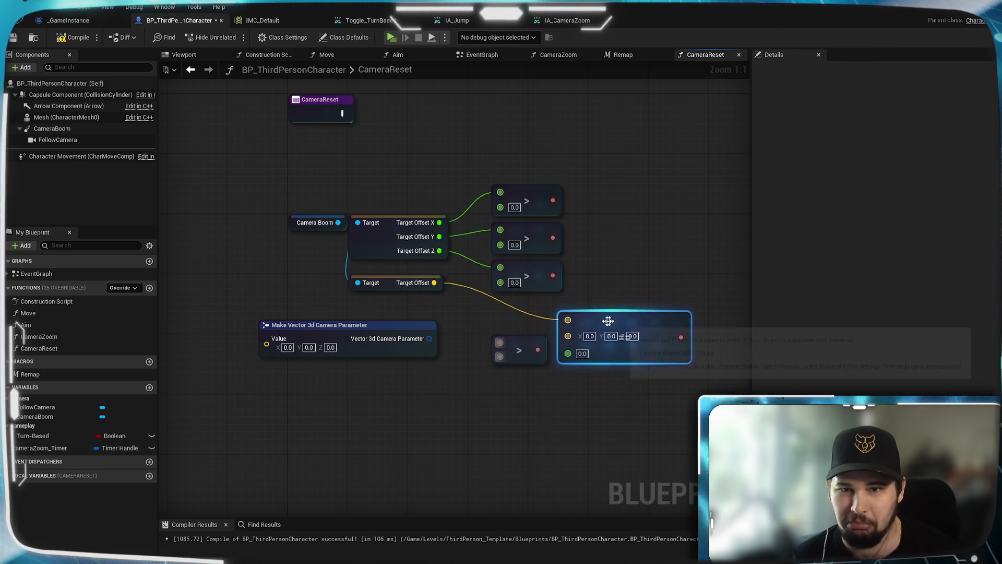
key("Delete")
left_click_drag(569, 408, 381, 318)
key("Delete")
left_click(384, 287)
key("Delete")
mouse_move(407, 348)
left_mouse_down()
mouse_move(277, 492)
mouse_move(276, 482)
left_mouse_up()
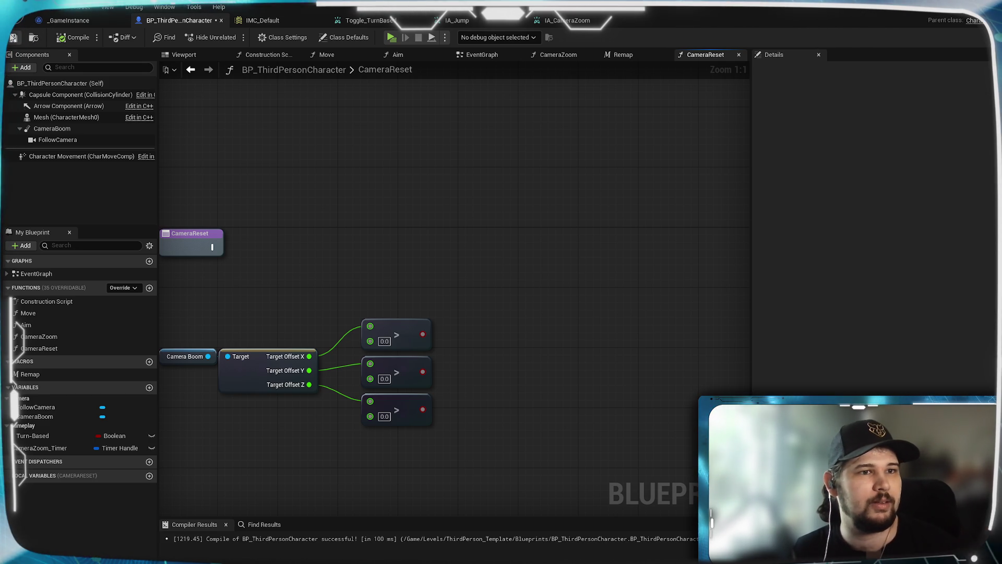
Step: Add a Branch driven by the Target Offset X > 0.0 check, fed by CameraReset's execution
mouse_move(349, 259)
left_mouse_down()
mouse_move(441, 218)
mouse_move(476, 258)
mouse_move(405, 304)
mouse_move(298, 257)
left_mouse_up()
mouse_move(190, 219)
left_mouse_down()
mouse_move(480, 225)
mouse_move(432, 220)
mouse_move(440, 220)
left_mouse_up()
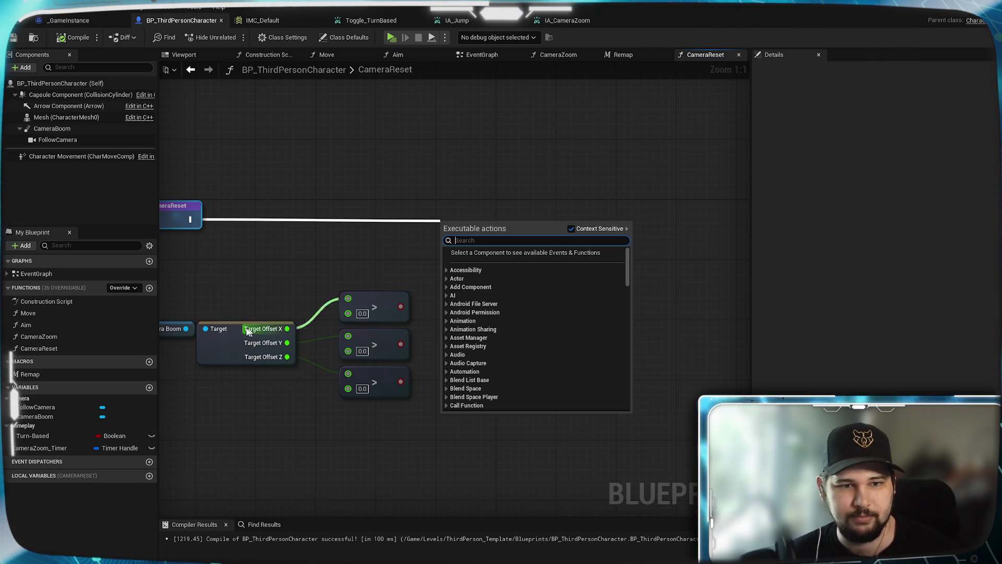
left_click(355, 271)
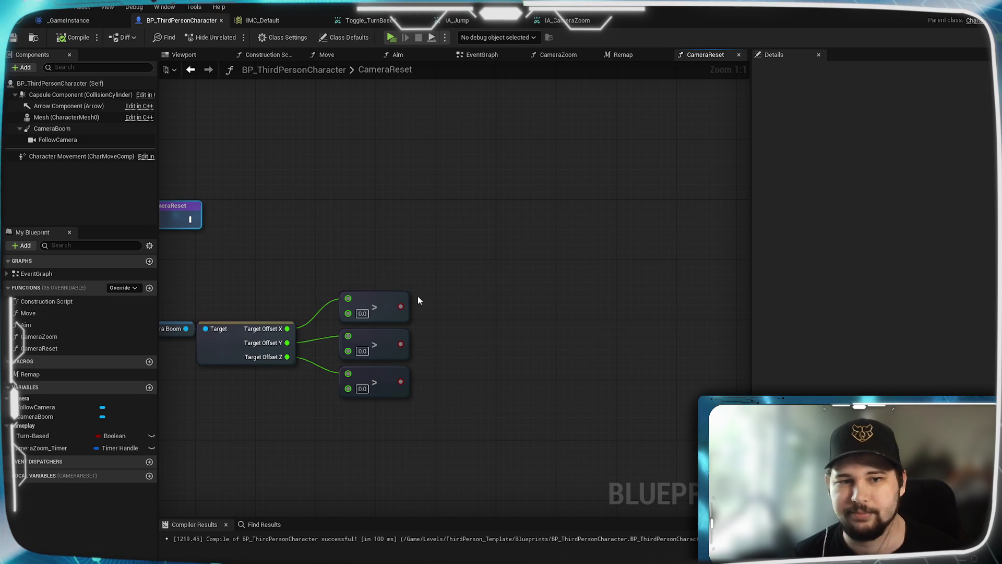
mouse_move(401, 306)
left_mouse_down()
mouse_move(457, 189)
mouse_move(460, 206)
left_mouse_up()
mouse_move(191, 219)
left_mouse_down()
mouse_move(446, 217)
mouse_move(477, 268)
mouse_move(506, 273)
left_mouse_up()
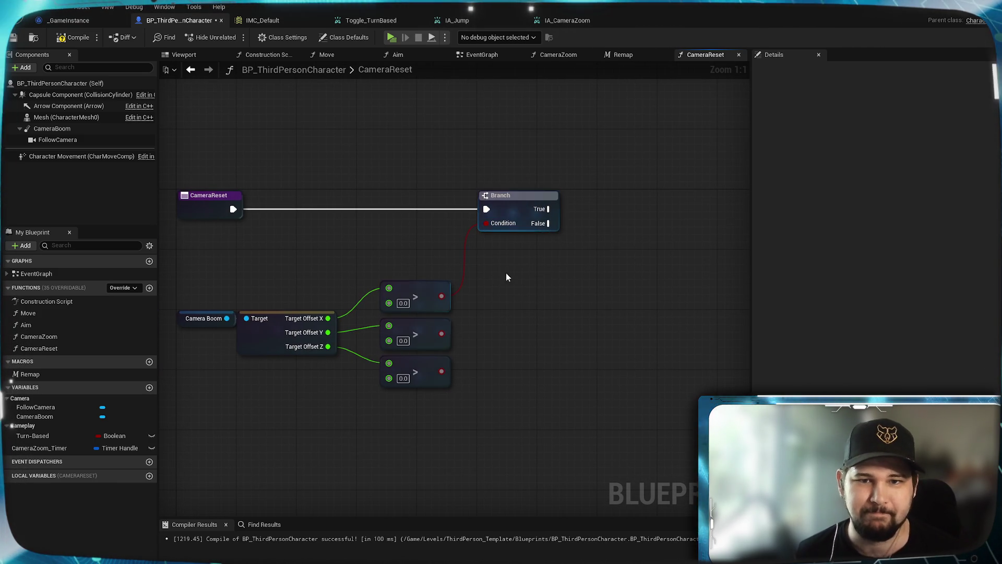
left_click(507, 204)
left_click_drag(505, 212, 512, 210)
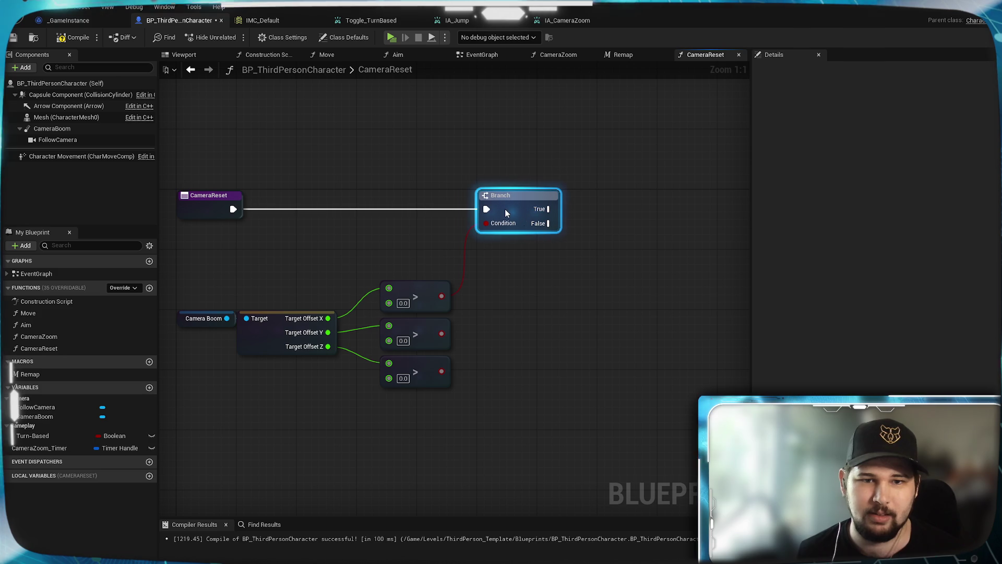
left_click(470, 256)
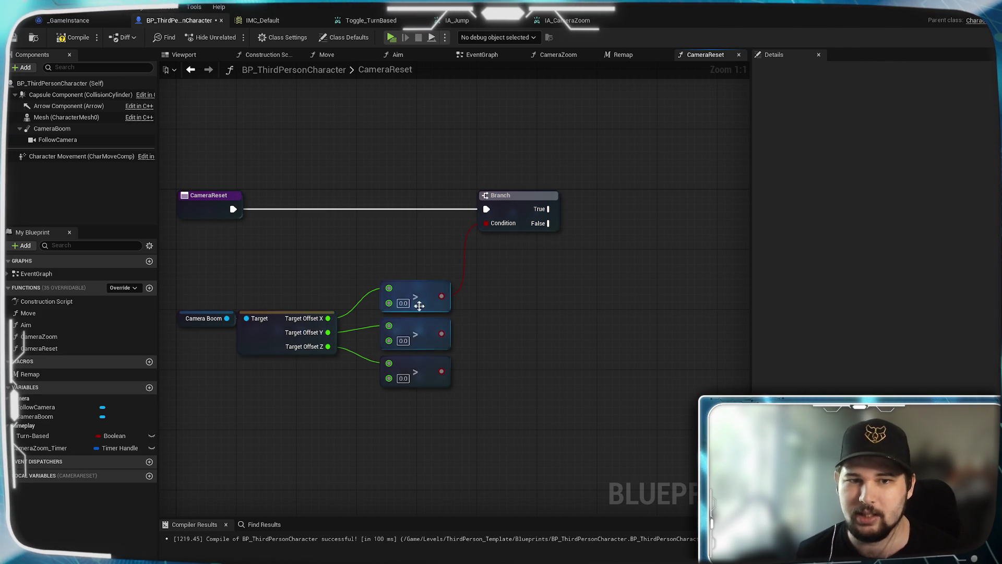
Step: Pull wires from Branch True and Camera Boom, dismissing both action menus unused
left_click_drag(550, 291, 450, 350)
left_click_drag(449, 269, 483, 268)
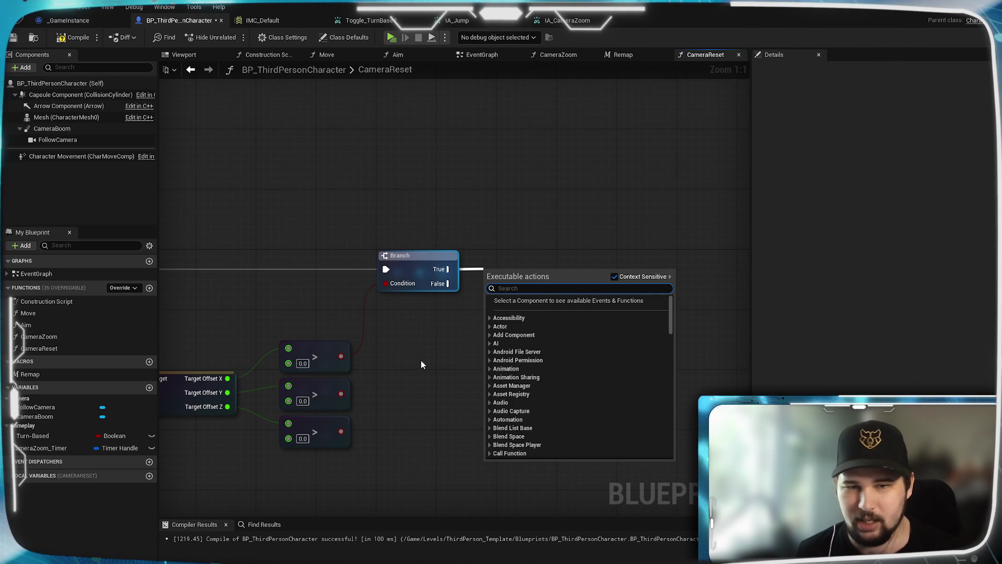
mouse_move(438, 347)
left_mouse_down()
mouse_move(513, 355)
mouse_move(519, 345)
left_mouse_up()
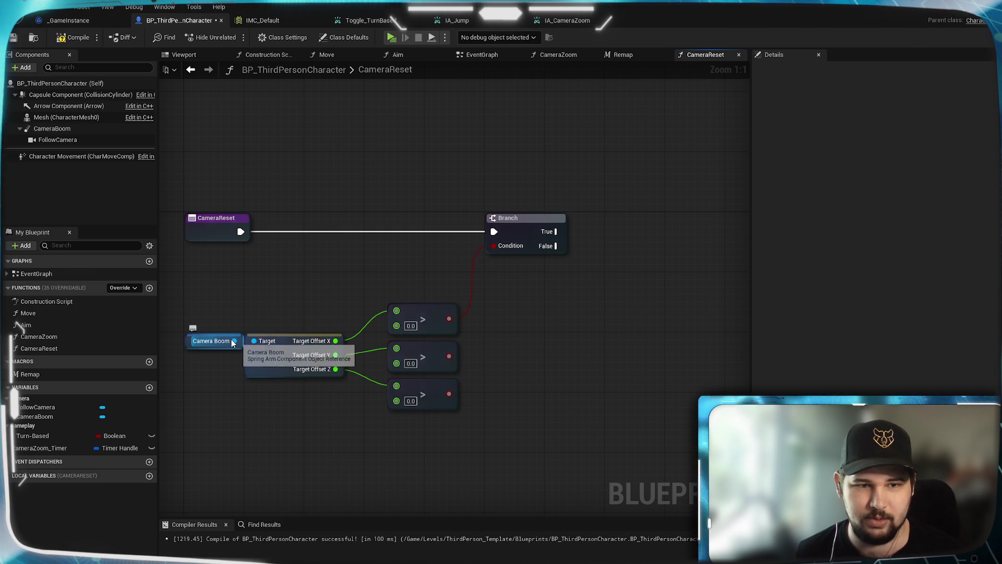
left_click_drag(234, 341, 290, 274)
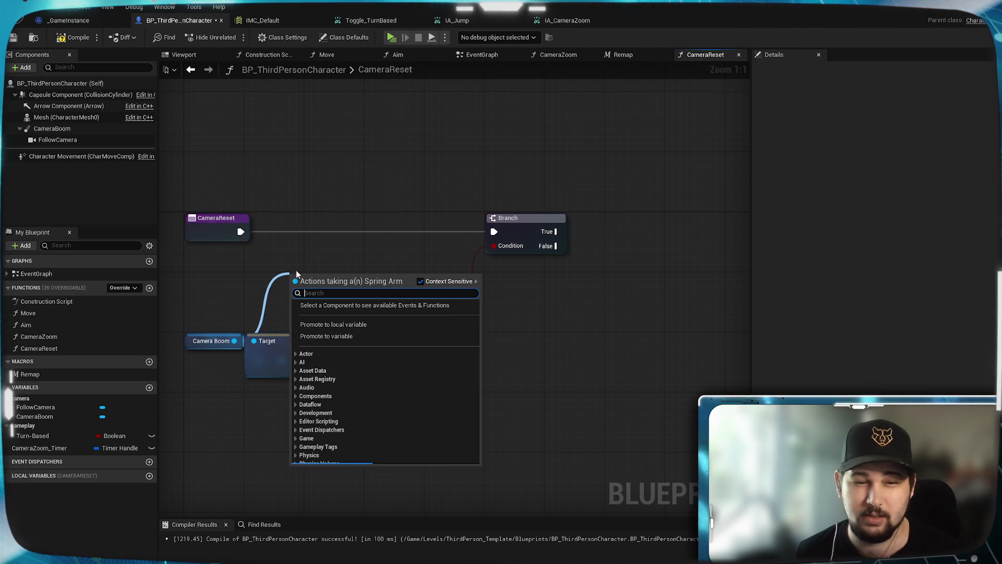
left_click(353, 251)
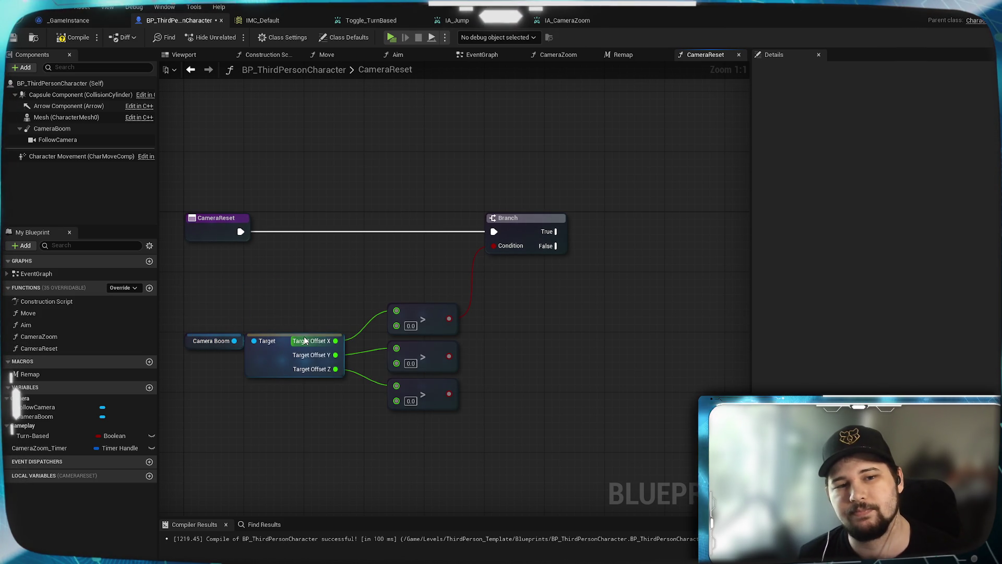
Step: Add a SET Target Offset node from Camera Boom via a 'set target' search
mouse_move(234, 340)
left_mouse_down()
mouse_move(420, 409)
mouse_move(566, 358)
left_mouse_up()
type("set target")
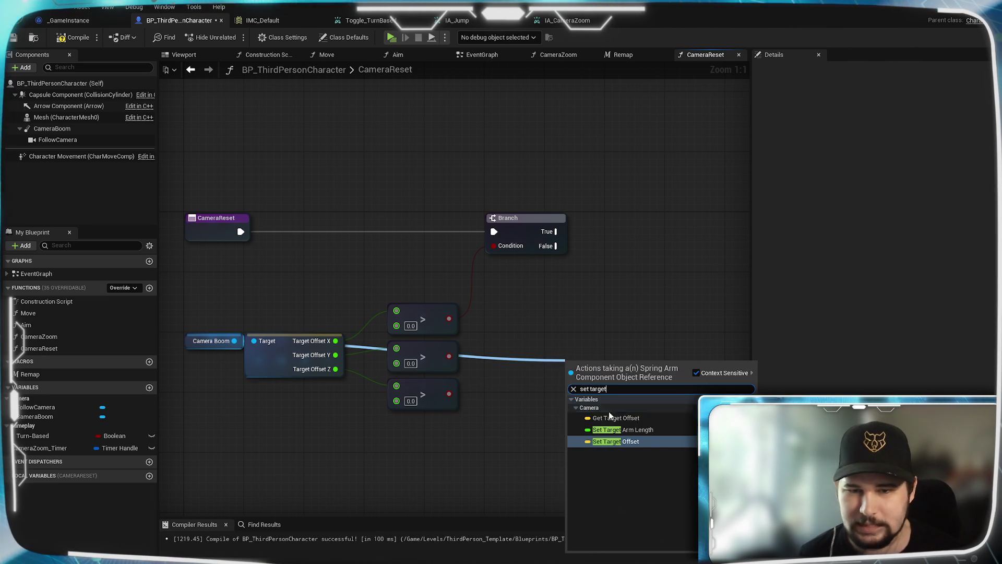
left_click(642, 442)
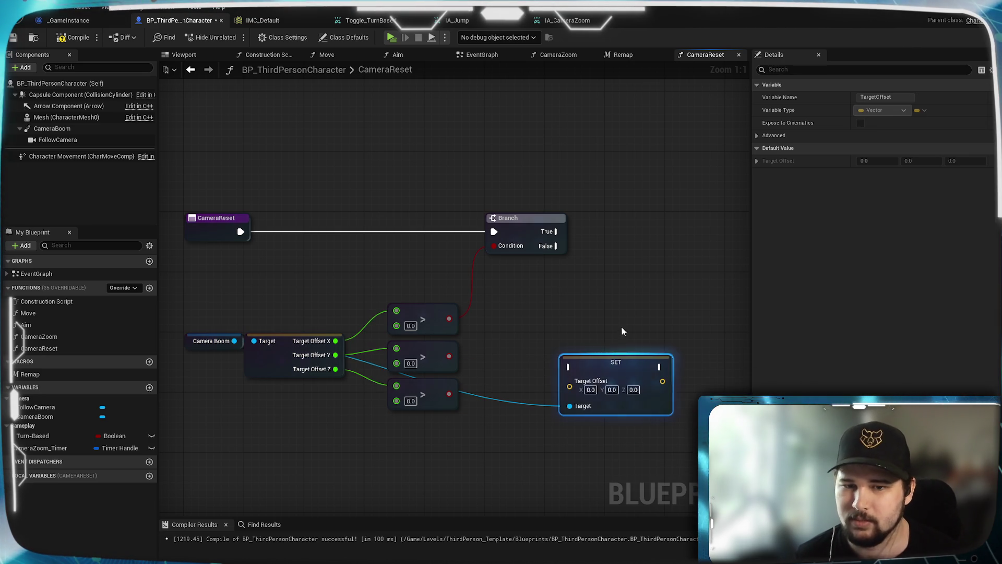
left_click_drag(601, 368, 683, 287)
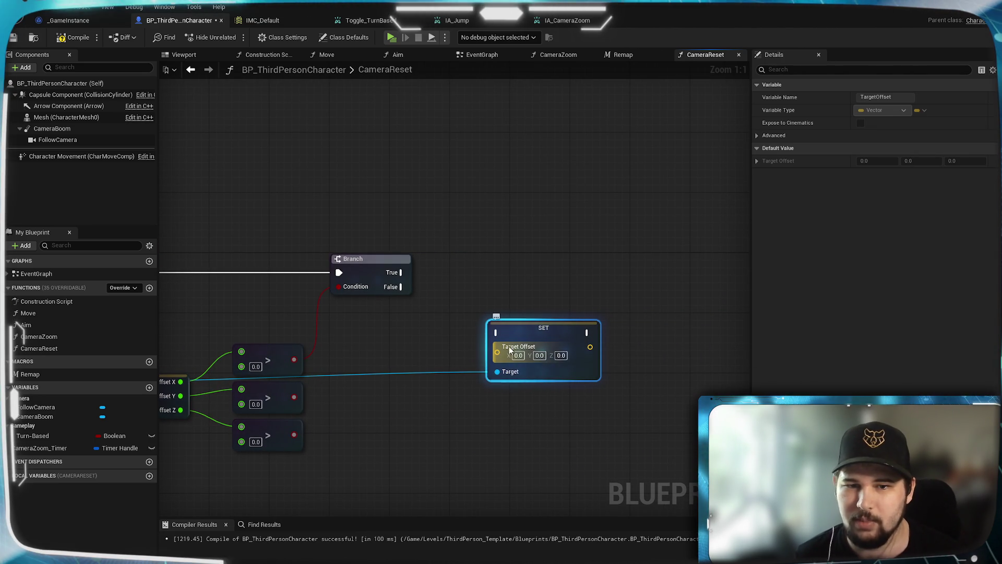
Step: Promote SET's Target Offset input to a Vector local variable, NewLocalVar
right_click(508, 349)
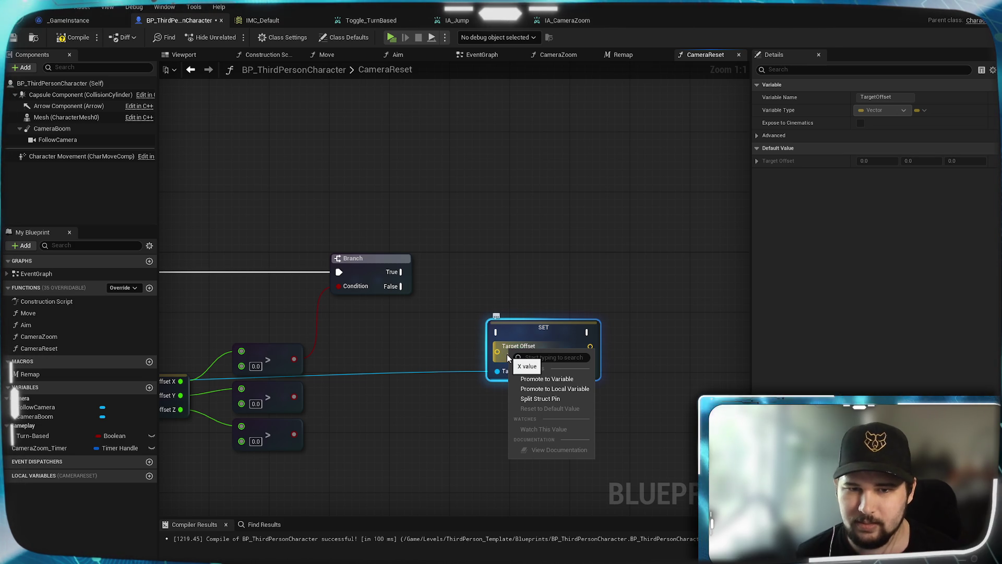
left_click(539, 389)
mouse_move(365, 459)
left_mouse_down()
mouse_move(508, 389)
mouse_move(495, 390)
left_mouse_up()
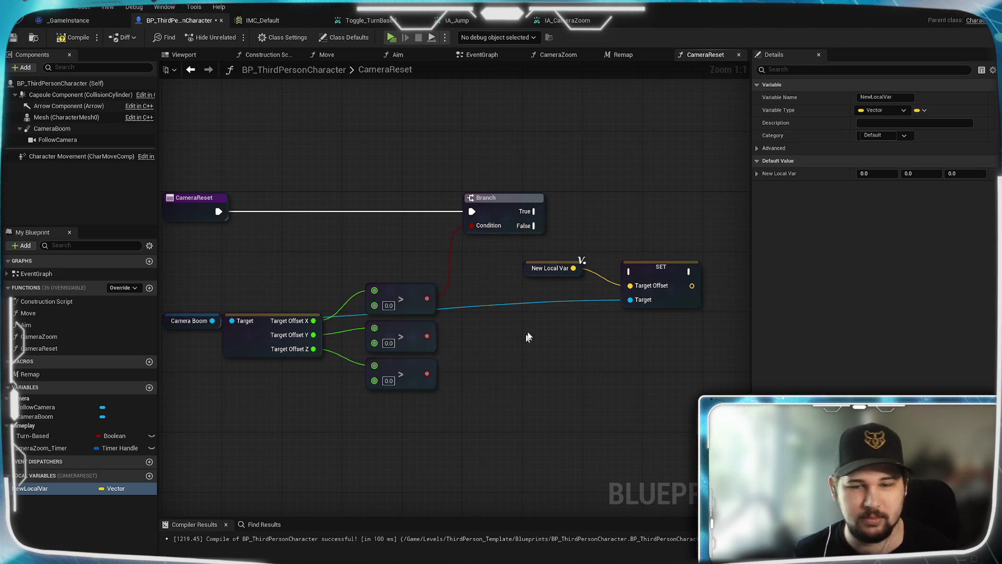
left_click_drag(571, 270, 516, 278)
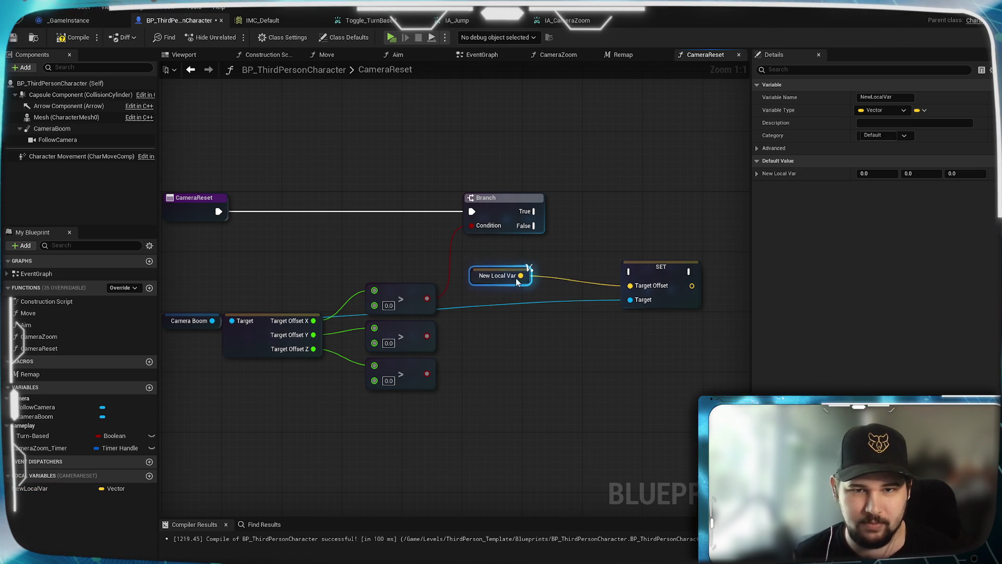
left_click(114, 489)
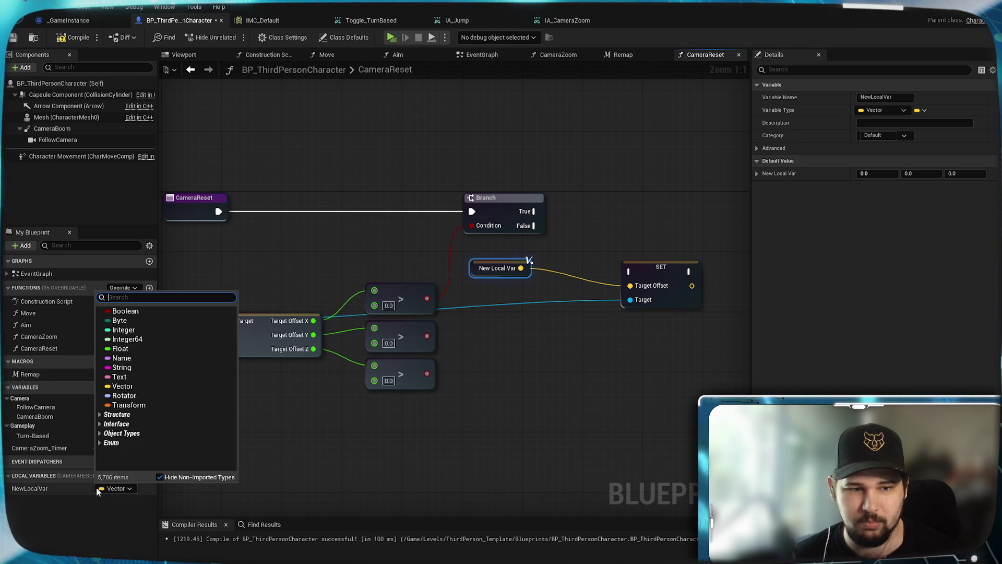
key("Escape")
left_click(627, 410)
right_click(559, 352)
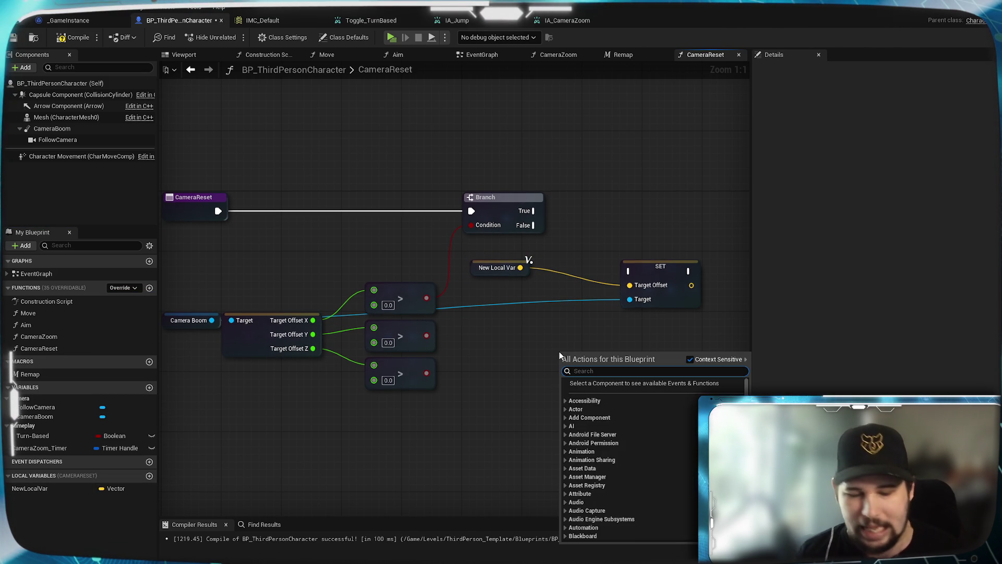
Step: Add a Make Vector node and delete the New Local Var node
type("makevector")
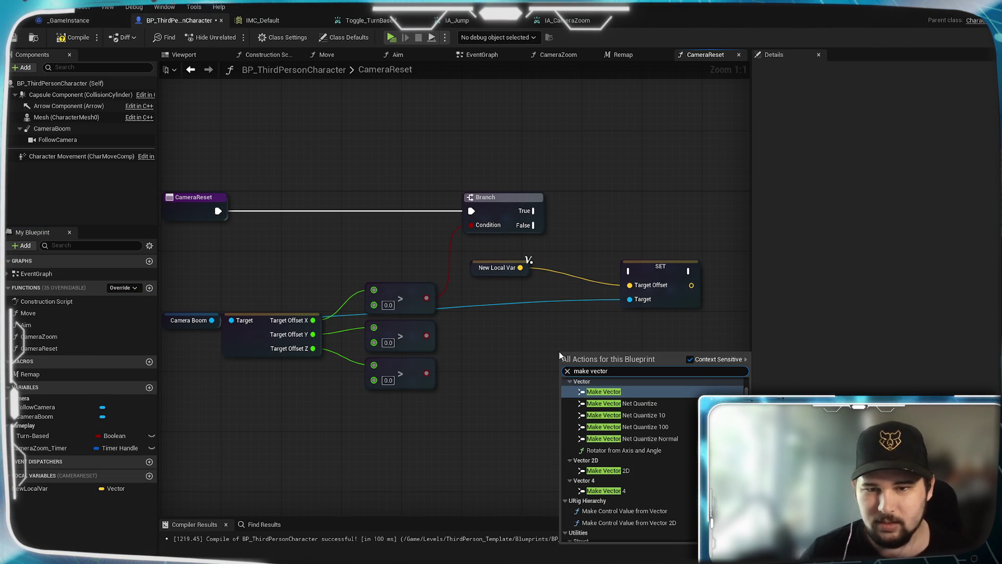
left_click(588, 449)
left_click(524, 266)
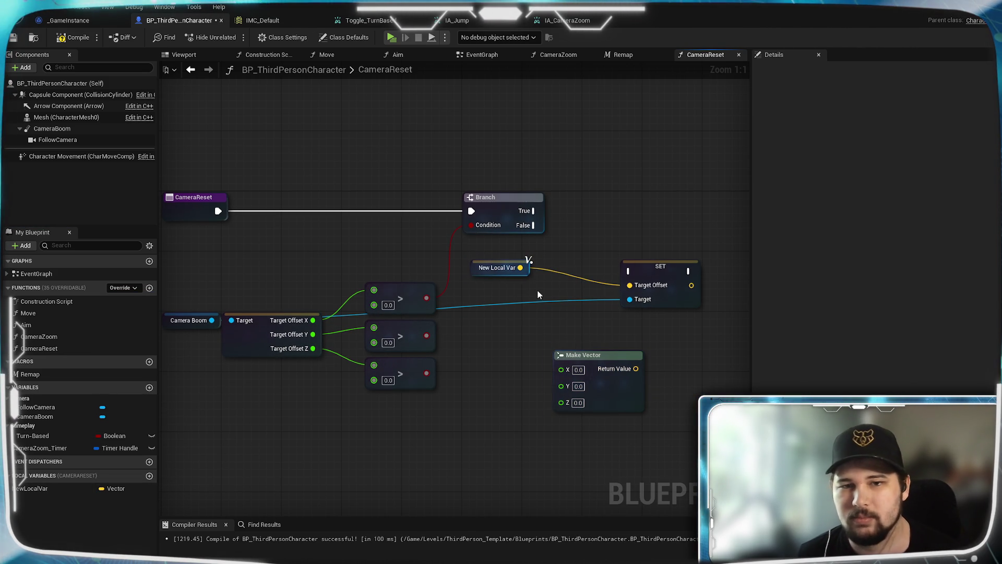
key("Delete")
mouse_move(582, 355)
left_mouse_down()
mouse_move(551, 349)
mouse_move(548, 363)
mouse_move(540, 359)
left_mouse_up()
left_click_drag(594, 399, 494, 425)
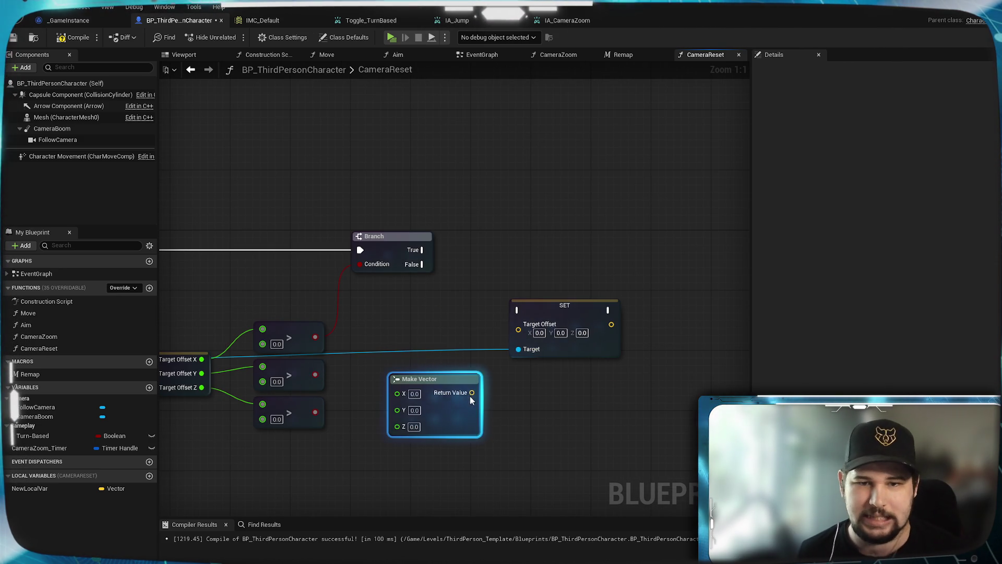
key("Home")
mouse_move(316, 448)
left_mouse_down()
mouse_move(145, 477)
mouse_move(202, 425)
mouse_move(294, 416)
left_mouse_up()
left_click_drag(550, 393, 448, 438)
mouse_move(471, 373)
left_mouse_down()
mouse_move(464, 365)
mouse_move(550, 307)
mouse_move(555, 319)
left_mouse_up()
Step: Wire Make Vector into SET Target Offset and Branch True into the SET node
mouse_move(552, 420)
left_mouse_down()
mouse_move(560, 398)
mouse_move(605, 371)
left_mouse_up()
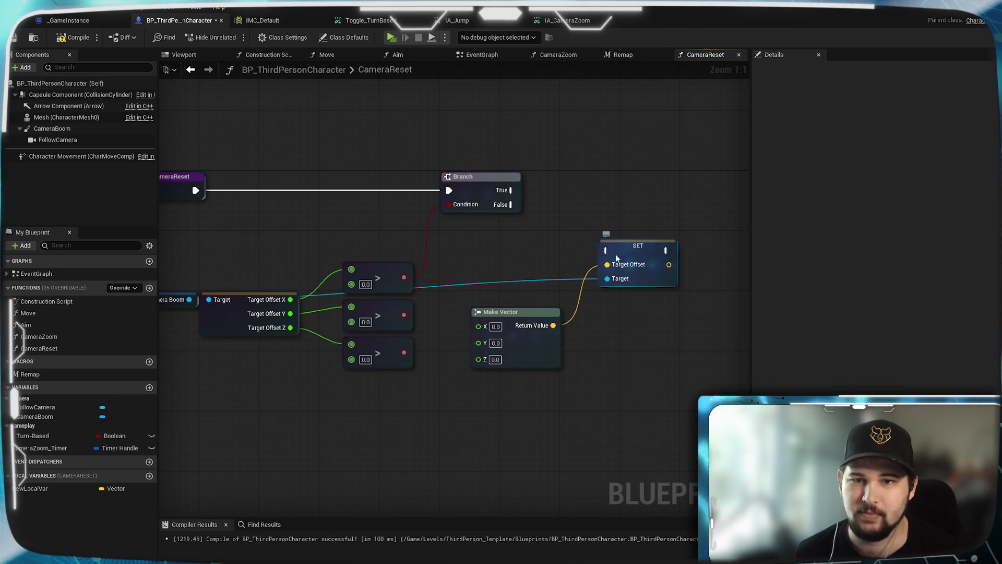
left_click_drag(511, 190, 607, 250)
left_click_drag(641, 208, 664, 168)
mouse_move(313, 260)
left_mouse_down()
mouse_move(360, 415)
mouse_move(343, 379)
left_mouse_up()
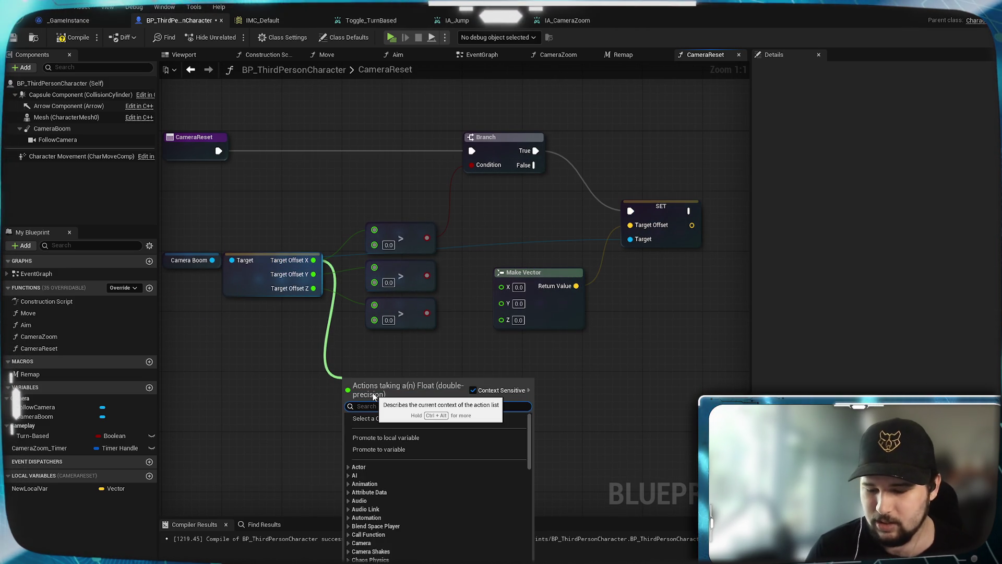
Step: Delete the three per-axis > comparison nodes
type("-")
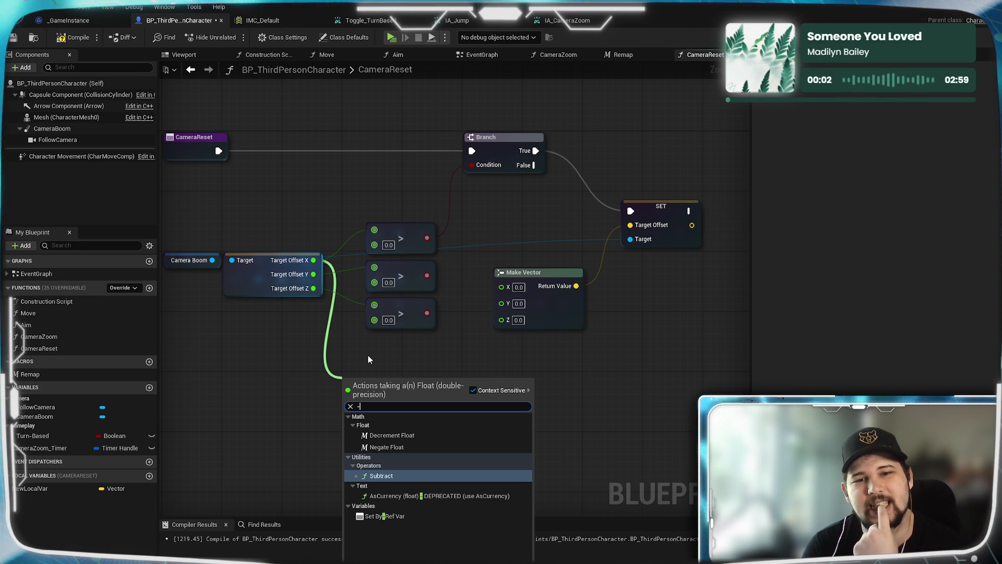
left_click(368, 355)
mouse_move(367, 355)
left_mouse_down()
mouse_move(597, 393)
mouse_move(343, 415)
left_mouse_up()
left_click_drag(334, 240, 370, 346)
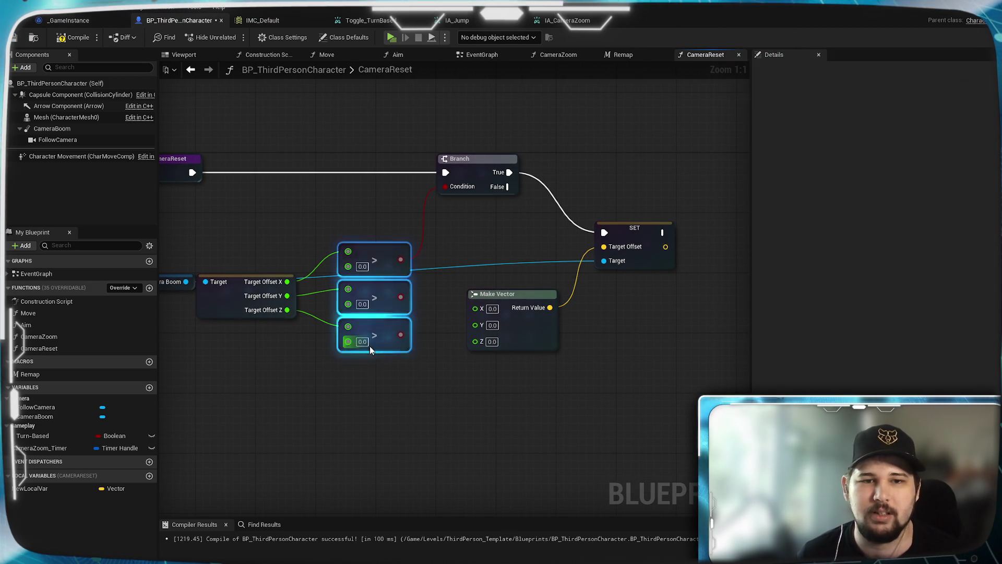
key("Delete")
Step: Place Make Vector beneath the Target Offset getter and search '=' from its Return Value
left_click_drag(521, 338, 256, 381)
left_click_drag(346, 262, 528, 282)
mouse_move(454, 373)
left_mouse_down()
mouse_move(446, 349)
mouse_move(533, 362)
left_mouse_up()
type("==")
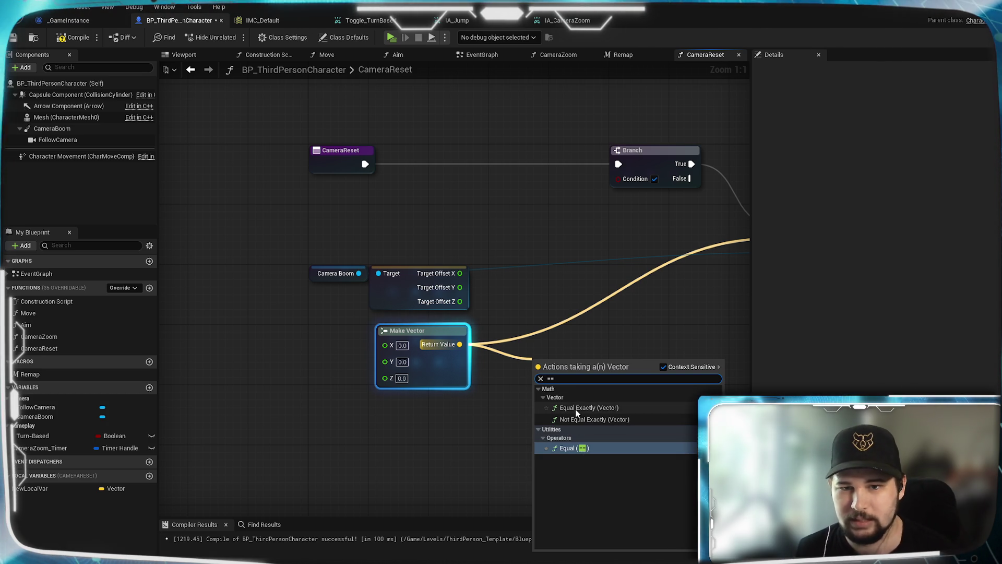
Step: Add an Equal Exactly (Vector) node from Make Vector beside Target Offset
left_click(605, 408)
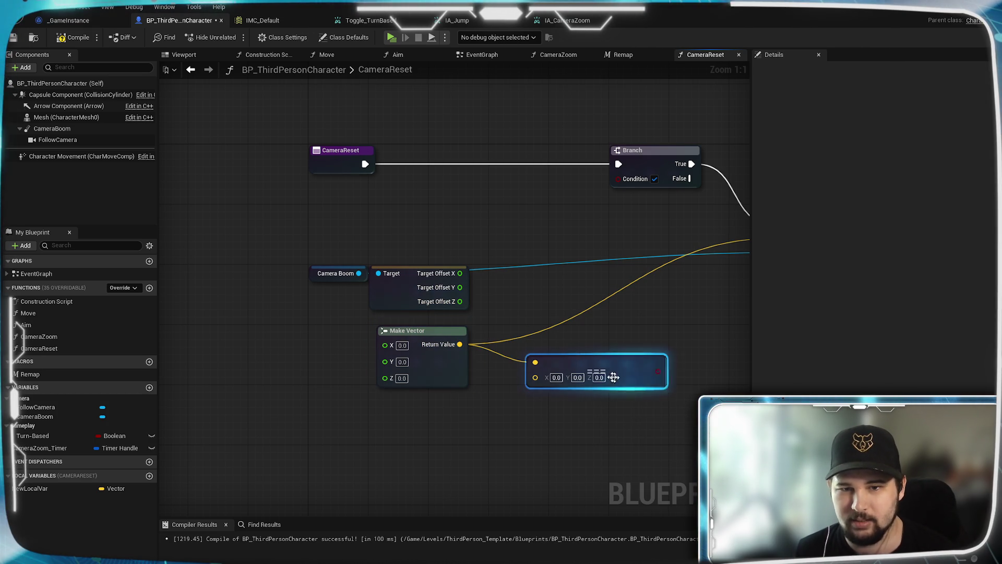
mouse_move(600, 362)
left_mouse_down()
mouse_move(597, 290)
mouse_move(603, 300)
left_mouse_up()
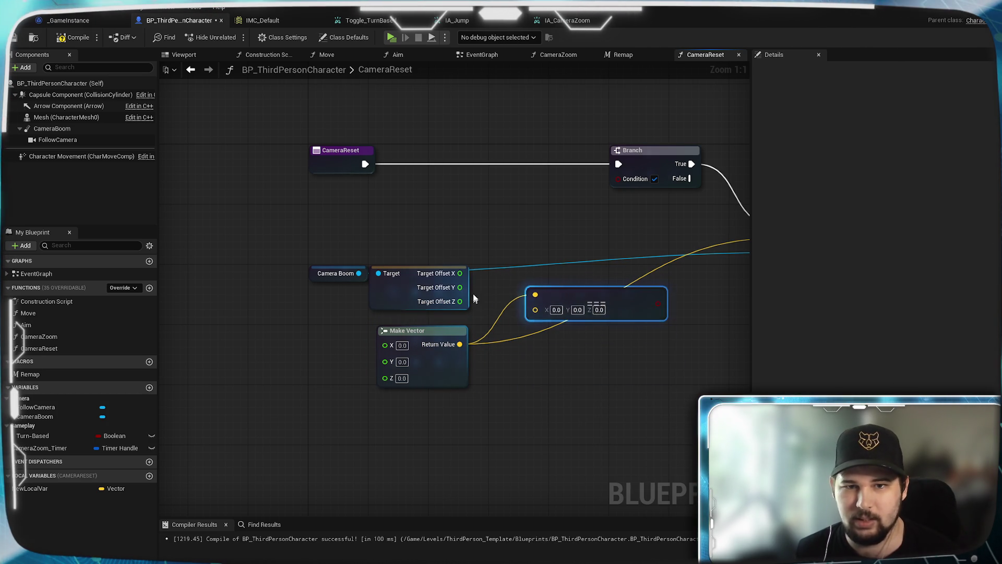
right_click(432, 285)
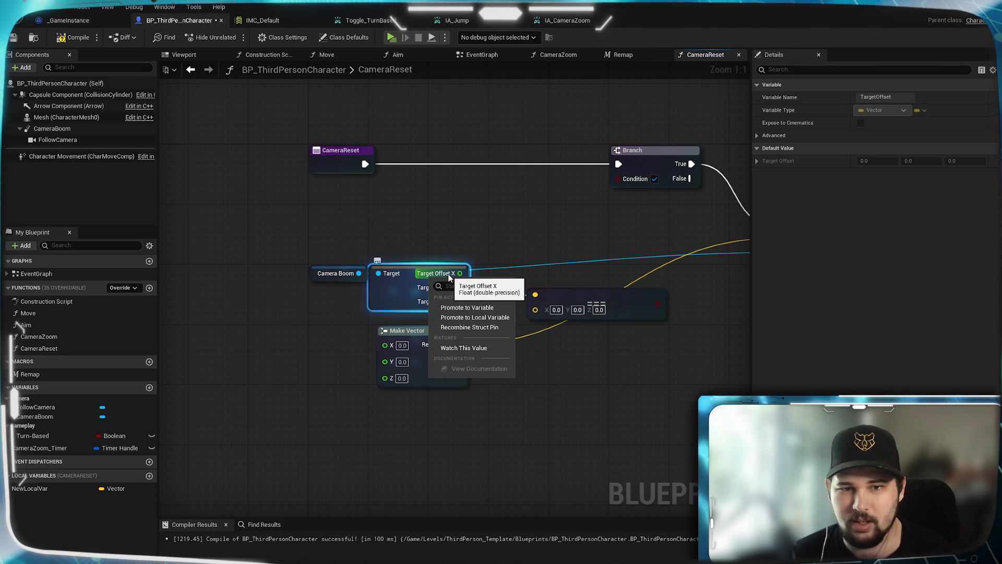
left_click(433, 236)
Step: Add a Target Arm Length getter from Camera Boom, then delete it
left_click_drag(358, 273, 377, 245)
type("get target")
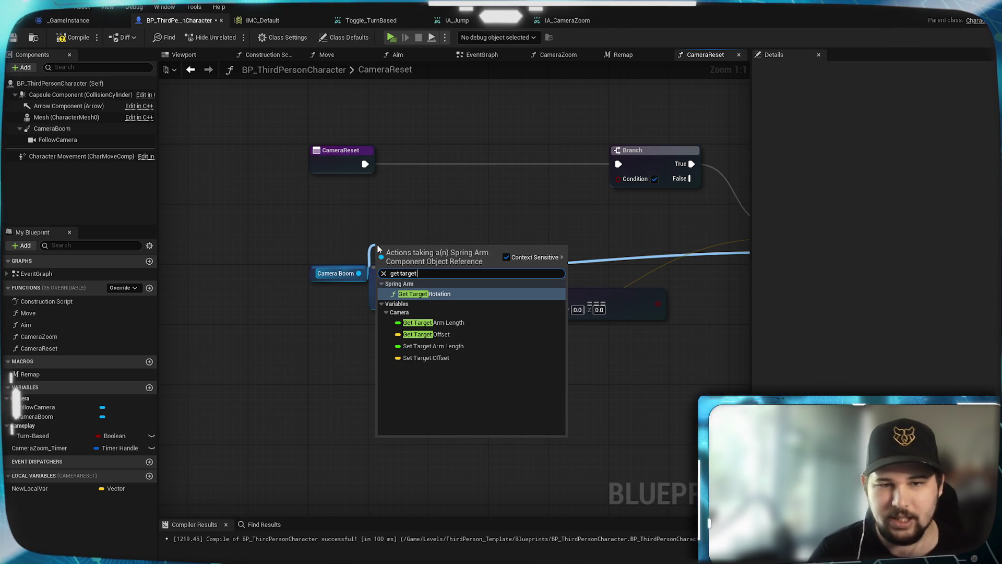
left_click(461, 319)
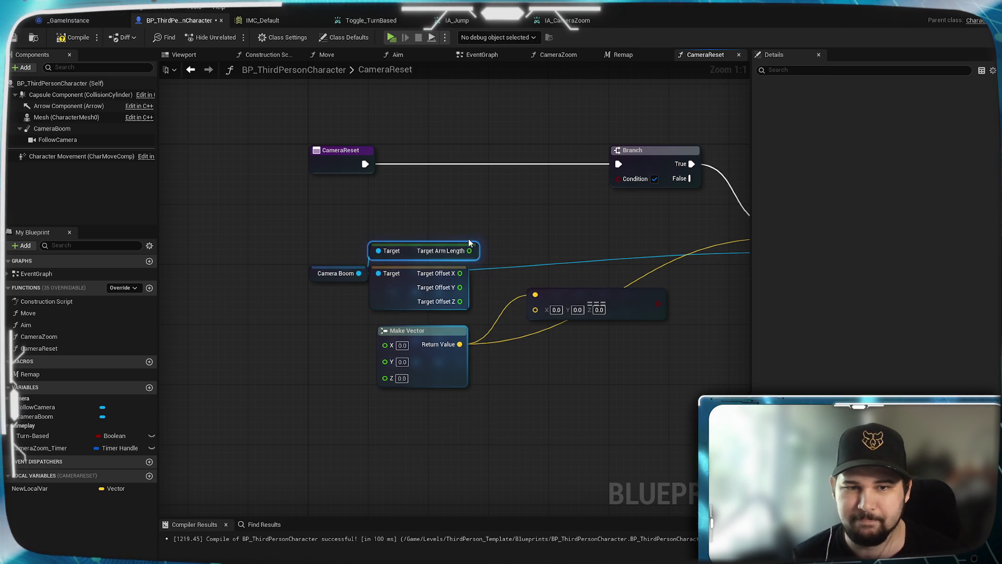
mouse_move(470, 251)
left_mouse_down()
mouse_move(552, 290)
mouse_move(531, 281)
mouse_move(503, 216)
mouse_move(471, 252)
left_mouse_up()
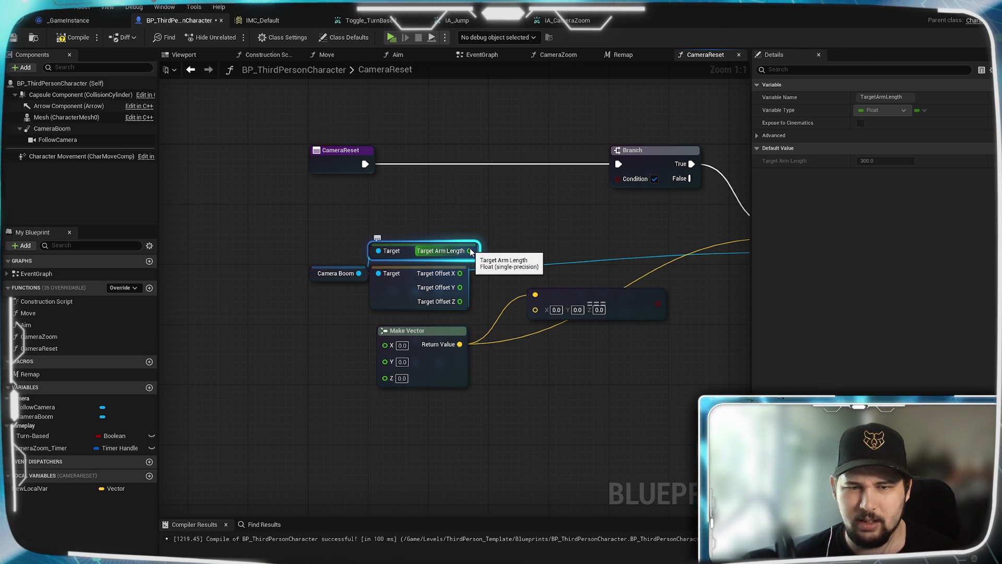
left_click(480, 245)
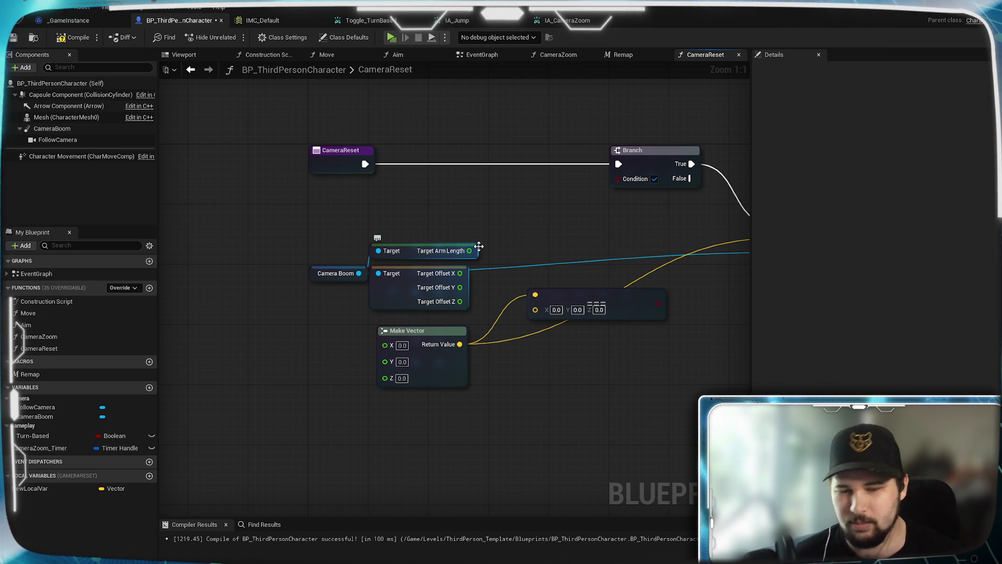
left_click(476, 250)
key("Delete")
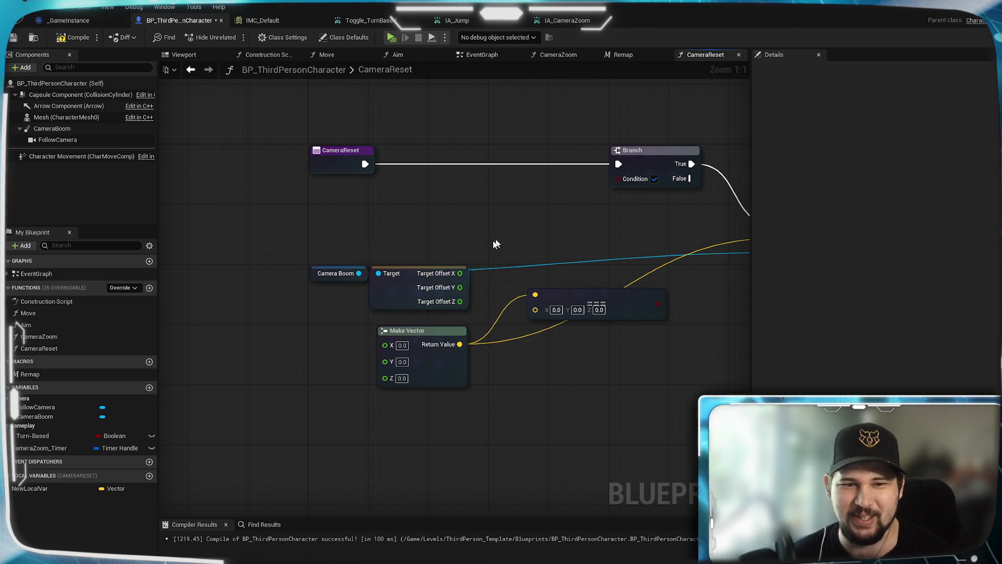
Step: Duplicate the Target Offset getter as one vector pin from Camera Boom, and wire Make Vector into the equality node
left_click(398, 282)
key("ctrl+c")
key("ctrl+v")
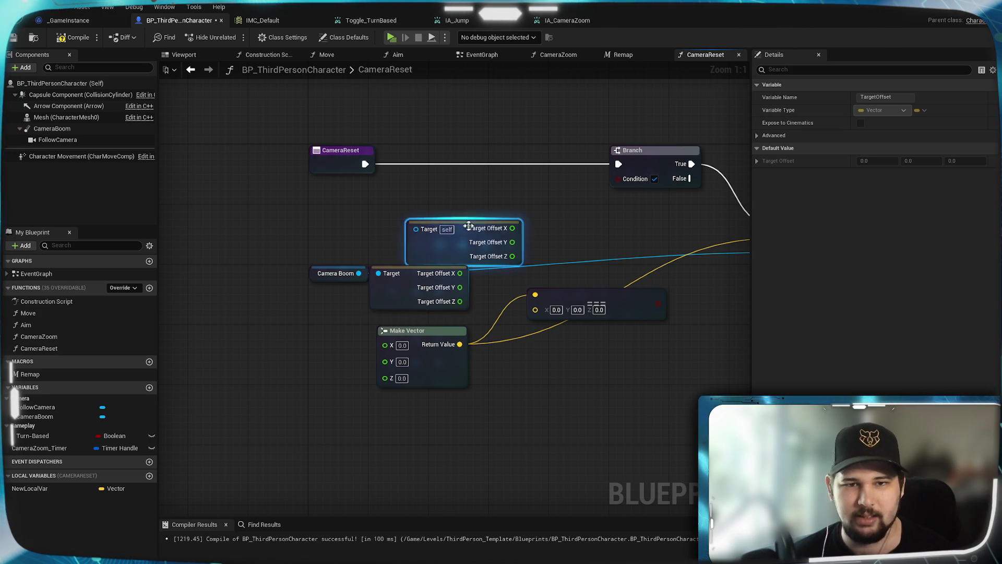
right_click(500, 230)
left_click(536, 281)
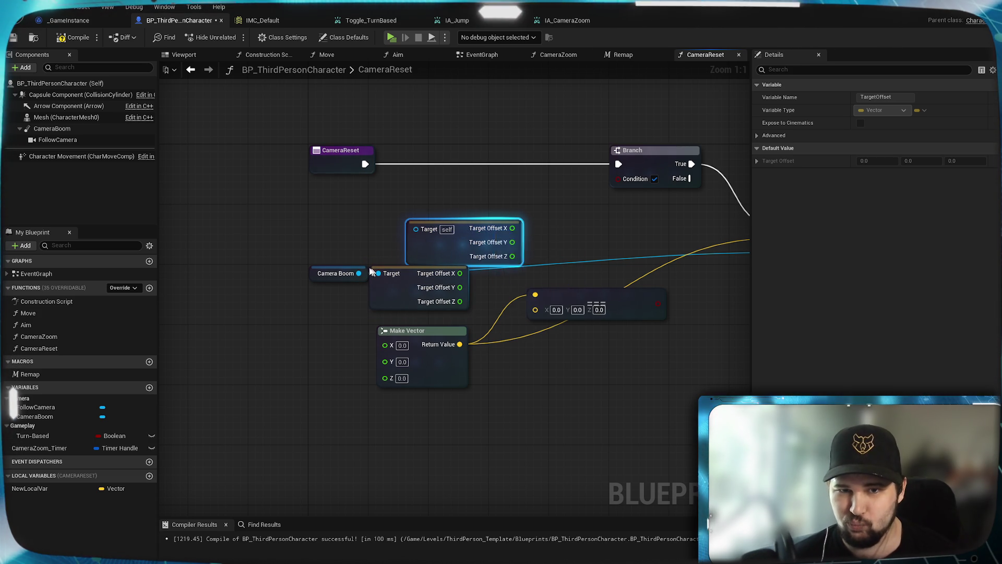
mouse_move(359, 273)
left_mouse_down()
mouse_move(416, 229)
mouse_move(535, 295)
left_mouse_up()
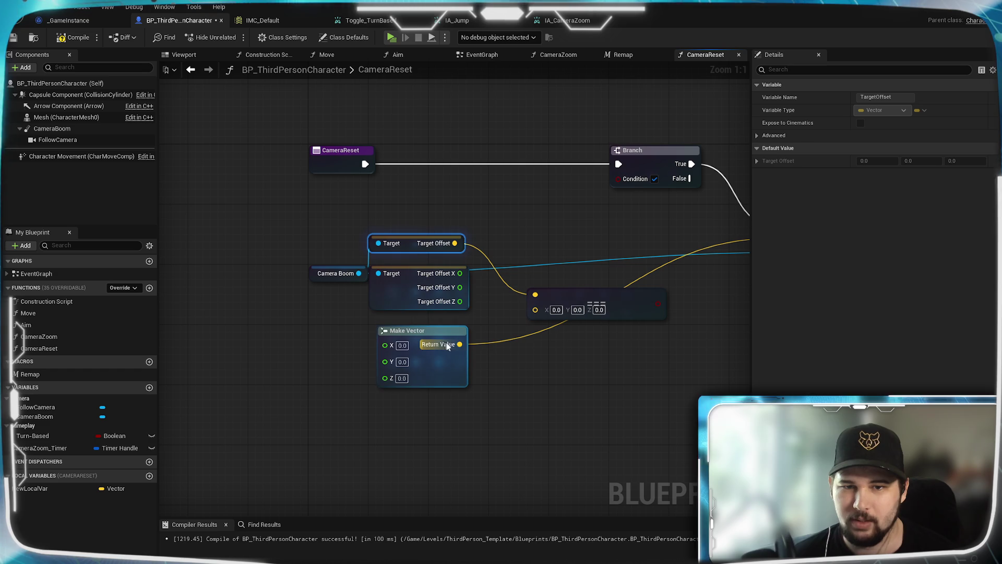
mouse_move(459, 344)
left_mouse_down()
mouse_move(535, 309)
mouse_move(542, 295)
left_mouse_up()
left_click(441, 317)
left_click_drag(420, 330, 412, 328)
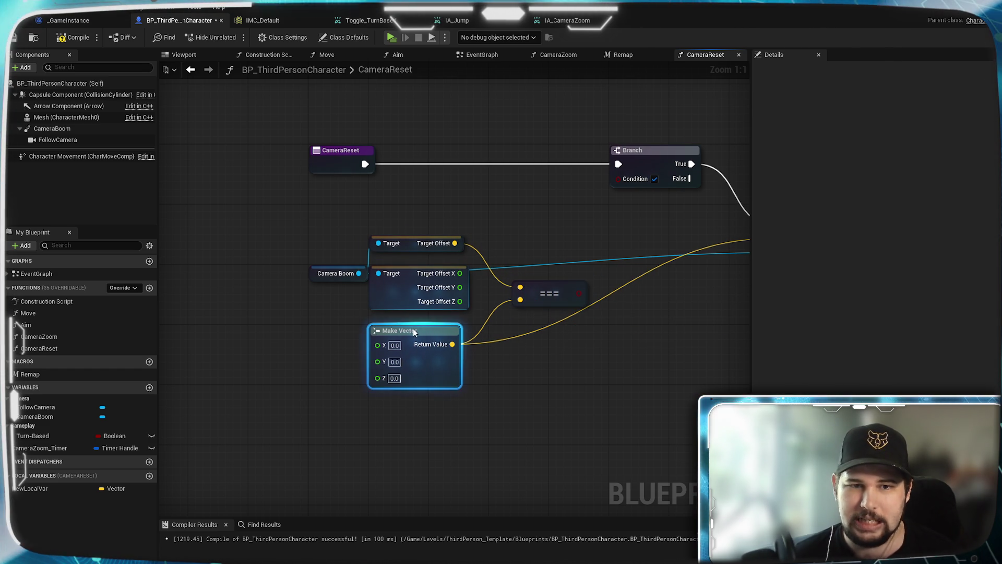
left_click(587, 301)
mouse_move(554, 283)
left_mouse_down()
mouse_move(544, 279)
mouse_move(512, 305)
left_mouse_up()
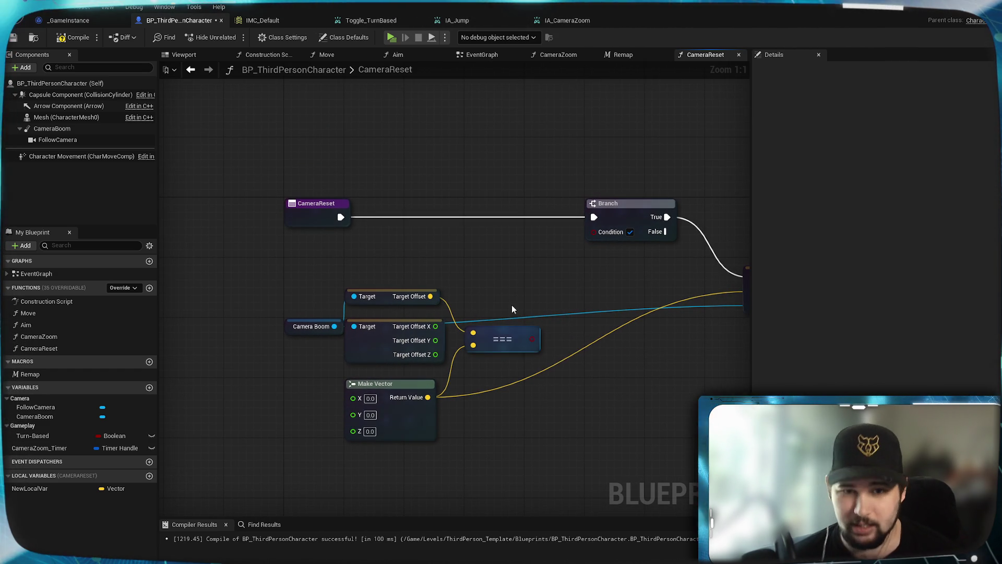
left_click(525, 343)
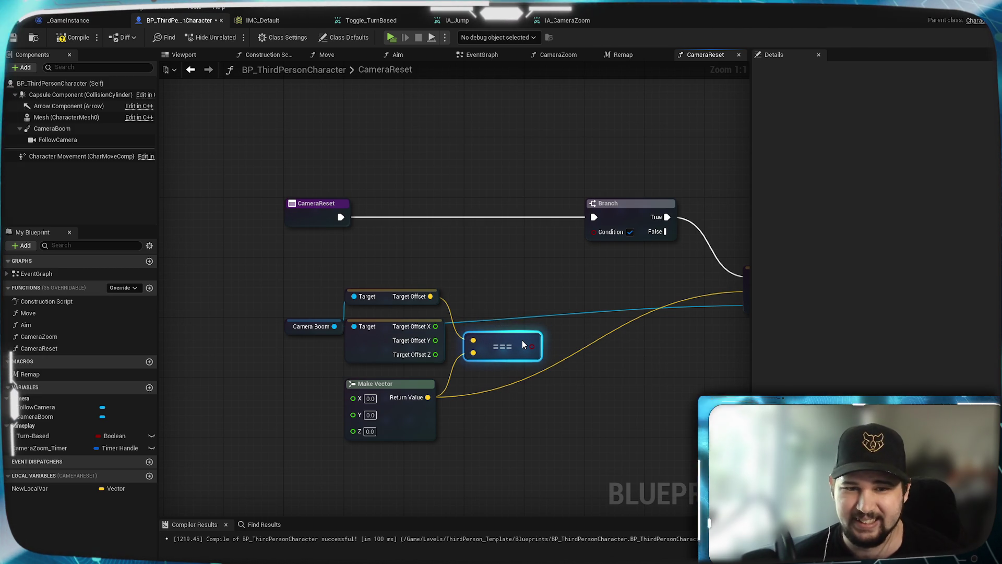
Step: Cut Make Vector's link into SET Target Offset so it holds 0.0, 0.0, 0.0, and reposition SET
mouse_move(569, 355)
left_mouse_down()
mouse_move(594, 180)
mouse_move(622, 376)
mouse_move(361, 384)
mouse_move(512, 309)
mouse_move(290, 323)
left_mouse_up()
mouse_move(531, 293)
left_mouse_down()
mouse_move(420, 276)
mouse_move(468, 375)
left_mouse_up()
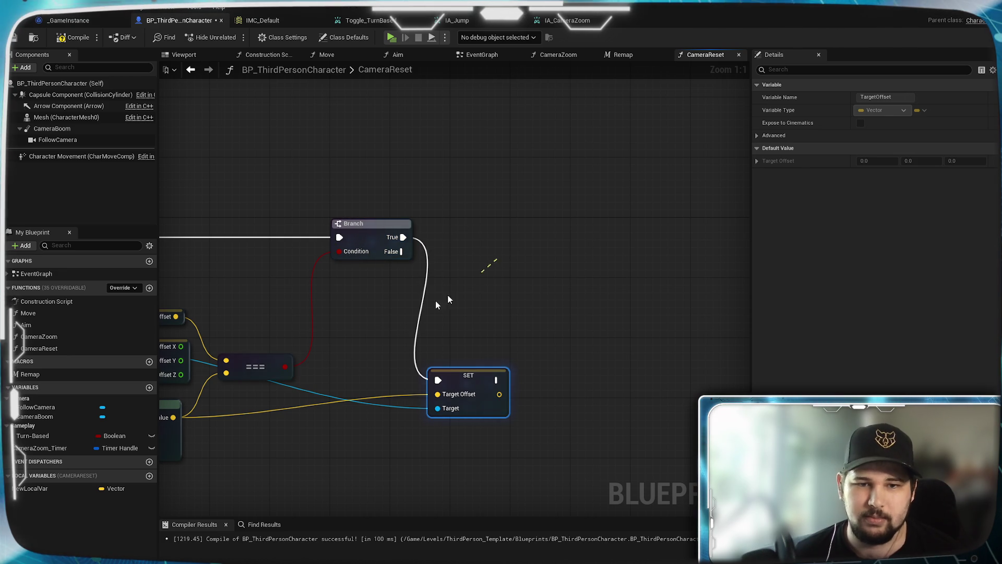
mouse_move(379, 372)
left_mouse_down()
mouse_move(563, 294)
mouse_move(666, 269)
left_mouse_up()
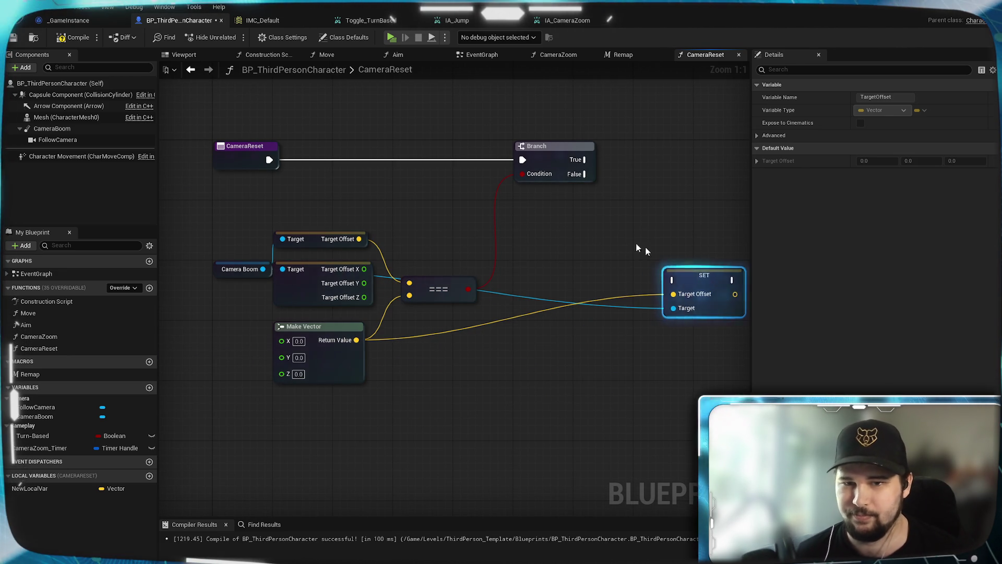
left_click_drag(541, 357, 482, 309)
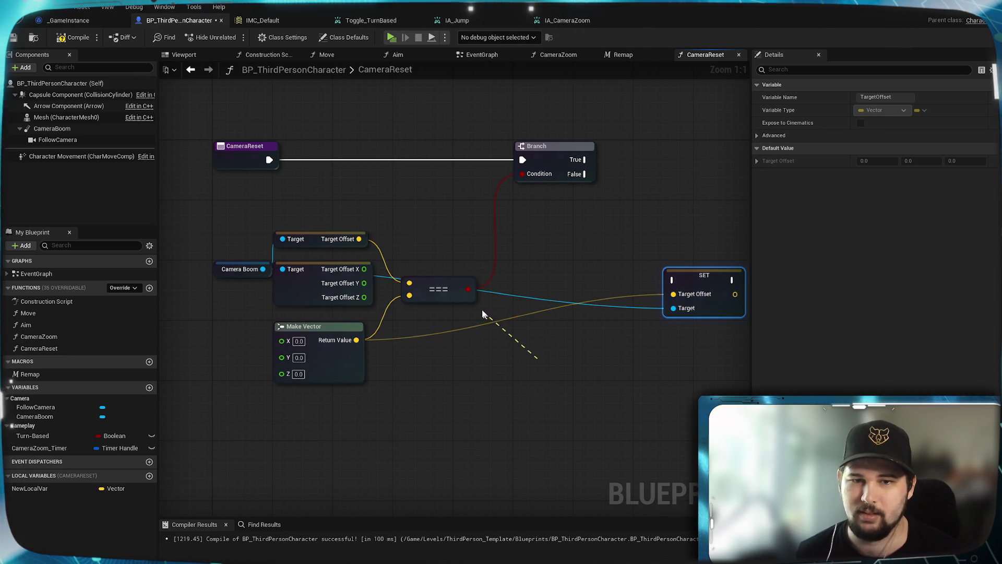
left_click_drag(614, 334, 443, 386)
mouse_move(540, 324)
left_mouse_down()
mouse_move(544, 302)
mouse_move(569, 295)
left_mouse_up()
left_click_drag(322, 411, 407, 389)
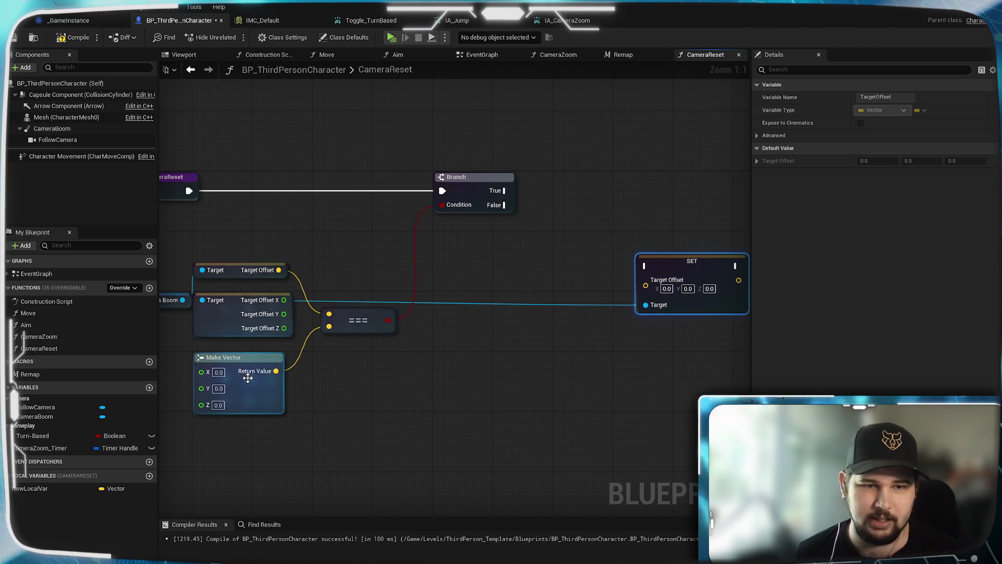
left_click(455, 360)
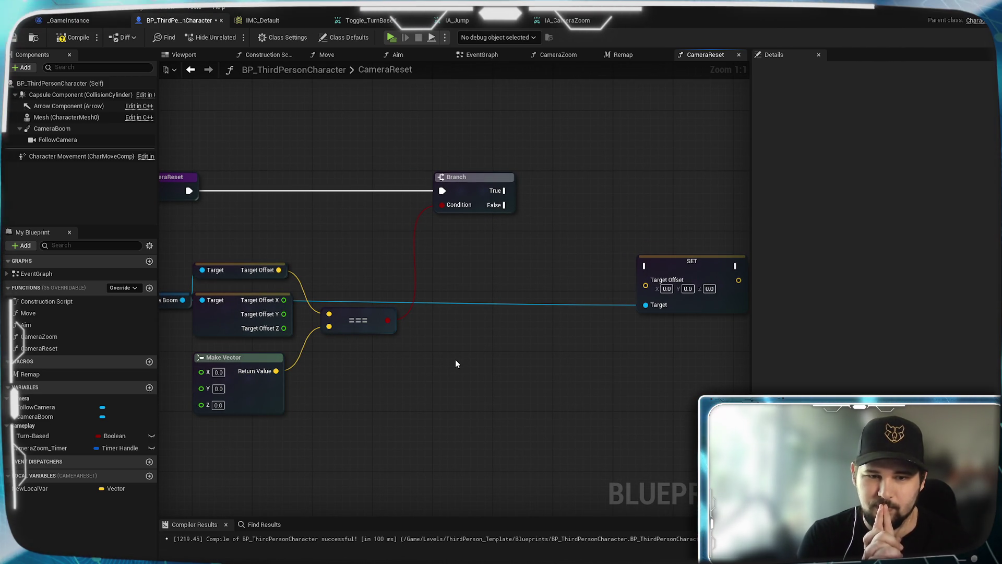
mouse_move(454, 359)
left_mouse_down()
mouse_move(426, 377)
mouse_move(321, 218)
left_mouse_up()
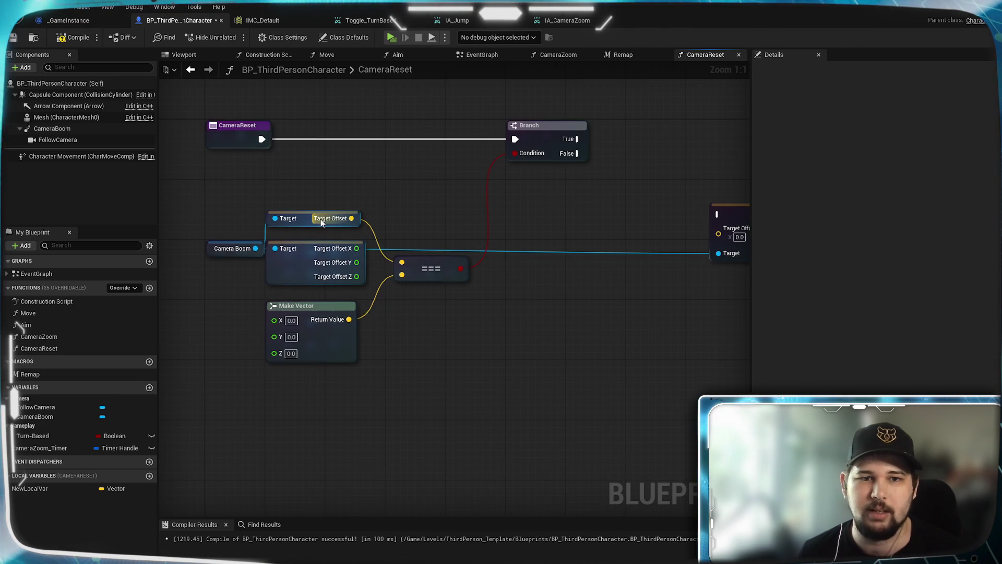
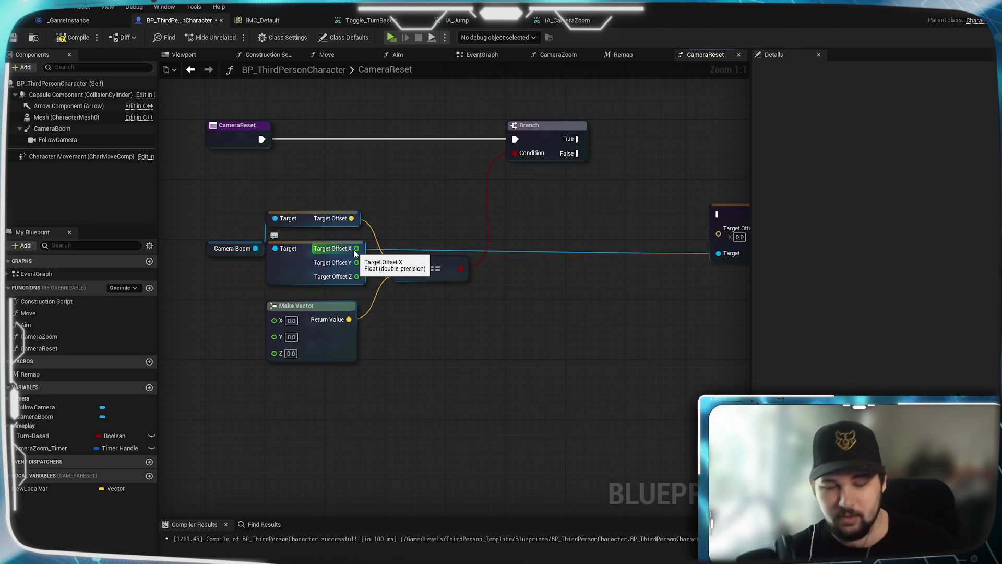
Step: Save the blueprint, return to the CameraReset graph, and pull a wire from Target Offset X
key("ctrl+s")
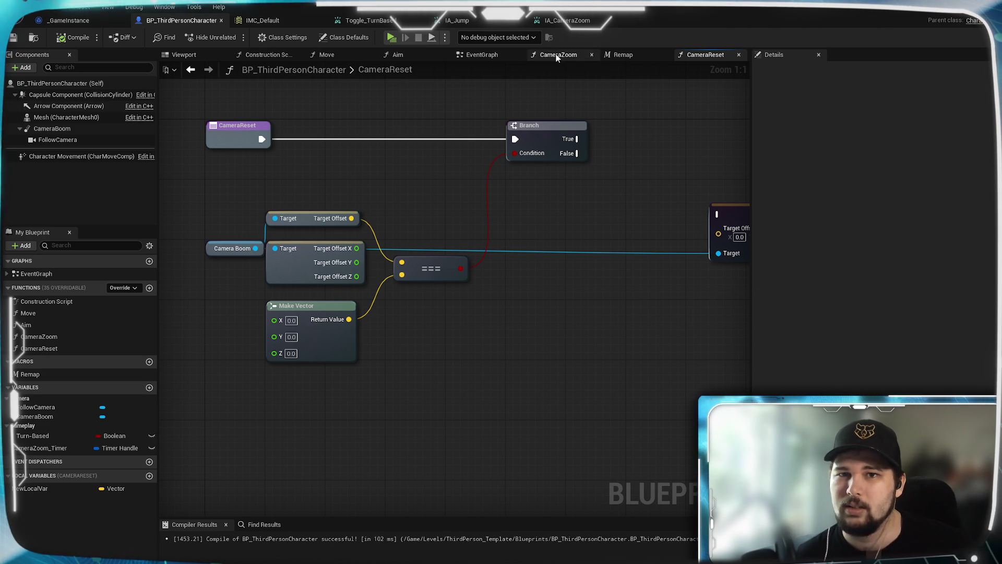
left_click(495, 59)
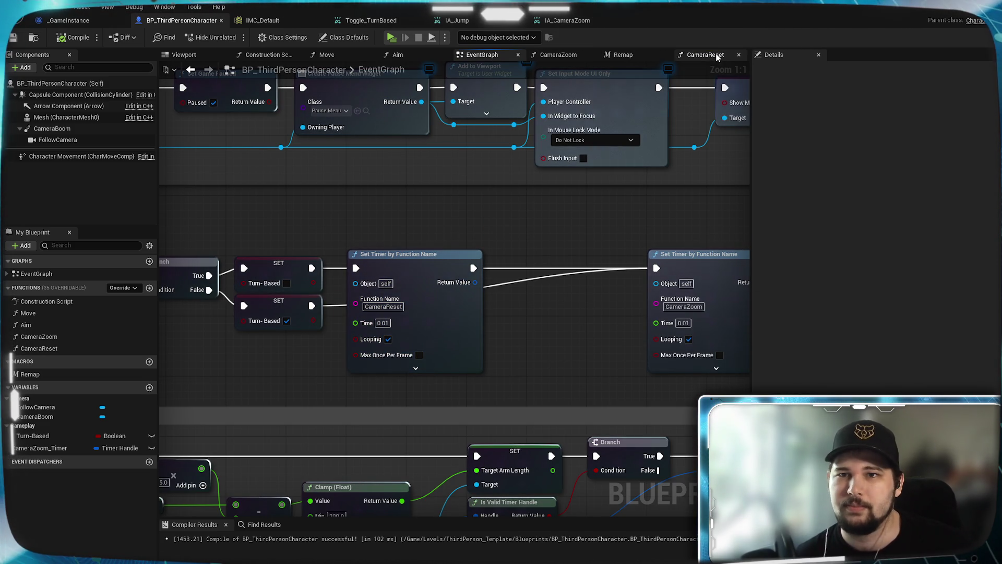
left_click(720, 54)
mouse_move(325, 210)
left_mouse_down()
mouse_move(470, 324)
mouse_move(493, 298)
mouse_move(483, 295)
left_mouse_up()
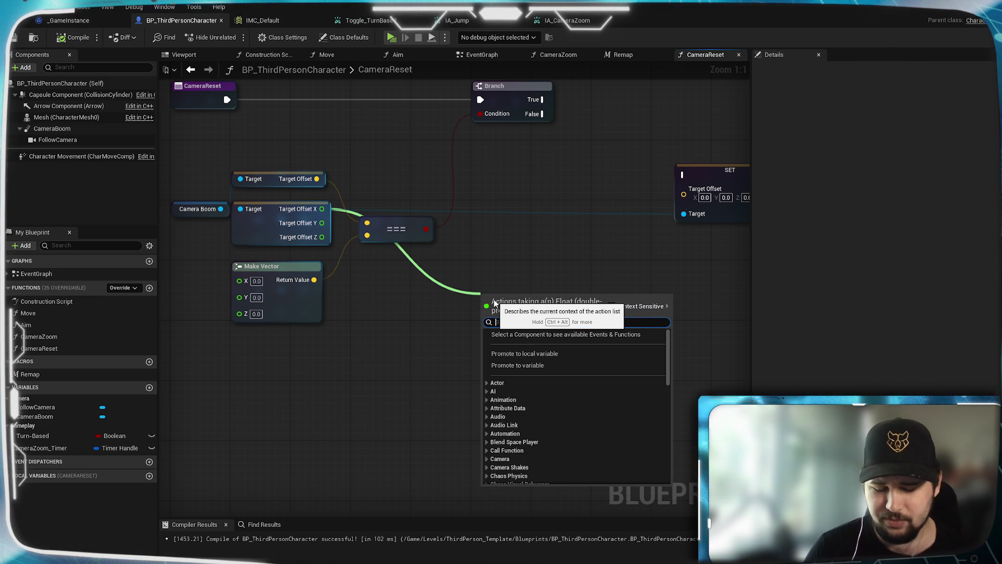
Step: Divide Target Offset X by 100.0 and place the Divide node below the === node
type("/")
key("Return")
left_click(502, 314)
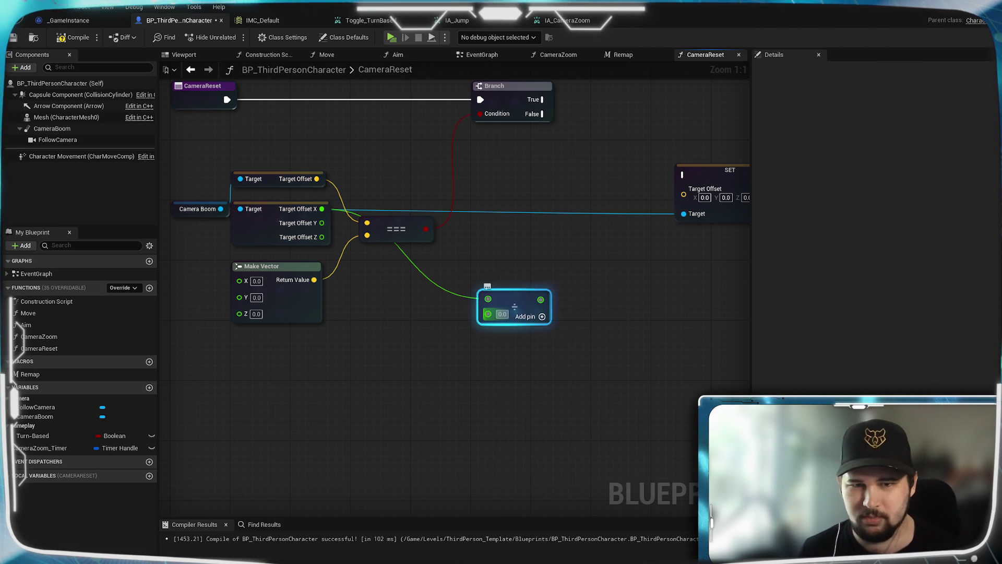
type("100")
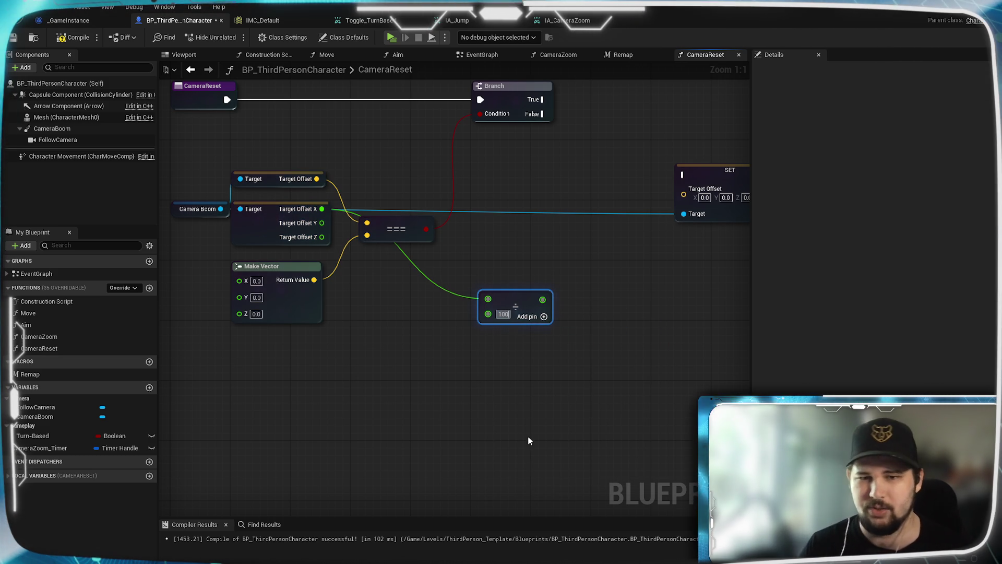
key("Return")
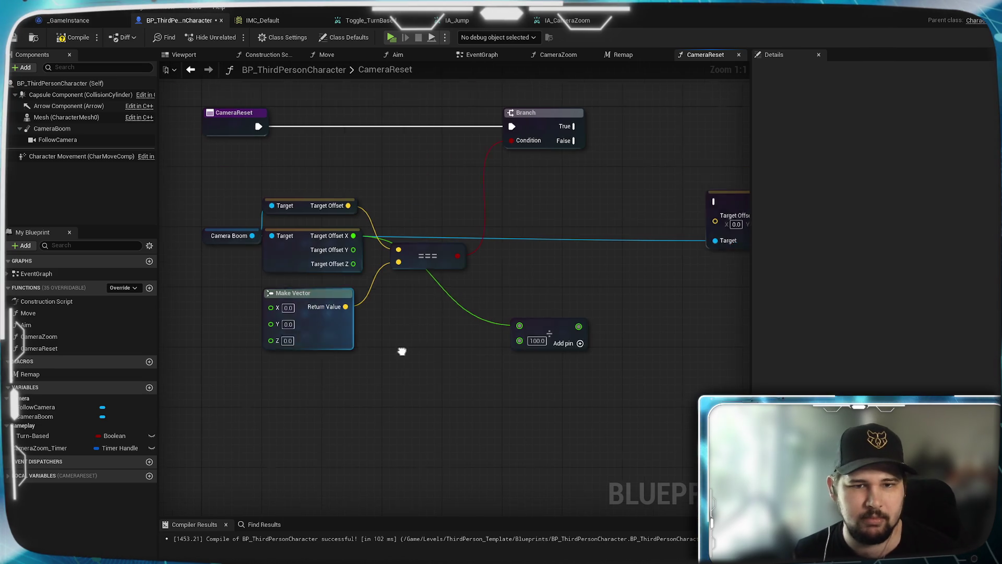
mouse_move(586, 323)
left_mouse_down()
mouse_move(480, 299)
mouse_move(467, 279)
left_mouse_up()
Step: Pull another wire from Target Offset X and search for a subtraction node
left_click_drag(506, 307, 464, 295)
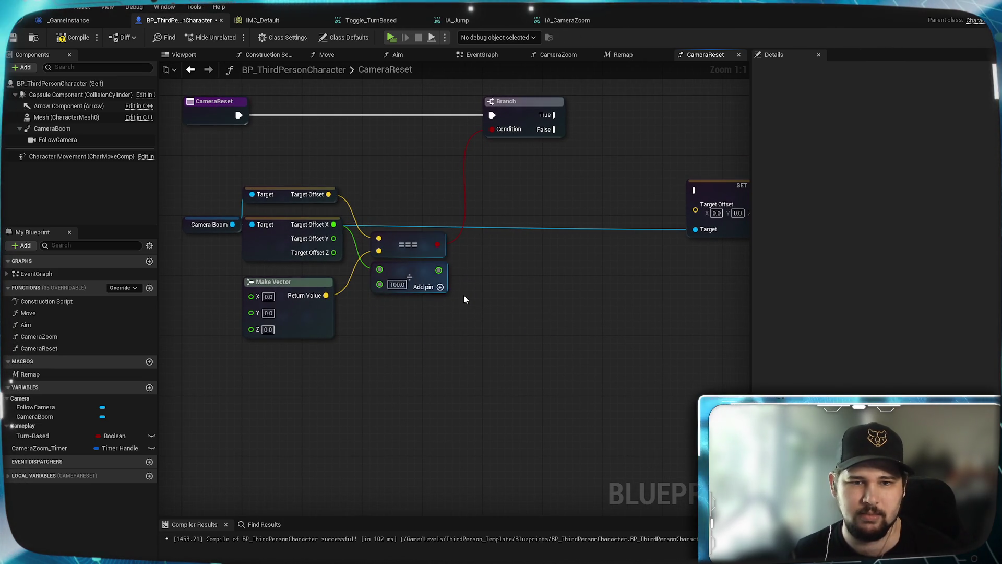
left_click_drag(530, 285, 514, 321)
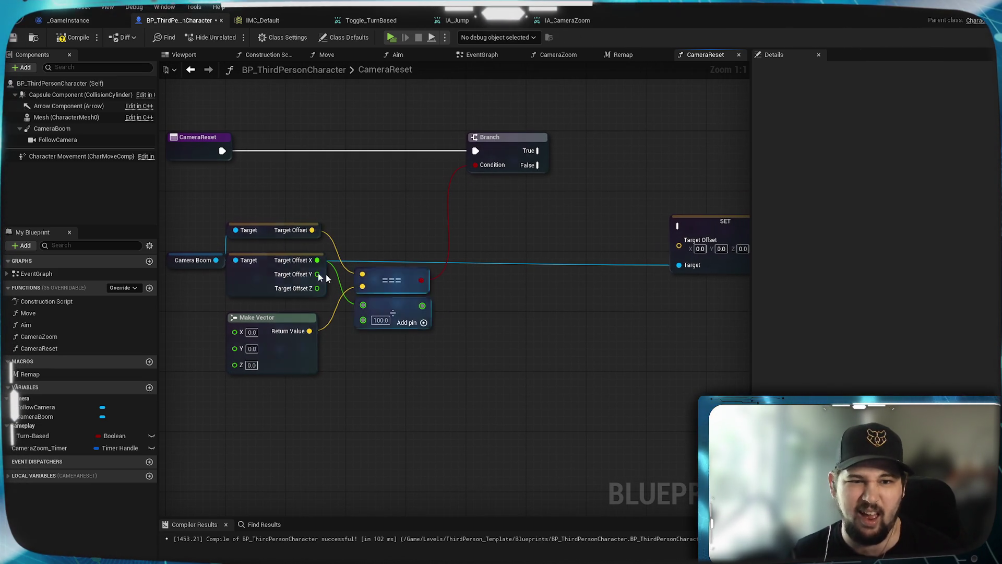
left_click_drag(316, 260, 514, 300)
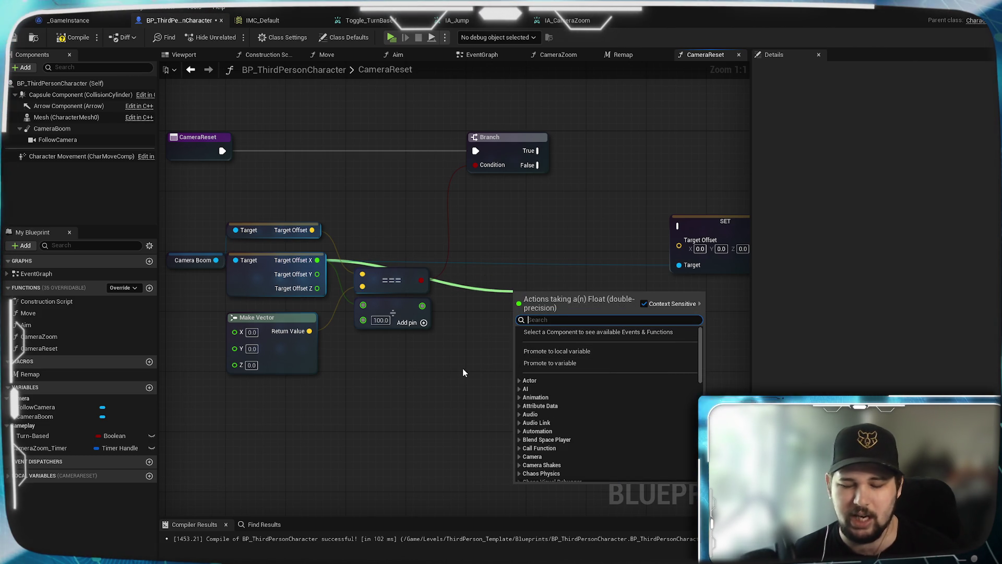
type("-")
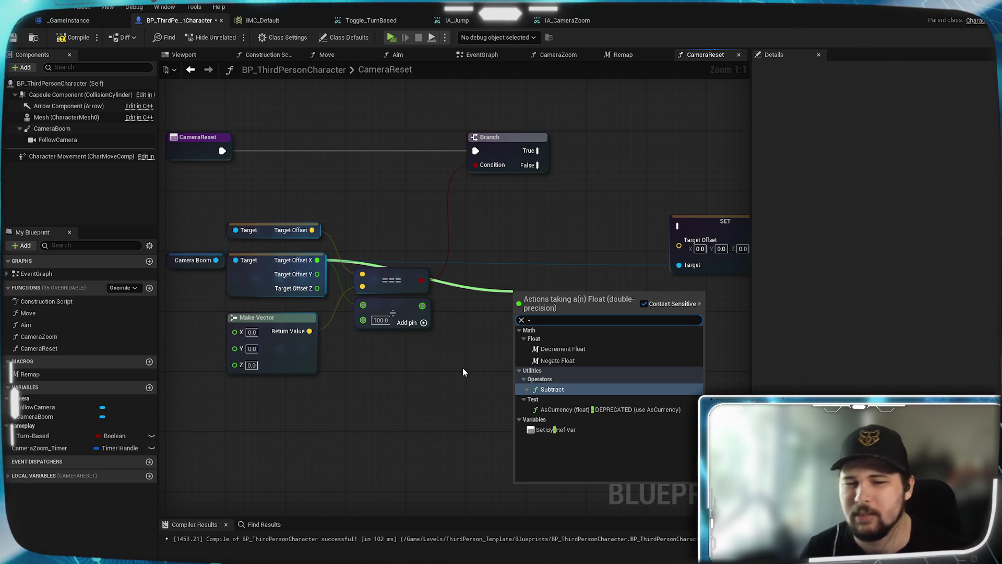
Step: Subtract X/100 from Target Offset X and wire the result into SET's split Target Offset X
key("Return")
mouse_move(425, 309)
left_mouse_down()
mouse_move(519, 318)
mouse_move(509, 280)
left_mouse_up()
left_click(538, 336)
left_click(538, 336)
left_click_drag(605, 253, 496, 259)
right_click(597, 247)
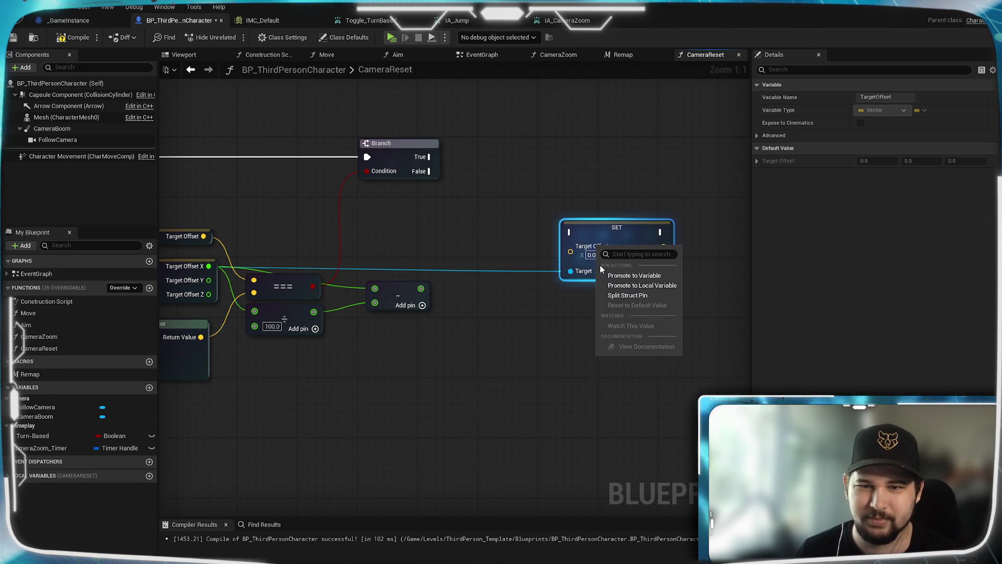
left_click(627, 295)
mouse_move(421, 288)
left_mouse_down()
mouse_move(577, 258)
mouse_move(571, 246)
left_mouse_up()
Step: Run the SET Target Offset node from the Branch's False output, then pull a wire from the full Target Offset vector
left_click_drag(436, 382, 580, 335)
mouse_move(506, 340)
left_mouse_down()
mouse_move(633, 285)
mouse_move(672, 208)
left_mouse_up()
mouse_move(532, 149)
left_mouse_down()
mouse_move(673, 209)
mouse_move(641, 177)
left_mouse_up()
key("Escape")
left_click(543, 352)
left_click_drag(543, 351, 544, 298)
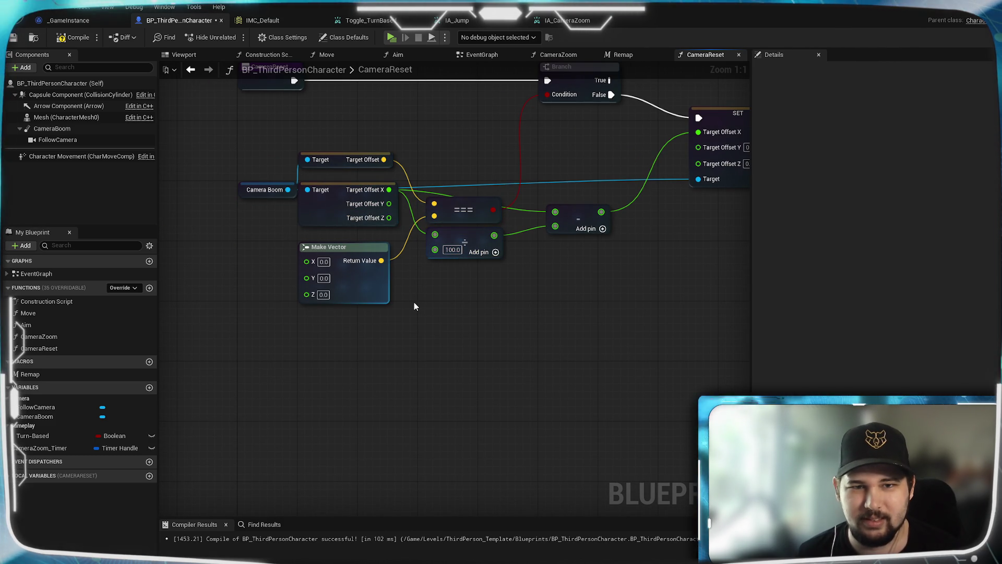
left_click_drag(384, 159, 465, 312)
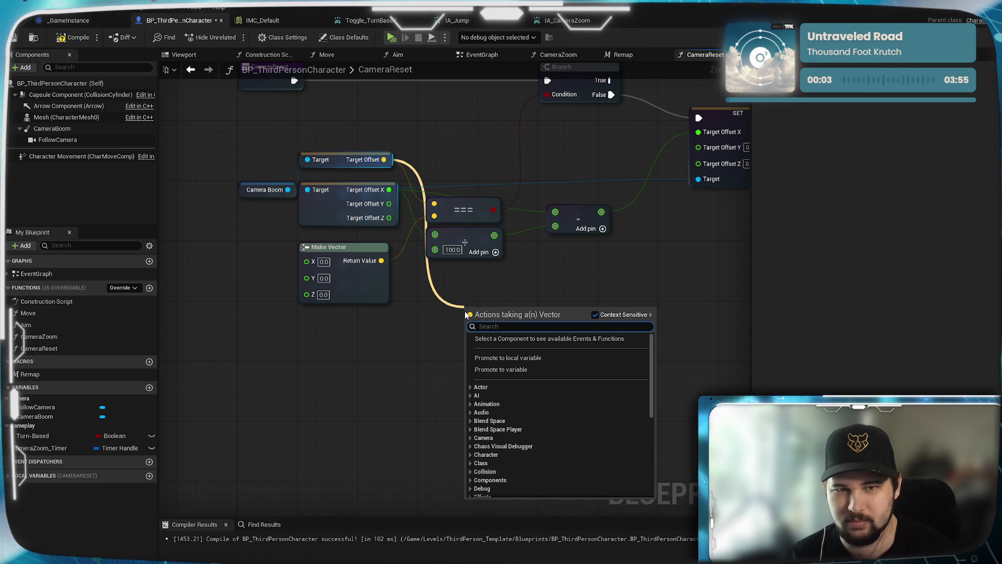
Step: Add a vector Divide node fed by the full Target Offset vector
type("-")
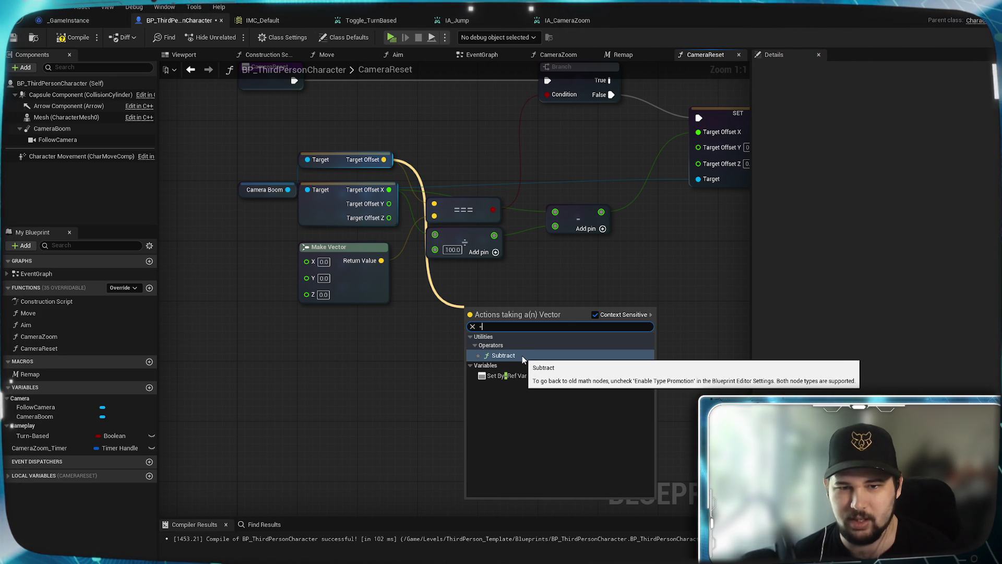
key("BackSpace")
type("/")
key("Return")
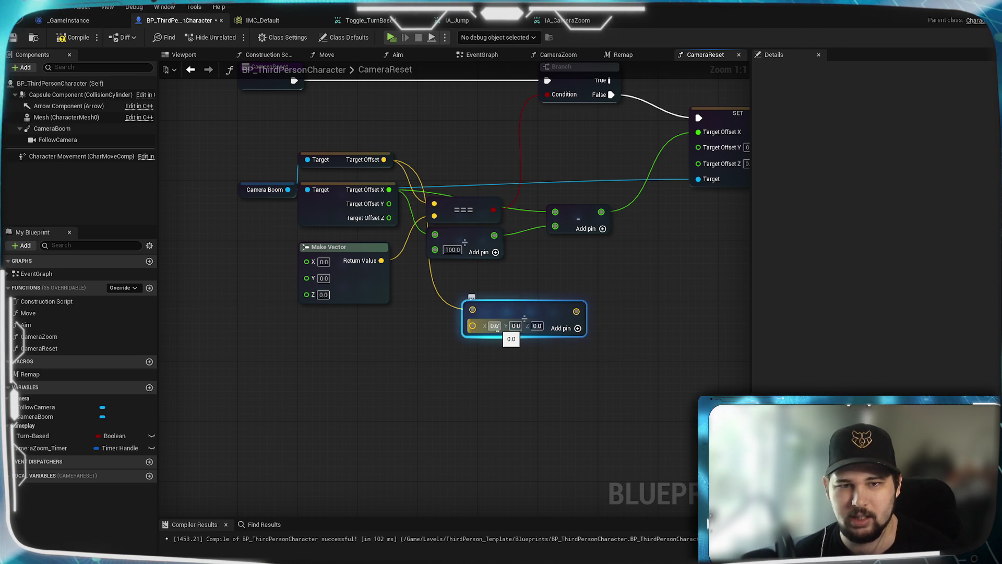
left_click(462, 390)
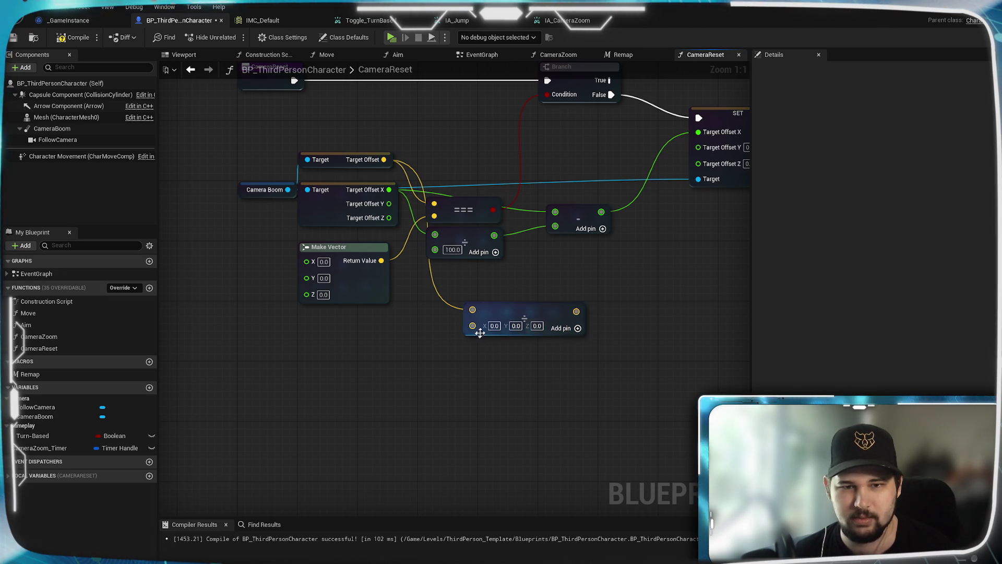
Step: Search for a constant node, then delete the unwanted Break Rig VMFunction Math Float Constant node
right_click(357, 359)
type("con")
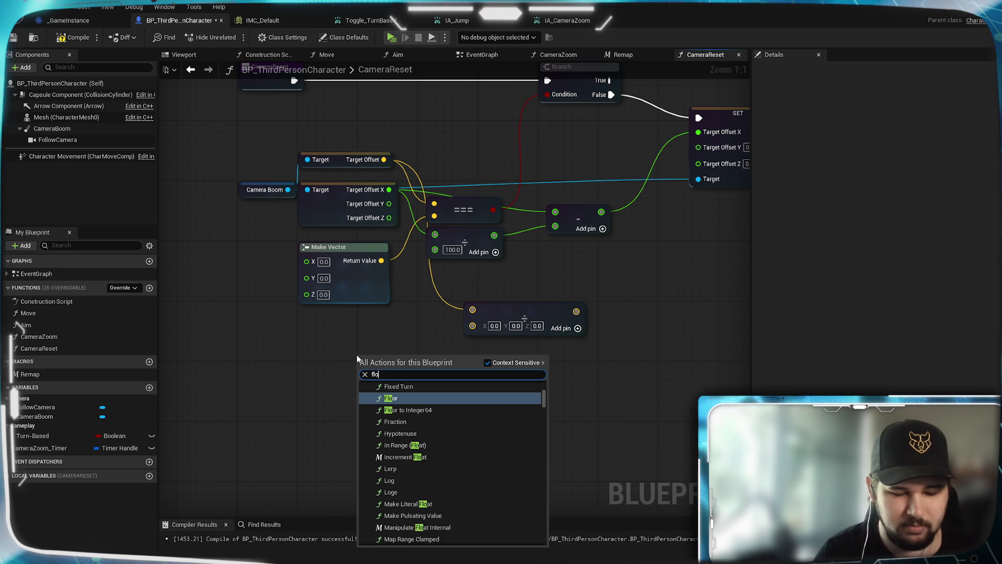
type("st")
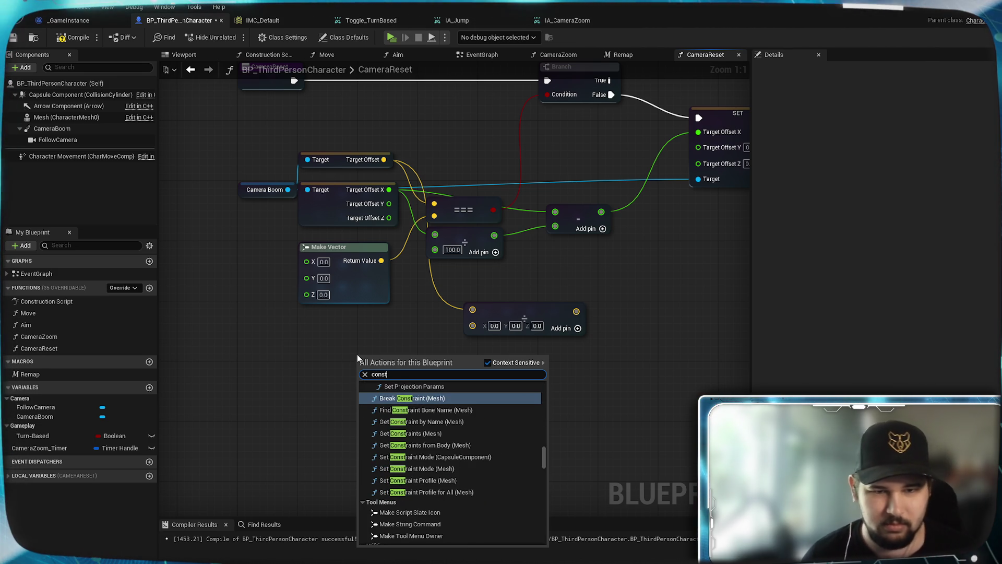
scroll(505, 512, "up", 5)
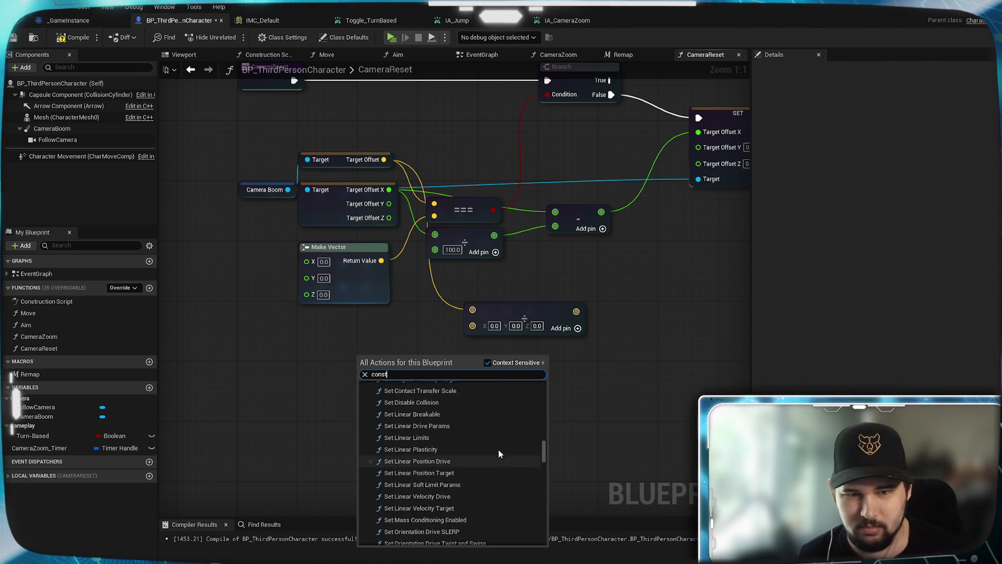
scroll(499, 452, "up", 8)
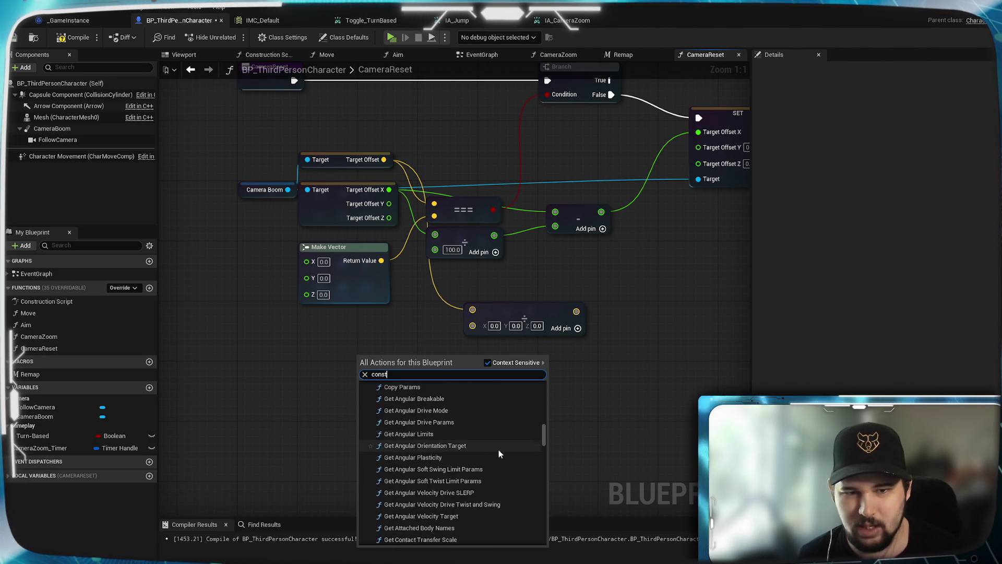
scroll(499, 452, "up", 2)
scroll(499, 452, "down", 3)
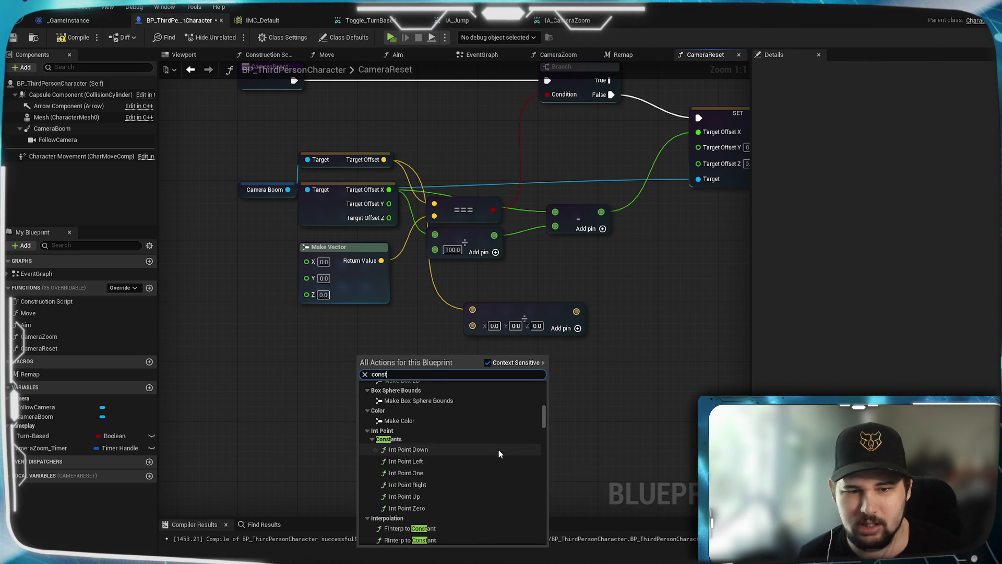
scroll(434, 442, "down", 2)
scroll(431, 443, "up", 4)
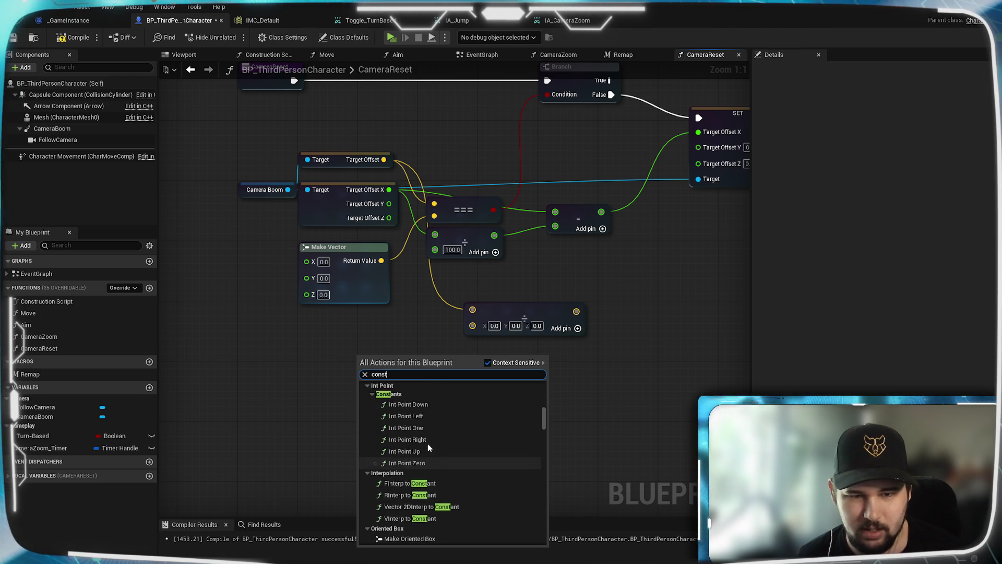
scroll(429, 448, "up", 8)
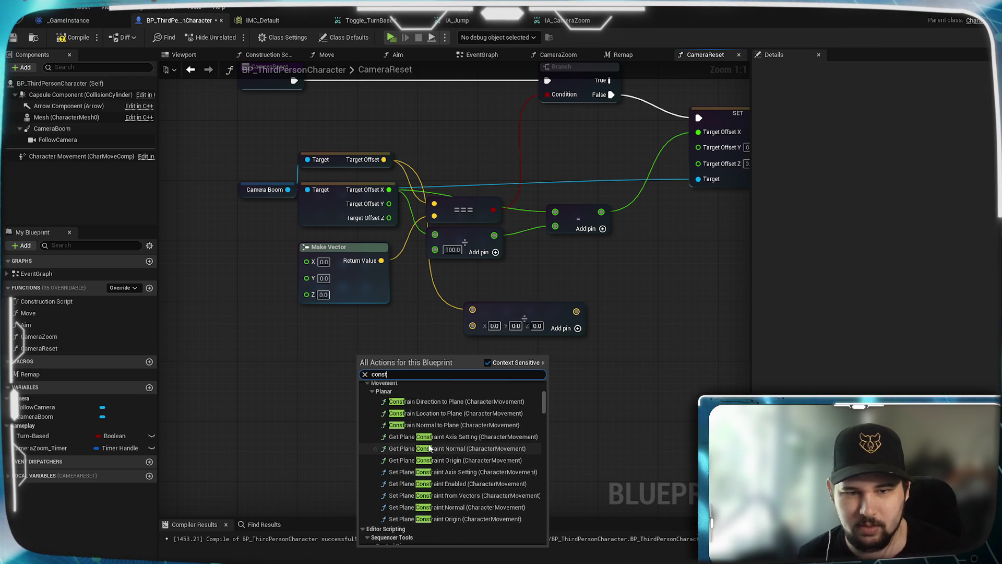
scroll(428, 443, "down", 3)
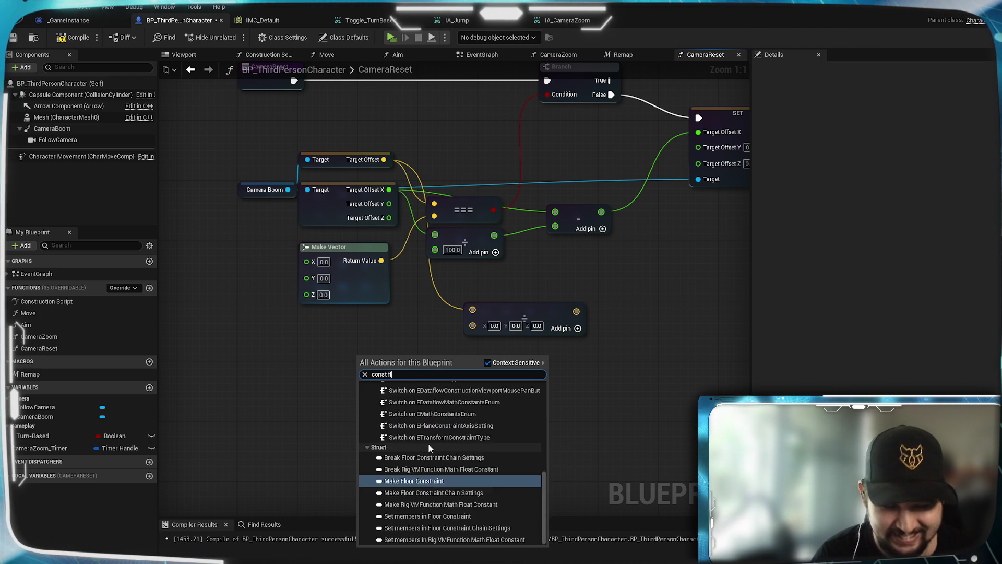
key("Escape")
left_click(445, 428)
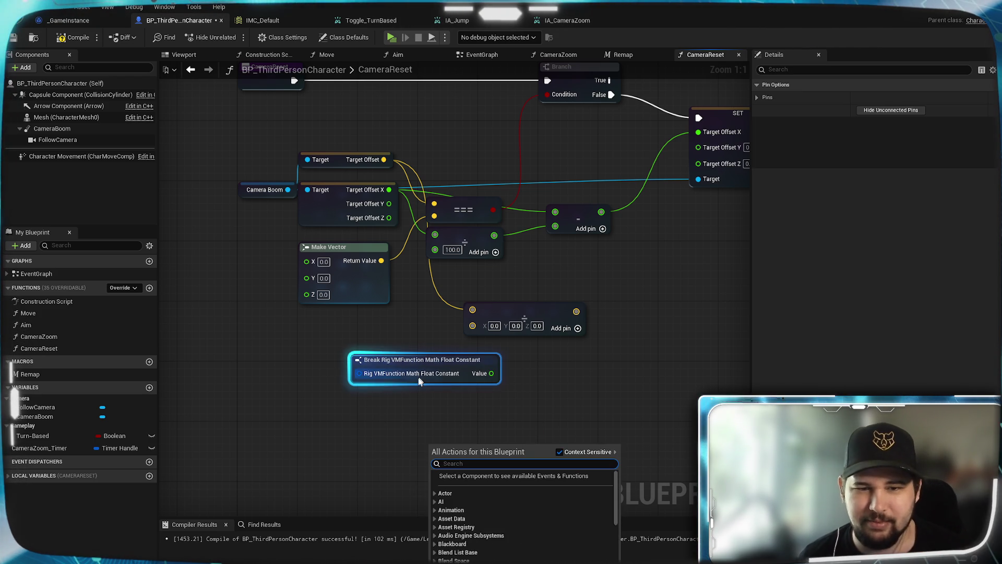
key("Delete")
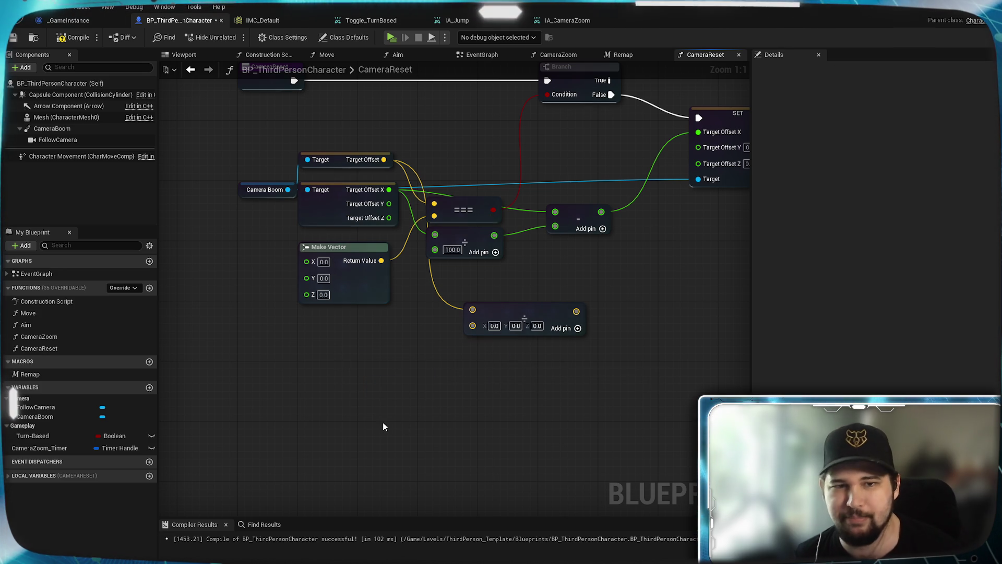
Step: Search for 'make float', then delete the mistakenly added Make Float node
type("constanty")
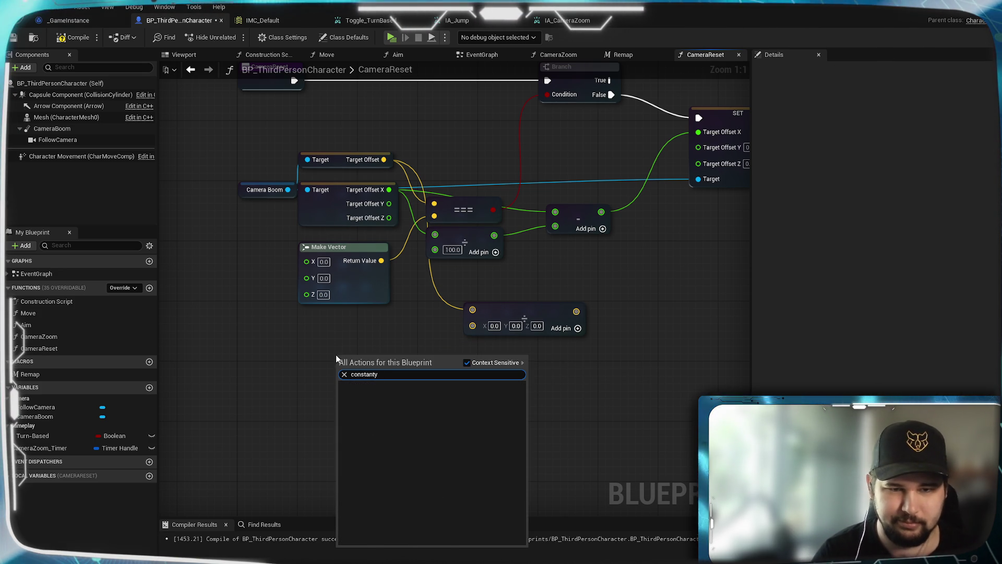
key("BackSpace")
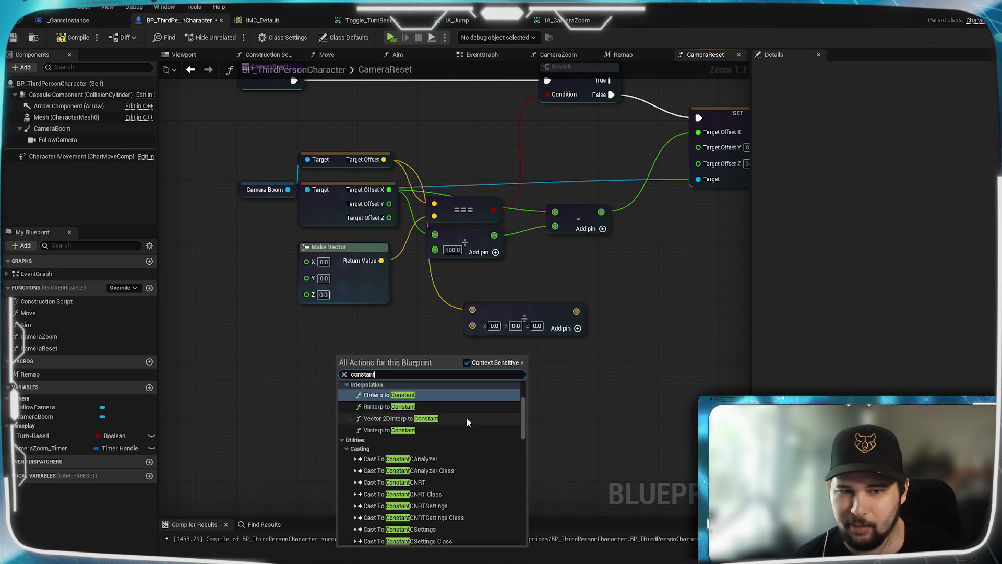
scroll(466, 422, "up", 3)
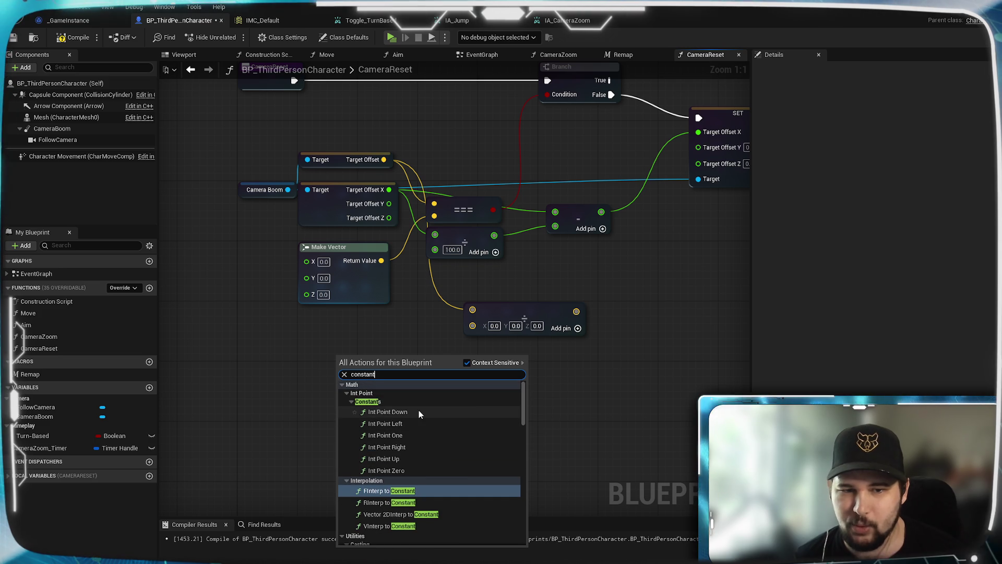
scroll(428, 429, "down", 3)
scroll(452, 450, "down", 10)
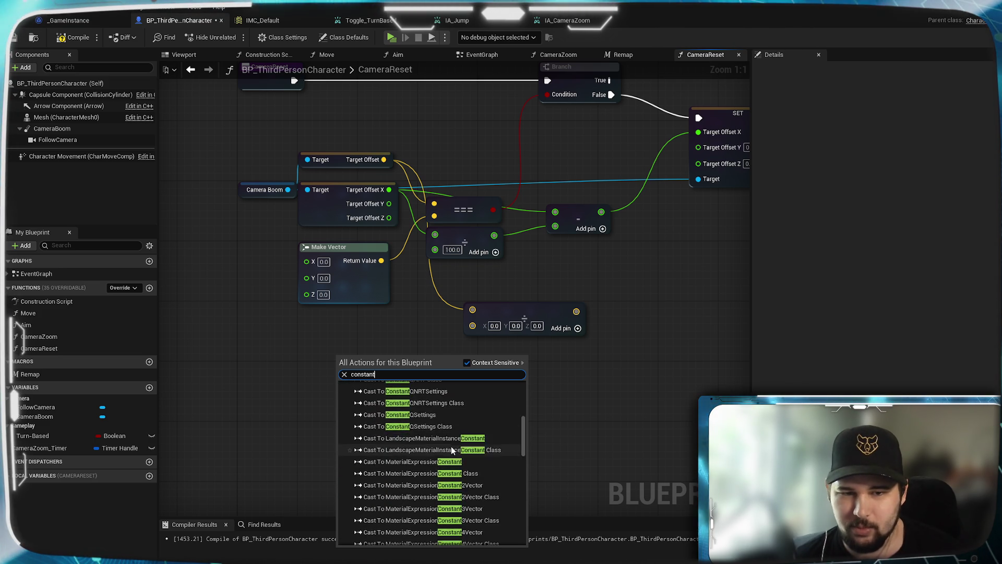
scroll(452, 449, "down", 10)
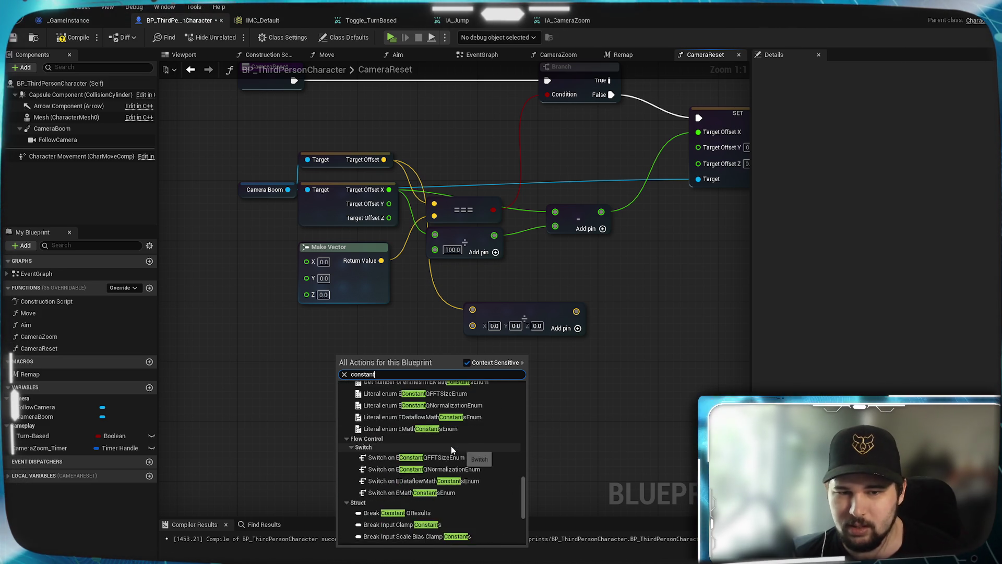
scroll(459, 462, "down", 2)
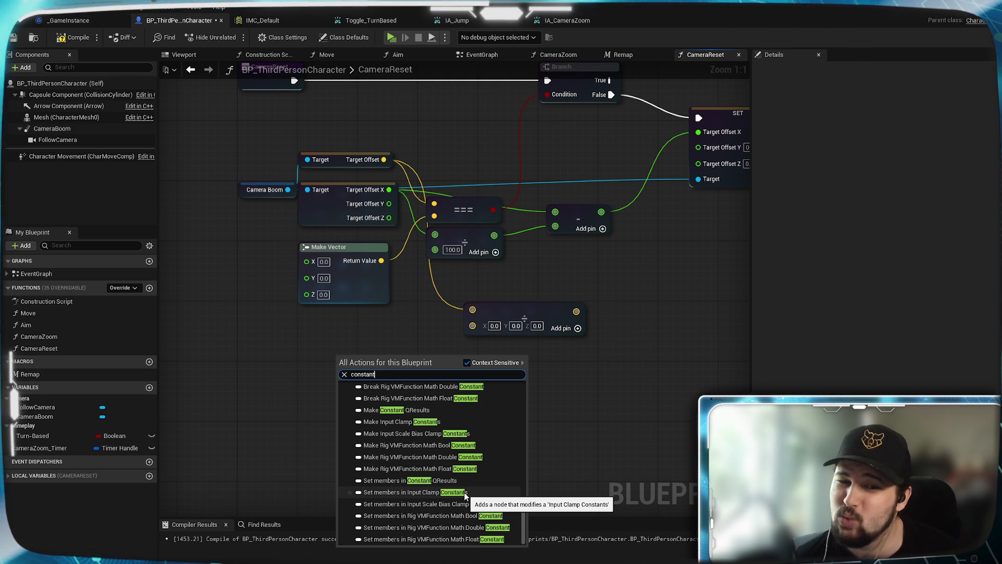
scroll(465, 492, "up", 20)
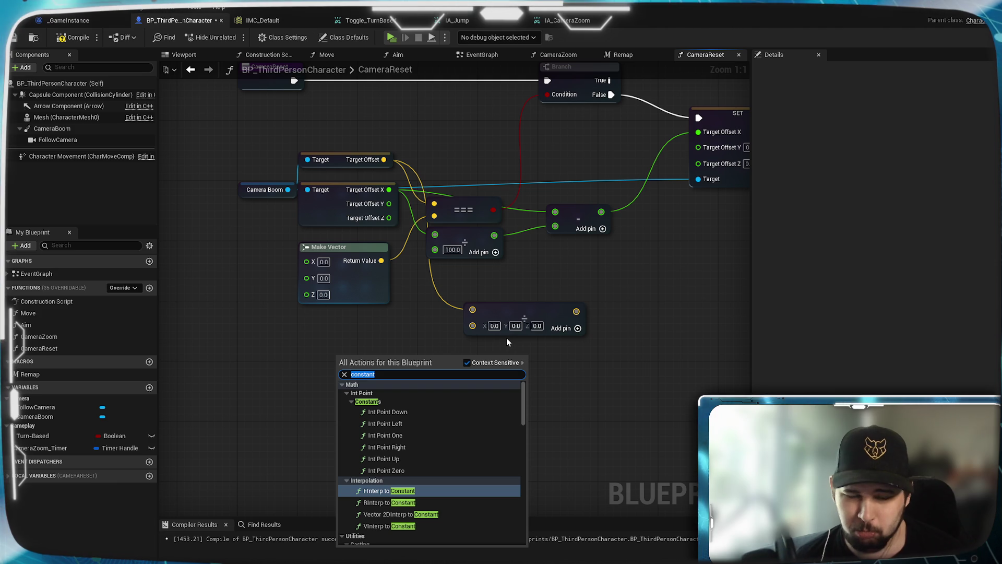
type("make floa")
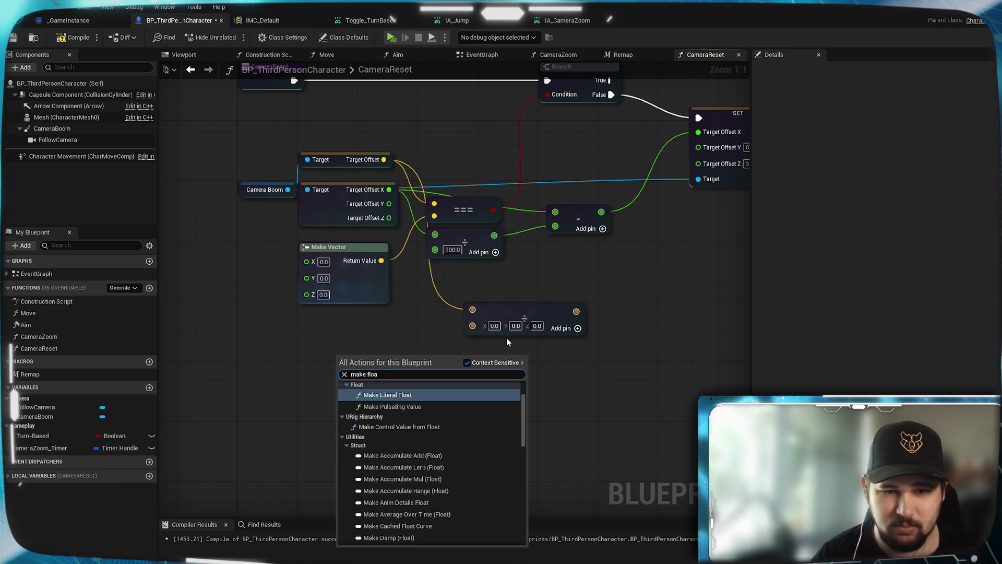
type("t")
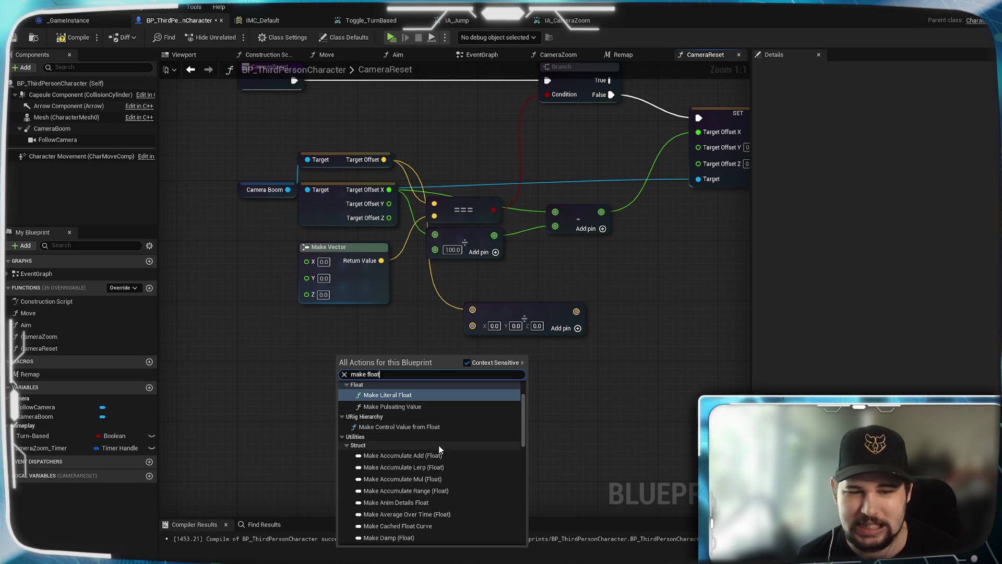
scroll(440, 450, "down", 3)
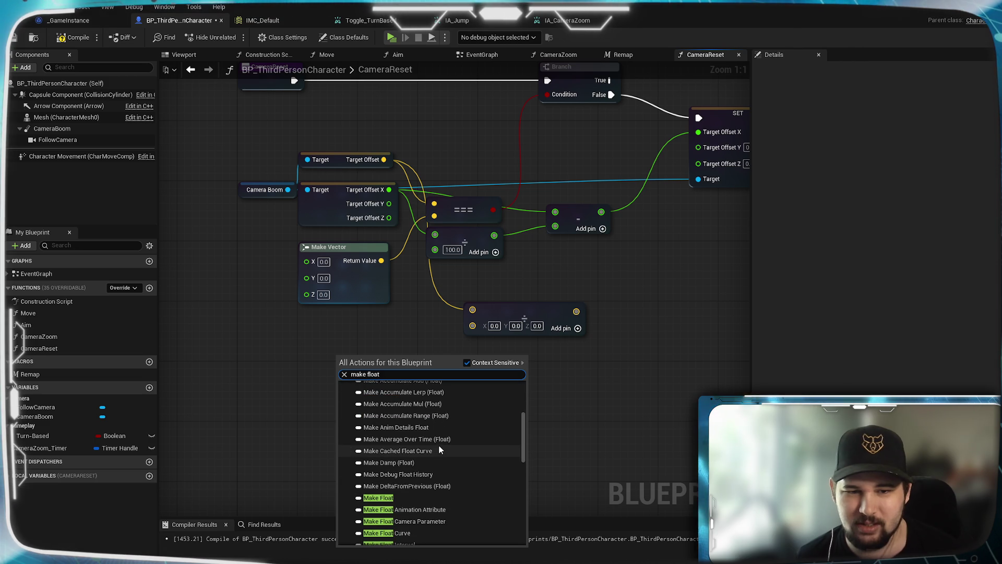
left_click(378, 499)
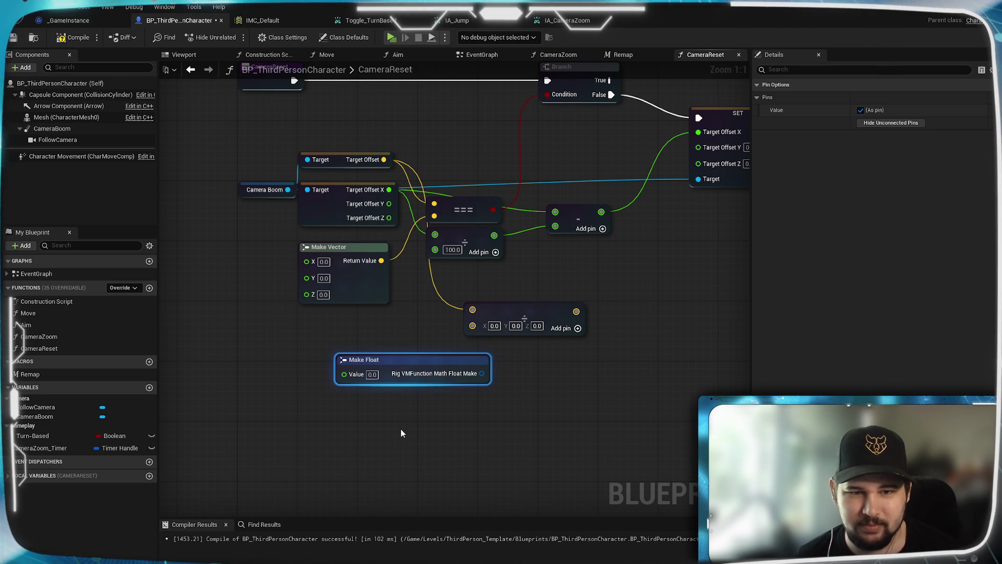
key("Delete")
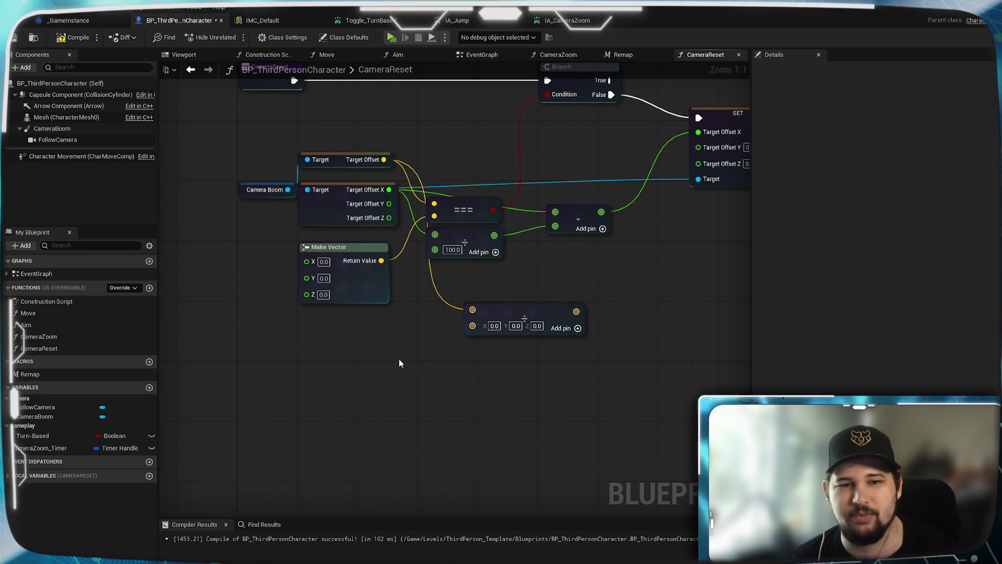
Step: Add a Make Literal Float node below Make Vector and set its value to 100
right_click(400, 360)
type("make fl")
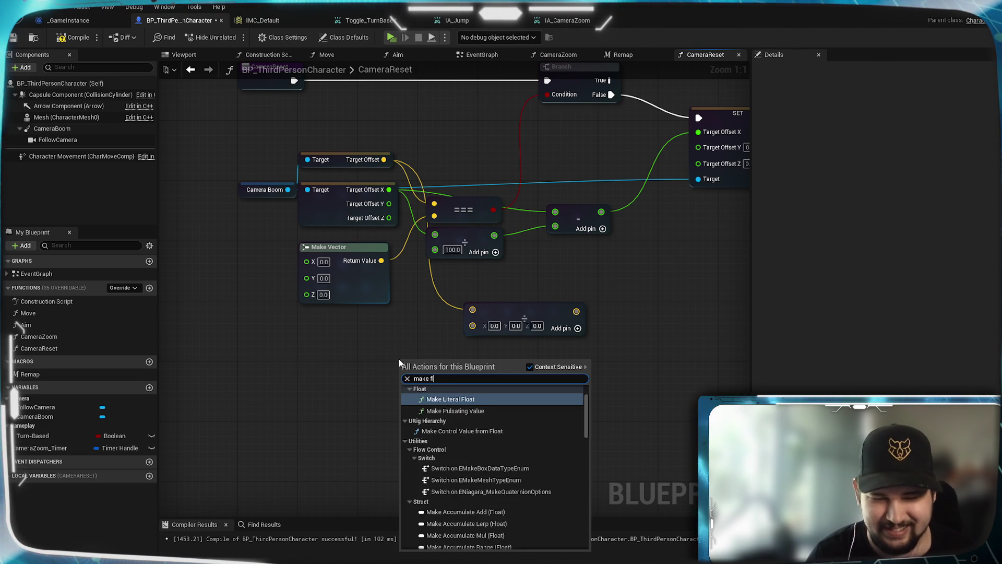
type("oat")
scroll(481, 465, "down", 1)
scroll(481, 468, "down", 10)
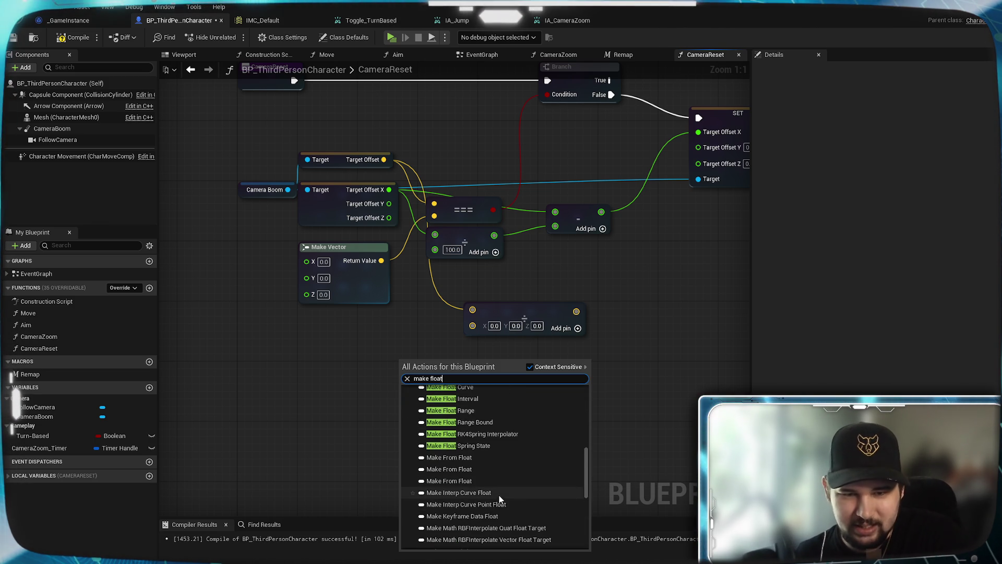
scroll(561, 465, "down", 10)
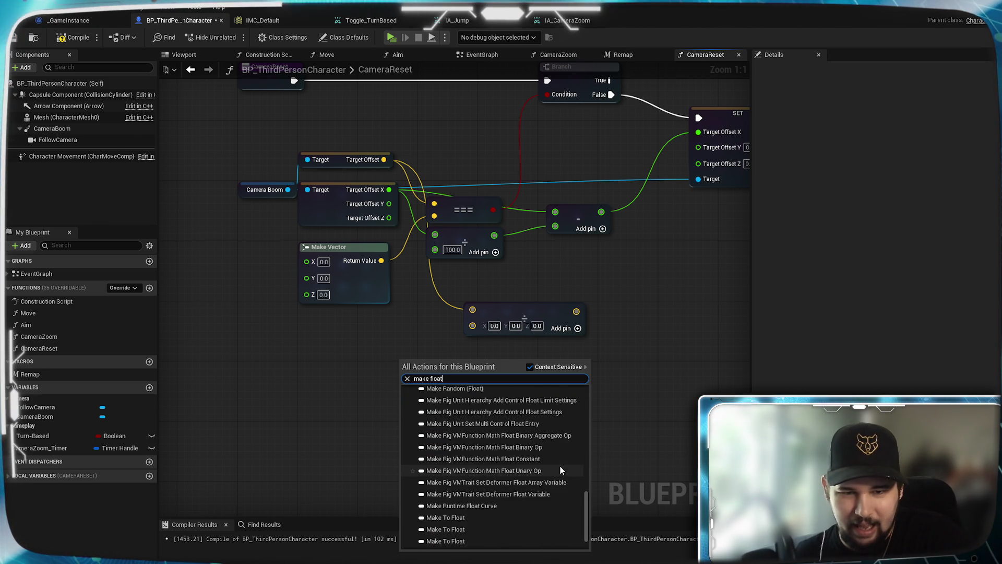
scroll(540, 484, "up", 20)
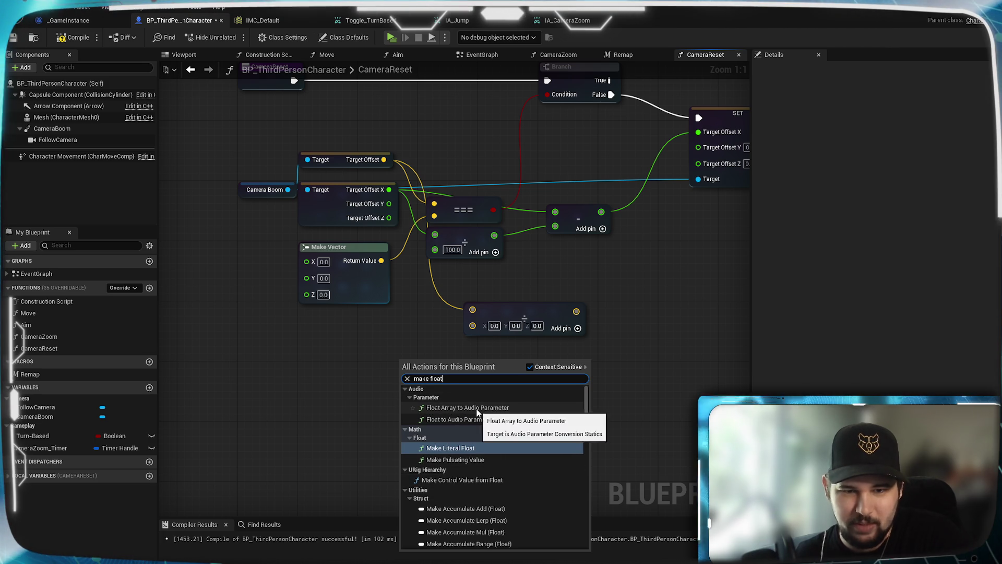
left_click(459, 452)
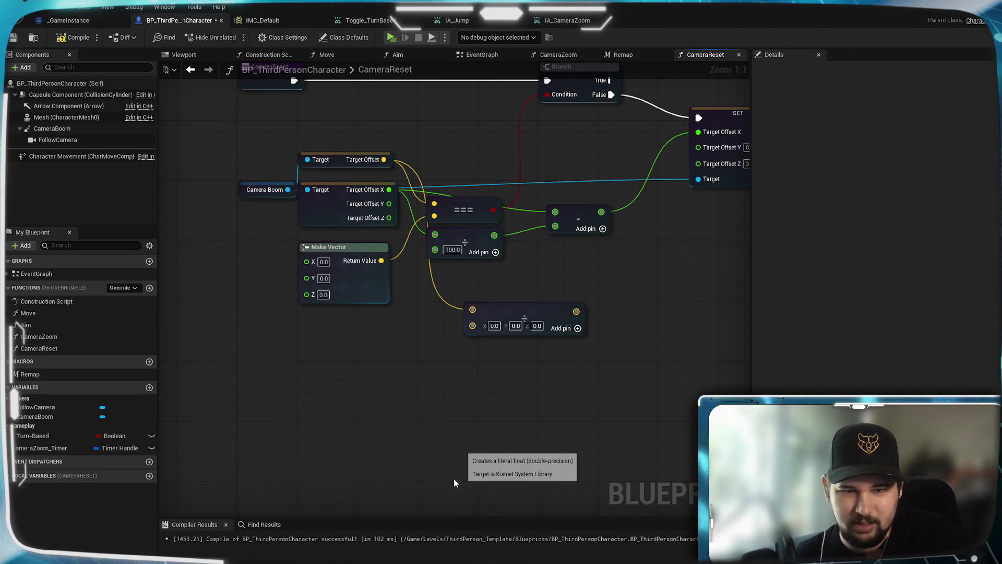
mouse_move(485, 391)
left_mouse_down()
mouse_move(399, 386)
mouse_move(372, 370)
mouse_move(576, 330)
mouse_move(473, 325)
left_mouse_up()
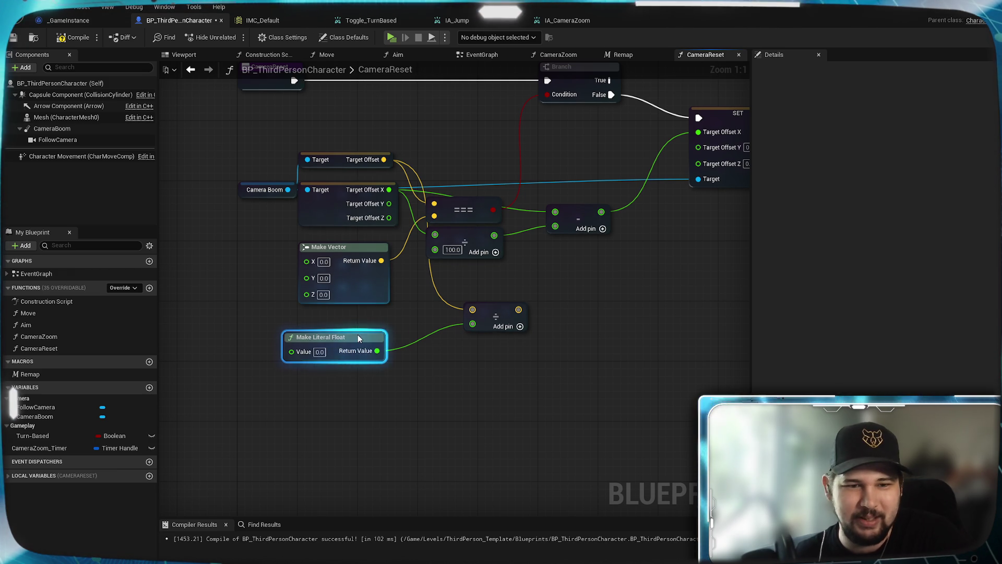
left_click_drag(377, 326, 370, 319)
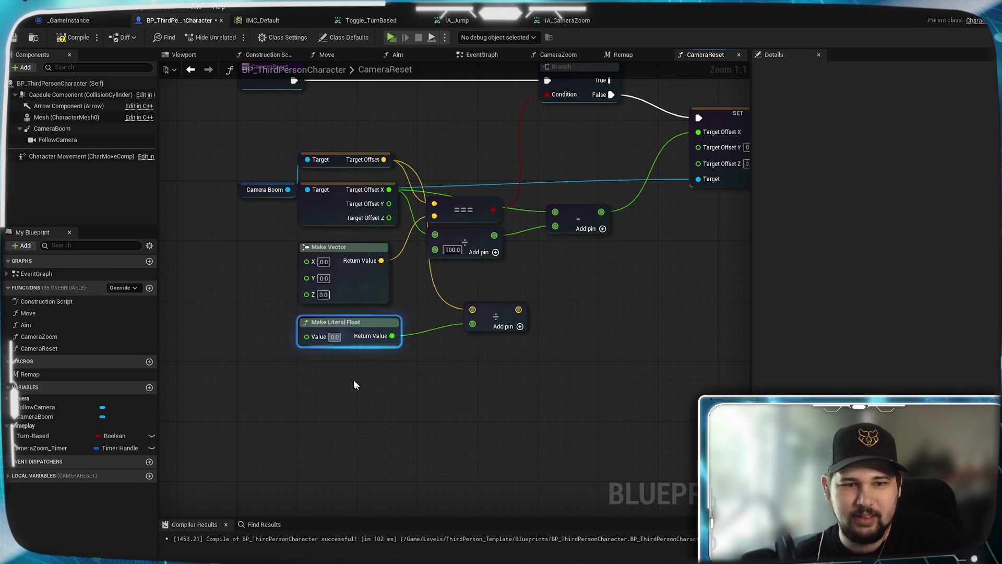
left_click(335, 337)
type("100")
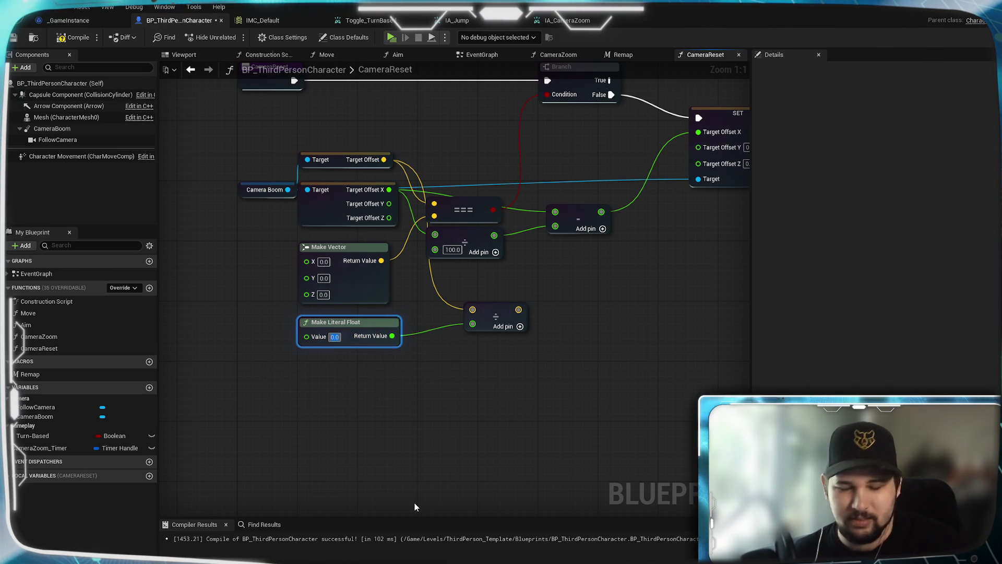
key("Return")
left_click(302, 390)
mouse_move(419, 398)
left_mouse_down()
mouse_move(327, 454)
mouse_move(482, 365)
mouse_move(479, 324)
mouse_move(523, 327)
left_mouse_up()
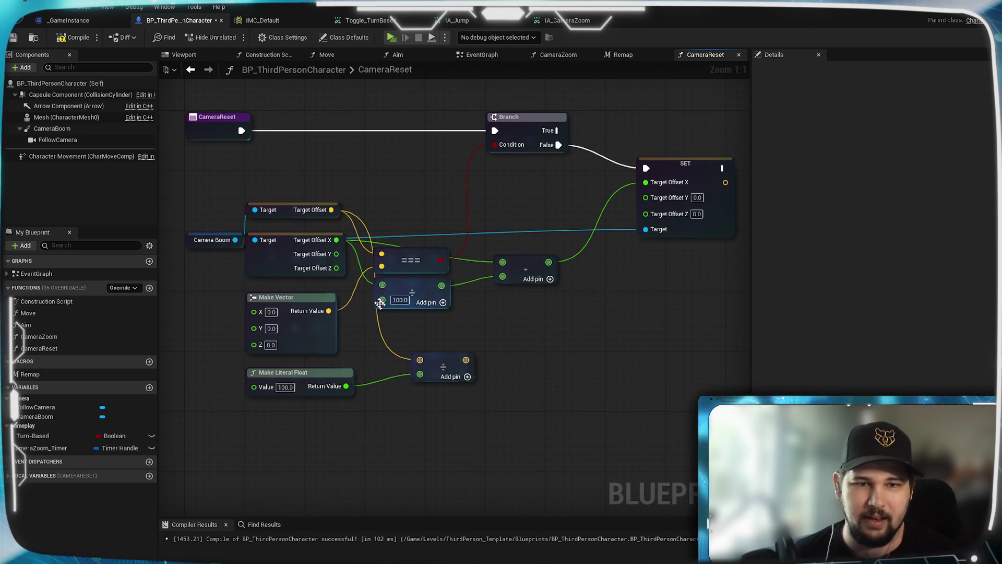
Step: Add a vector Subtract node taking Target Offset minus the divided vector
left_click_drag(331, 209, 528, 325)
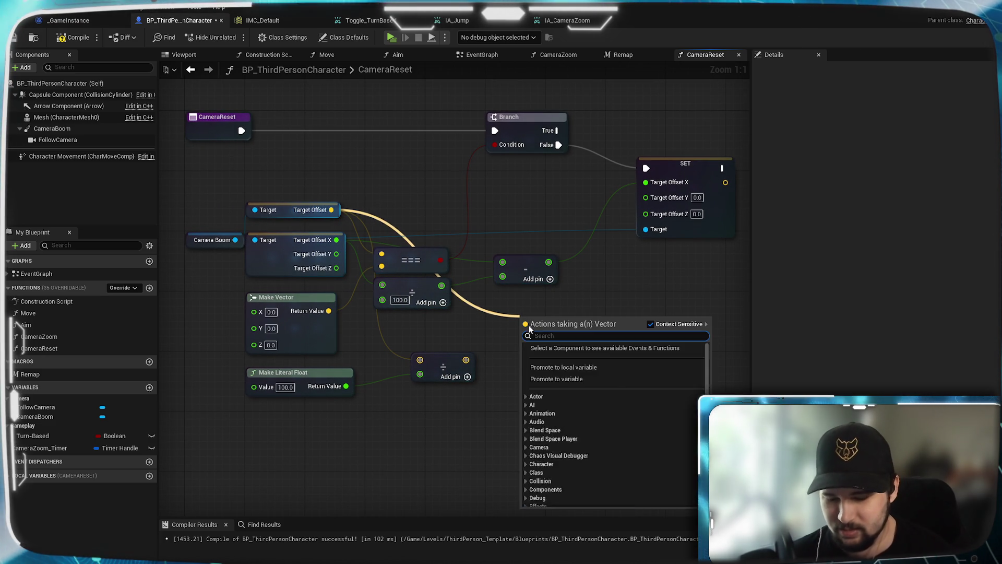
type("-")
left_click(561, 368)
mouse_move(466, 360)
left_mouse_down()
mouse_move(544, 342)
mouse_move(526, 337)
mouse_move(617, 273)
left_mouse_up()
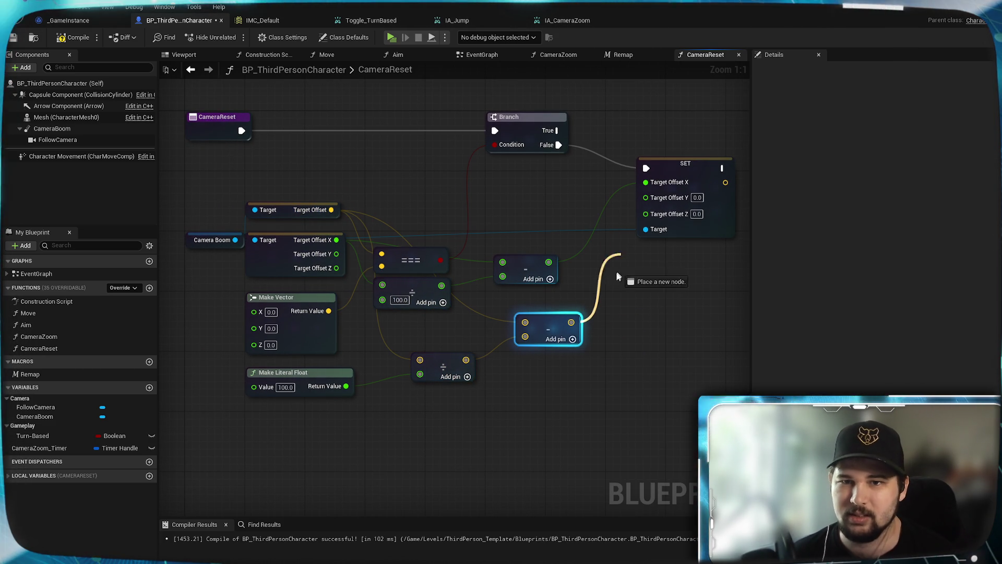
Step: Break the old Target Offset X link, wire the Subtract result into SET's Target Offset, and save
left_click_drag(668, 189, 669, 182)
right_click(668, 182)
mouse_move(687, 245)
left_click(603, 271)
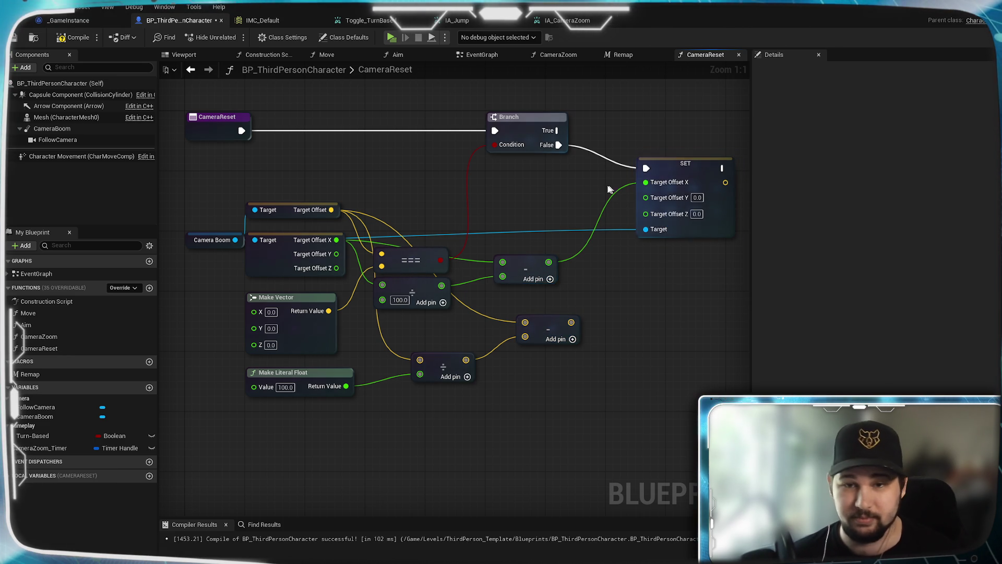
right_click(661, 183)
left_click(689, 230)
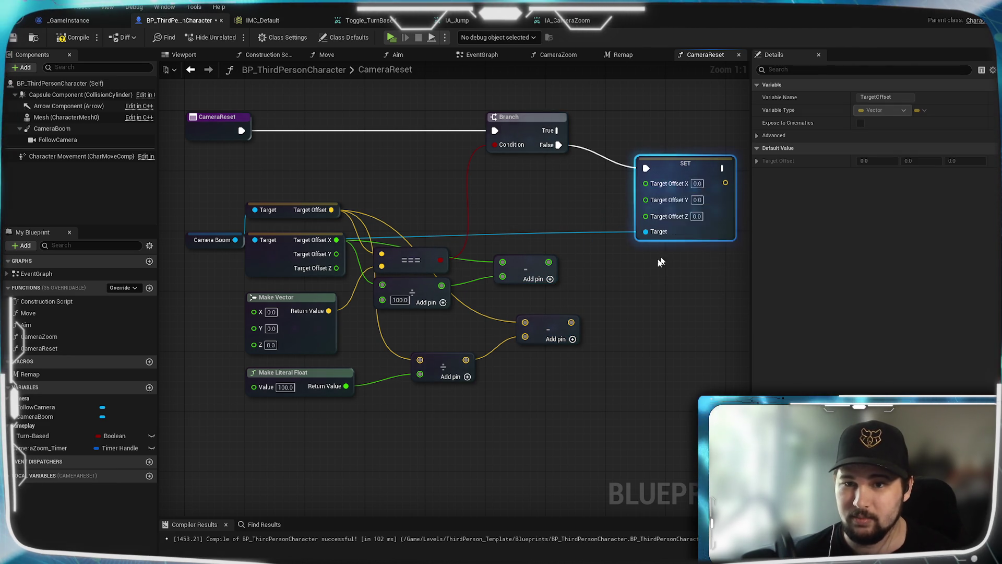
left_click_drag(571, 322, 646, 182)
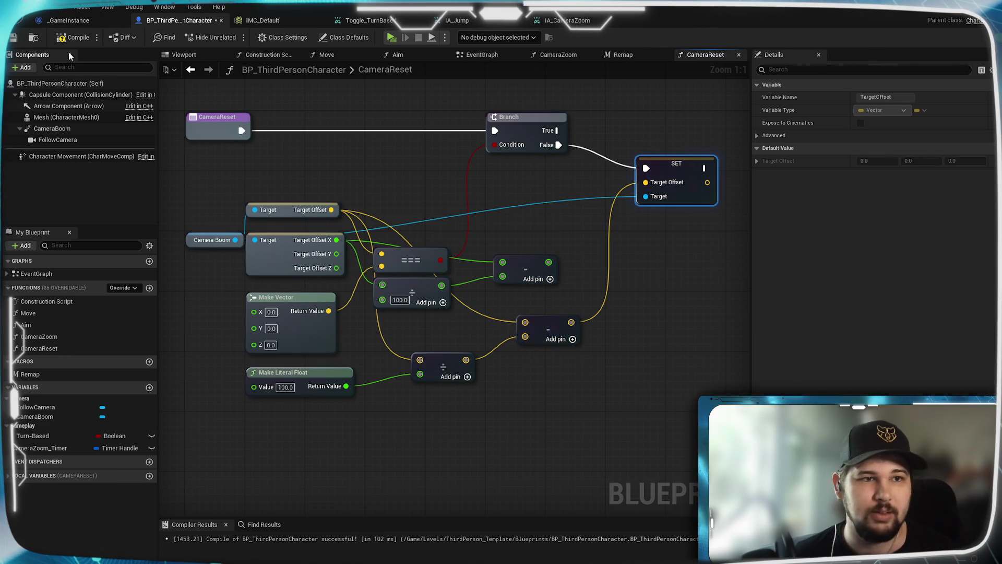
key("ctrl+s")
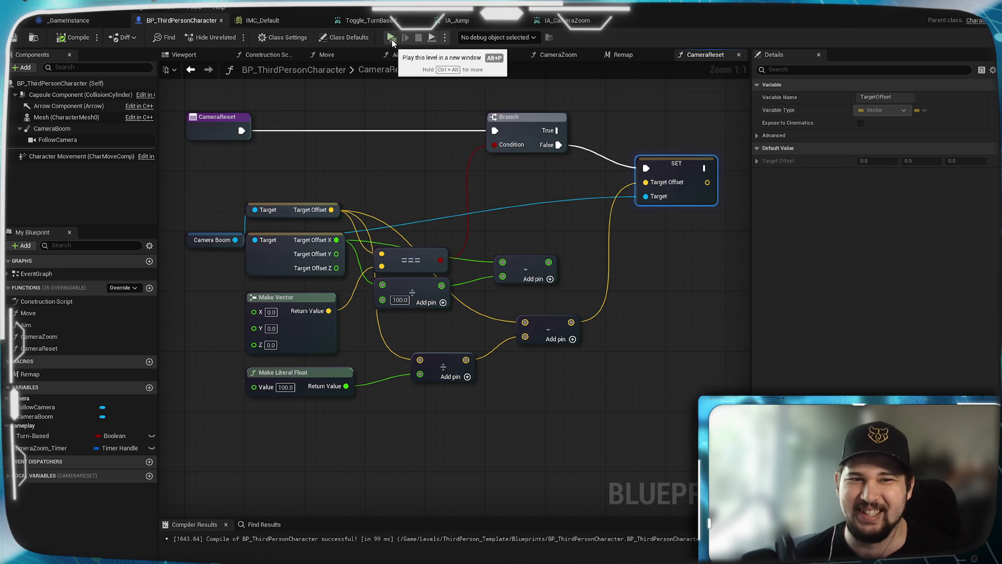
scroll(396, 297, "down", 1)
Step: In the EventGraph, add a CameraZoom_Timer setter between the CameraReset and CameraZoom Set Timer nodes
scroll(488, 302, "up", 1)
left_click_drag(489, 302, 409, 314)
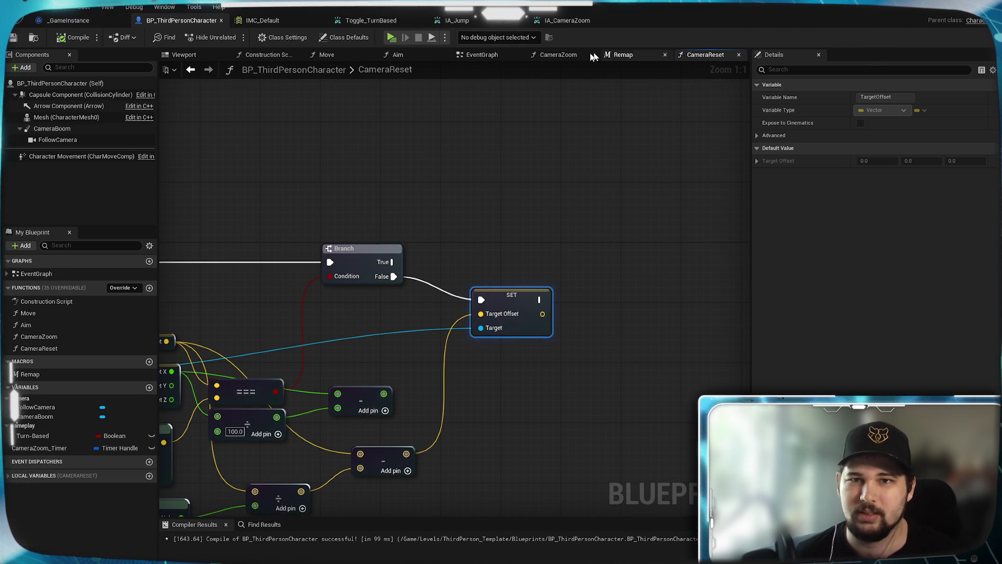
left_click(482, 54)
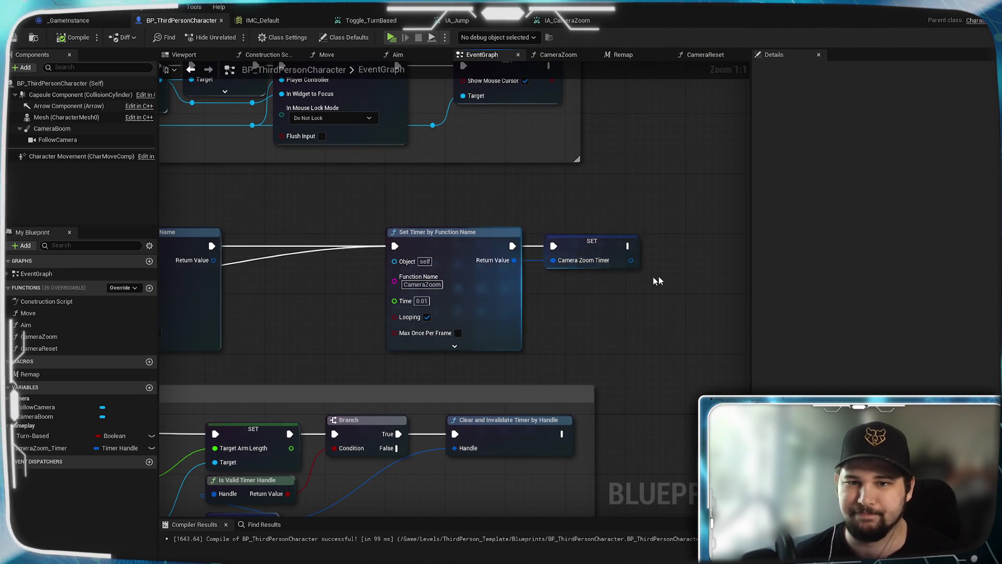
left_click(589, 259)
left_click_drag(256, 294, 537, 303)
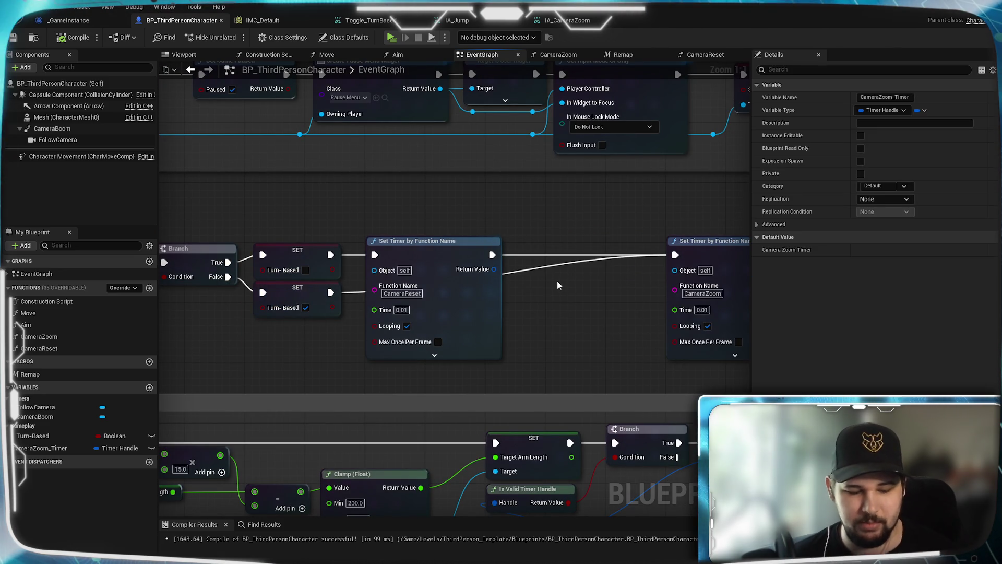
key("ctrl+v")
left_click_drag(601, 276, 574, 254)
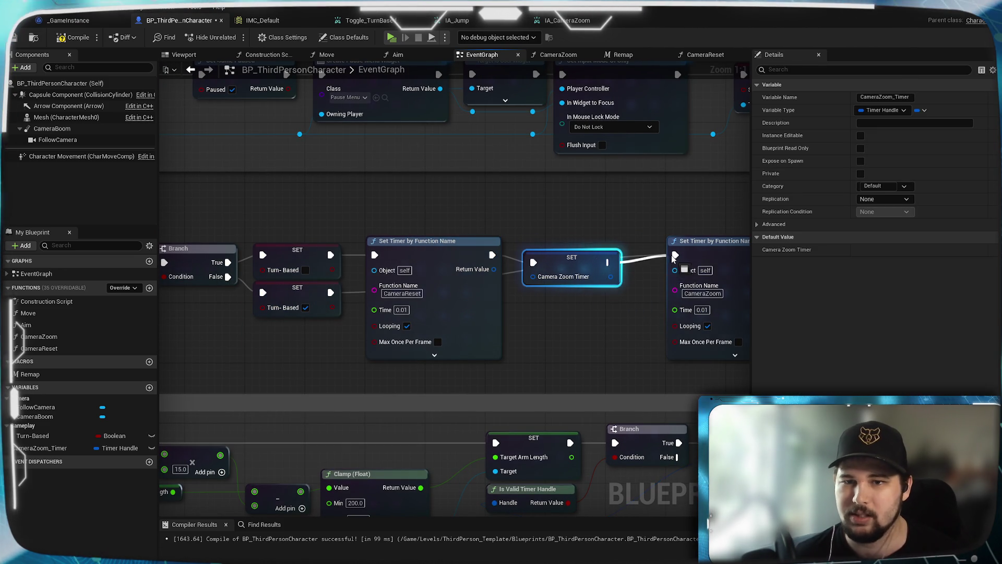
left_click_drag(673, 258, 675, 255)
left_click_drag(577, 260, 569, 252)
mouse_move(493, 269)
left_mouse_down()
mouse_move(519, 274)
mouse_move(526, 304)
left_mouse_up()
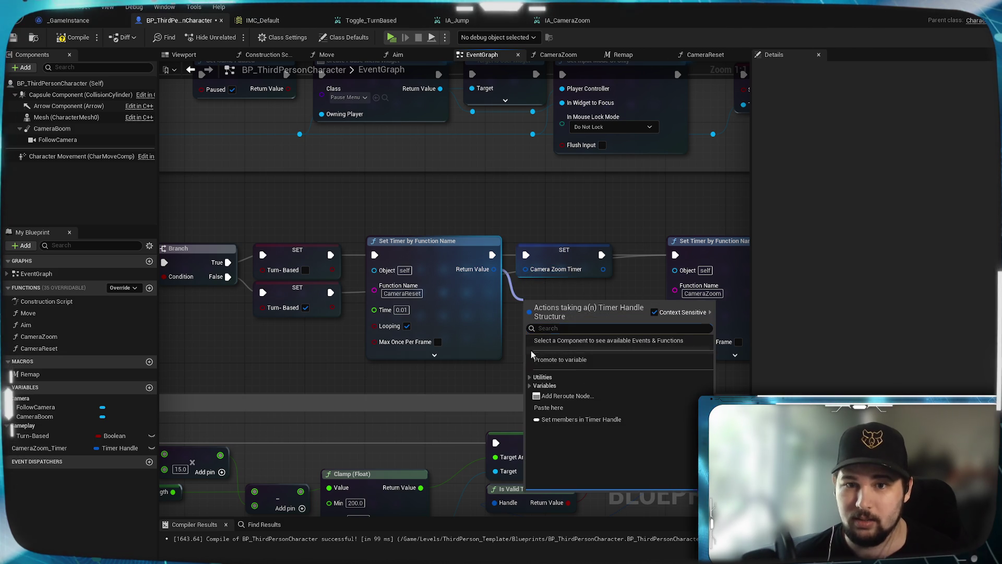
left_click(518, 364)
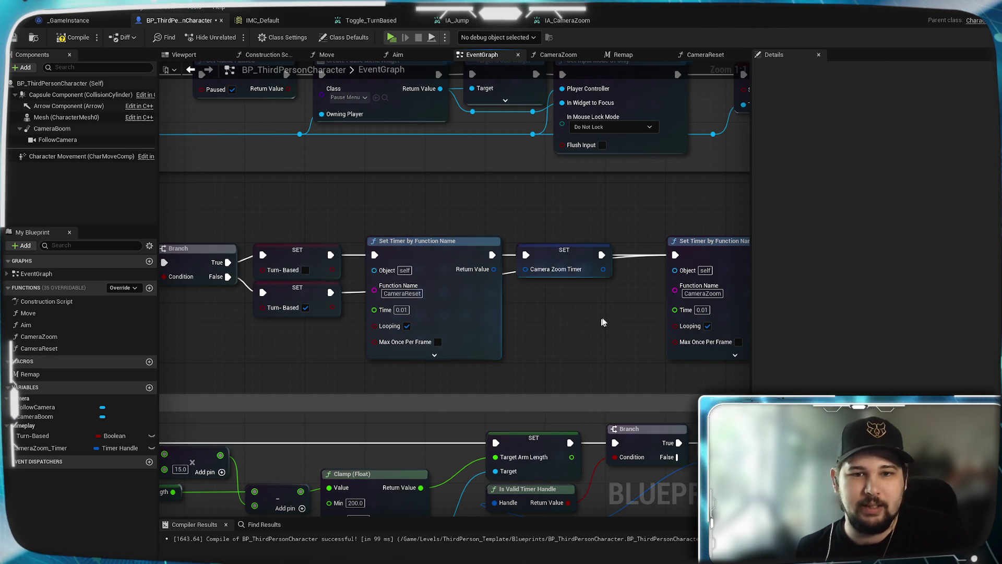
Step: Duplicate the CameraZoom_Timer variable and rename the copy to CameraReset_Timer
right_click(37, 449)
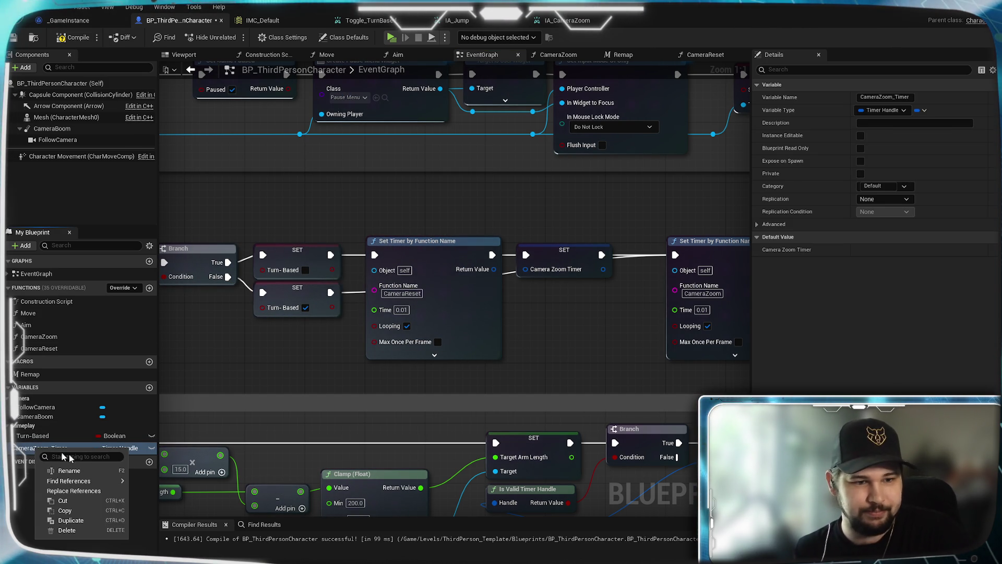
left_click(70, 520)
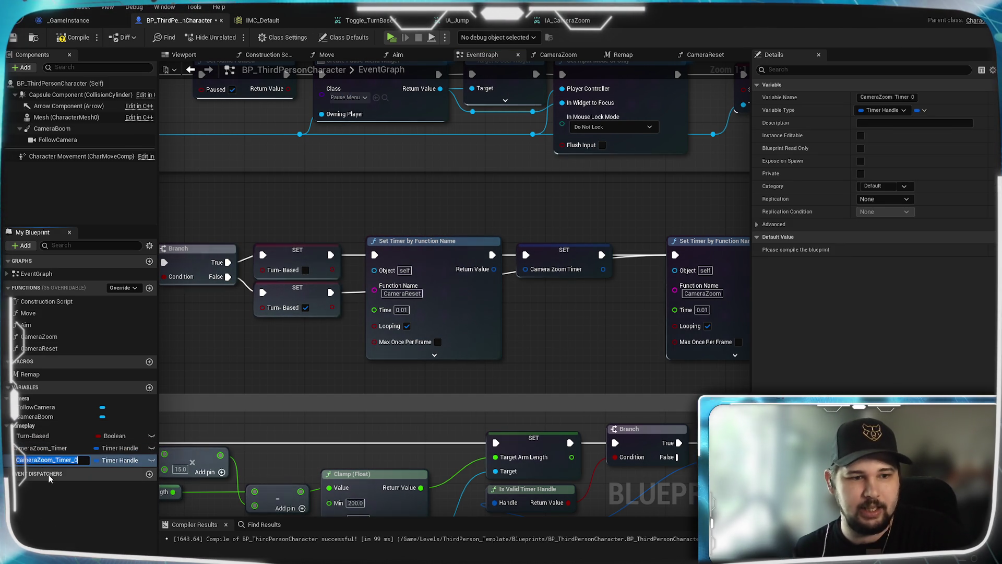
key("End")
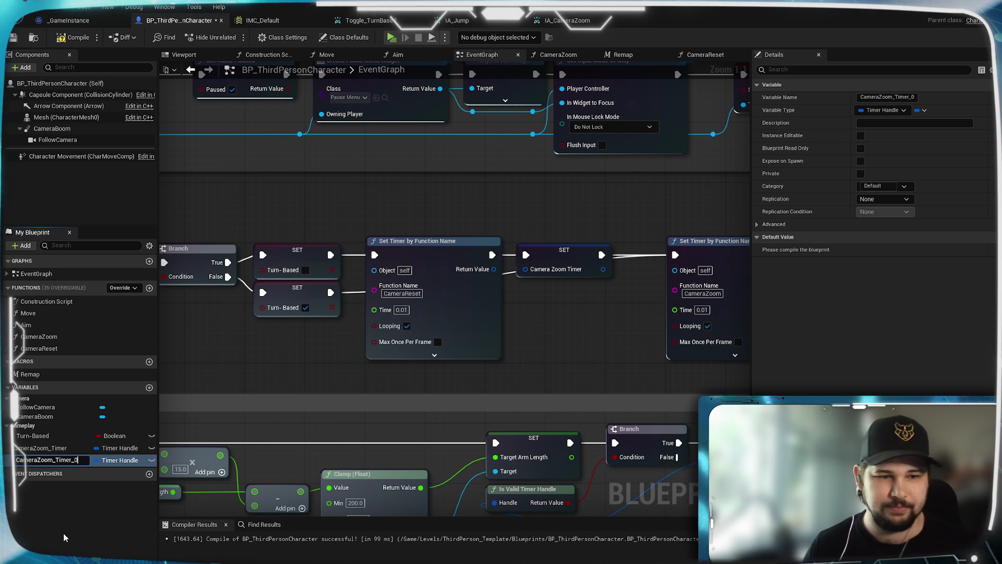
key("BackSpace")
key("BackSpace")
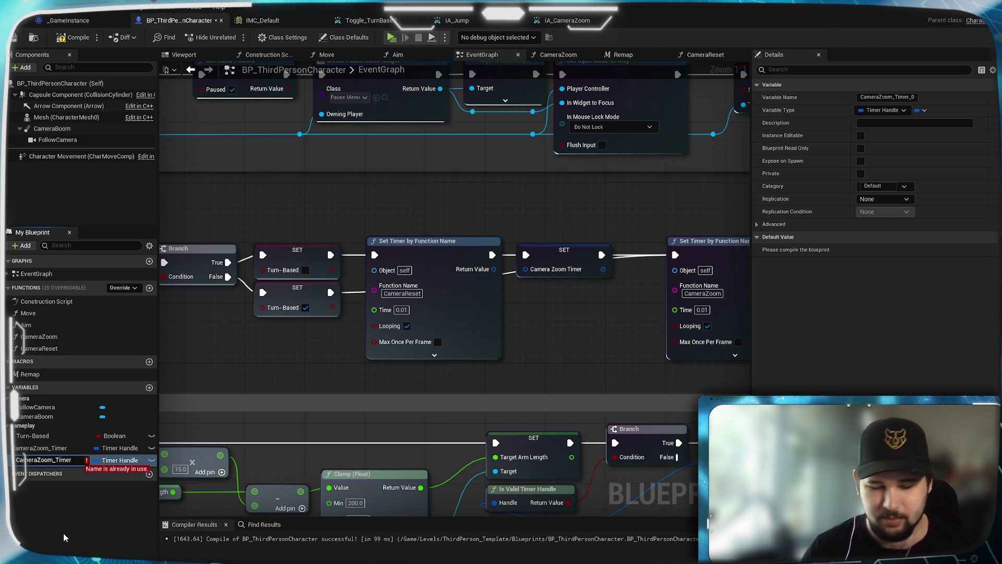
key("Left")
key("Left")
key("Left")
key("BackSpace")
key("BackSpace")
key("BackSpace")
key("BackSpace")
type("Reset")
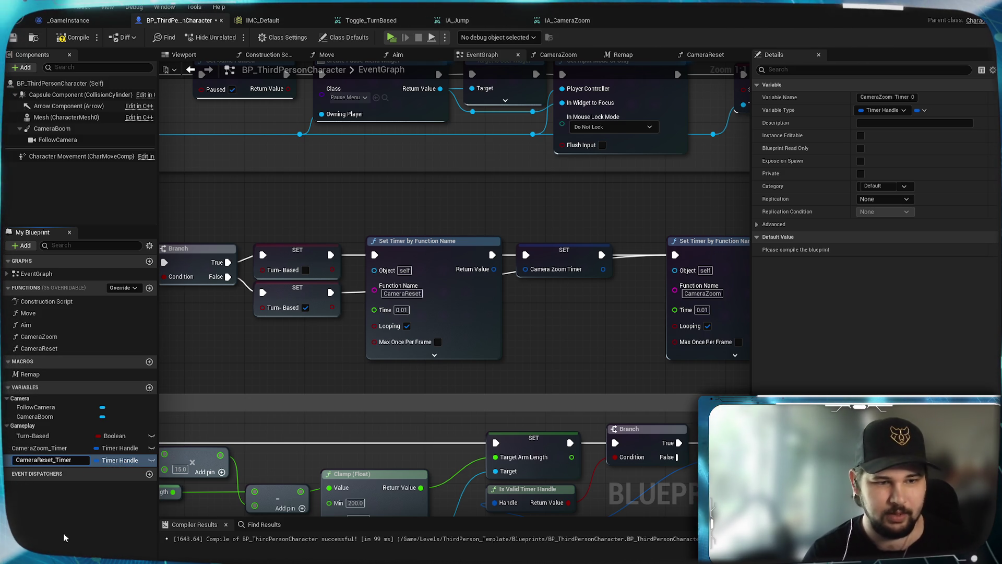
key("Return")
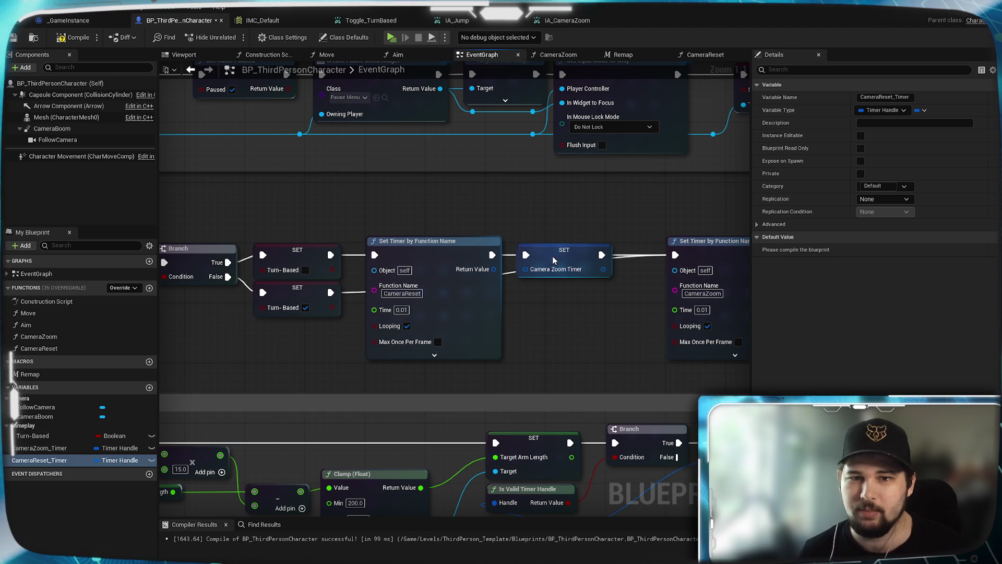
Step: Switch the SET node's variable to CameraReset_Timer, then compile and save
left_click(554, 260)
right_click(554, 260)
mouse_move(627, 357)
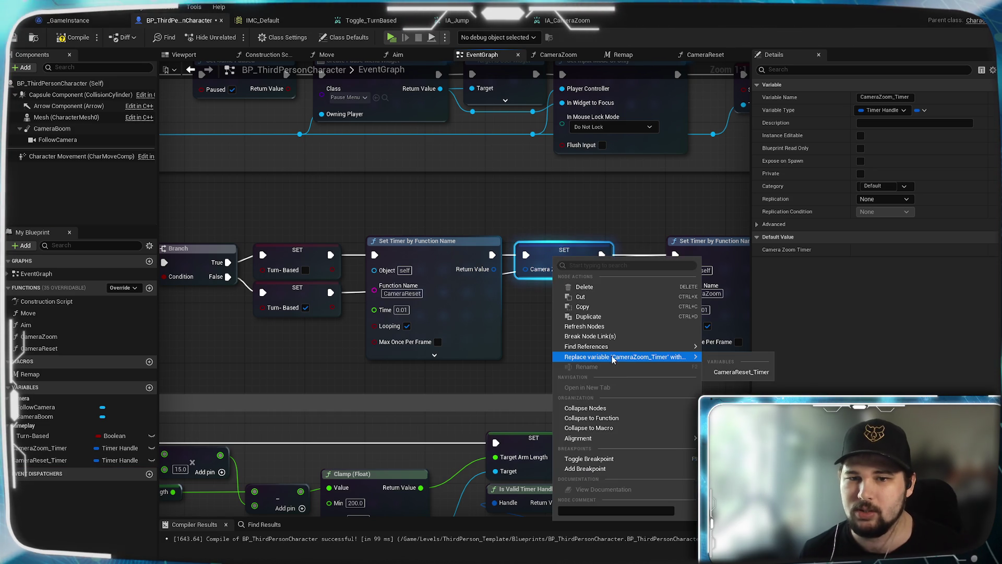
left_click(741, 372)
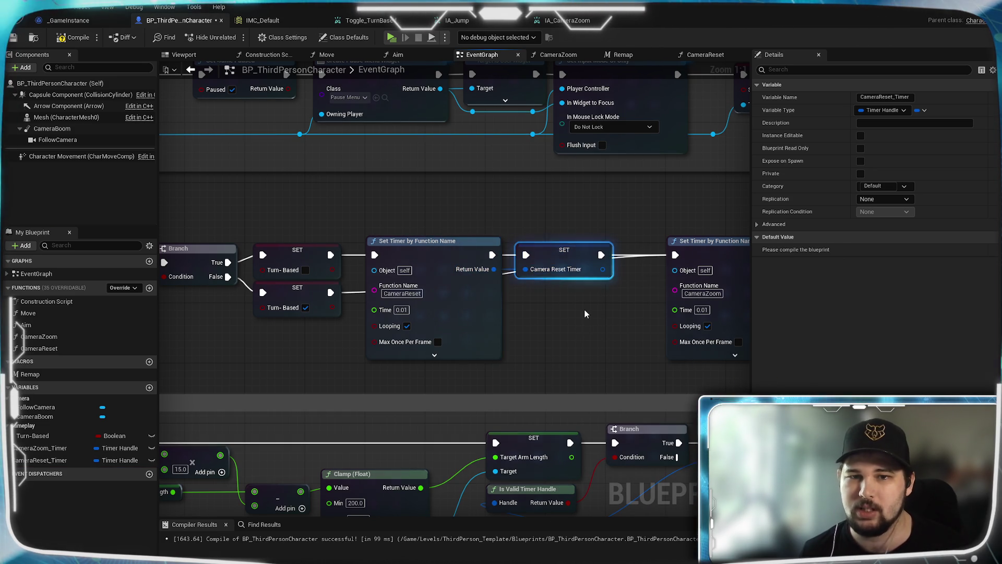
left_click(584, 314)
left_click(73, 38)
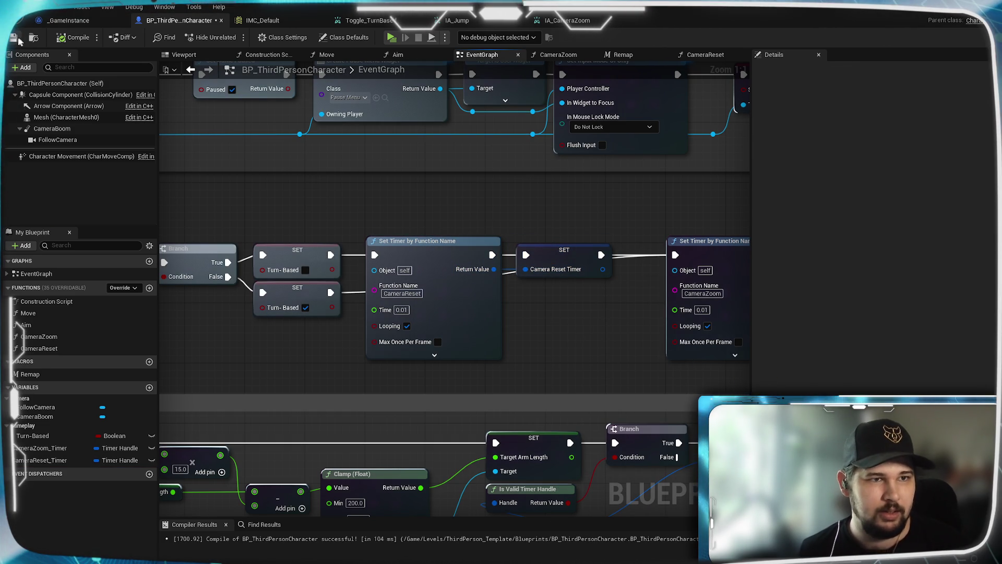
key("ctrl+s")
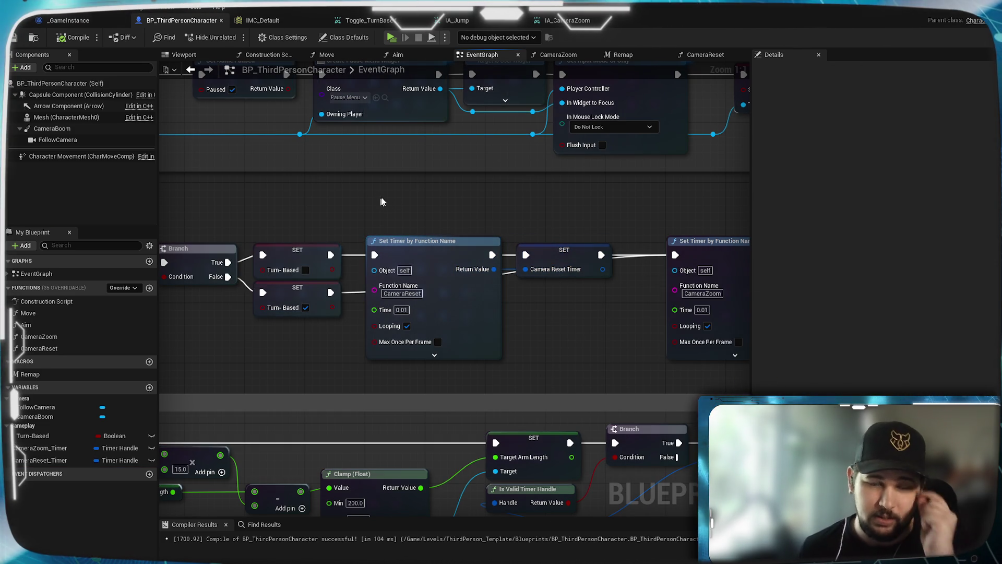
Step: In CameraReset, reposition the Branch node and start a wire from its True output
left_click(704, 57)
mouse_move(400, 261)
left_mouse_down()
mouse_move(473, 225)
mouse_move(390, 261)
mouse_move(500, 203)
left_mouse_up()
left_click(369, 287)
type("c")
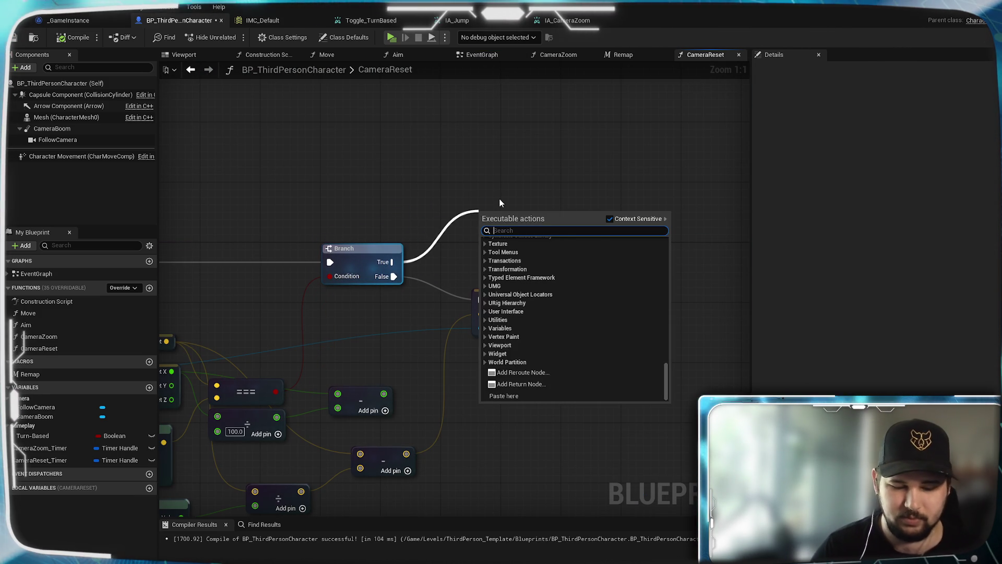
type("ancel")
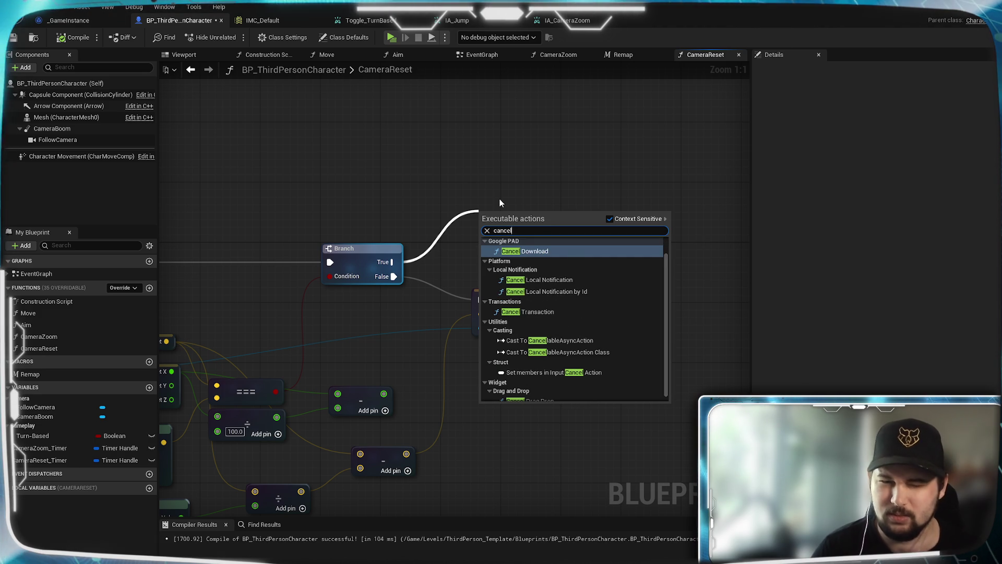
type(" and")
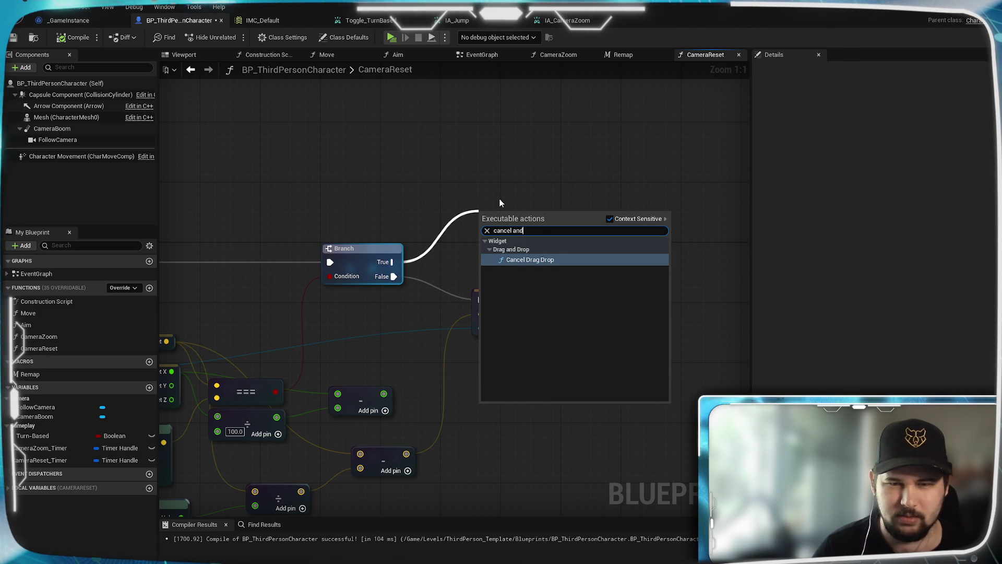
key("BackSpace")
key("BackSpace")
key("BackSpace")
key("Escape")
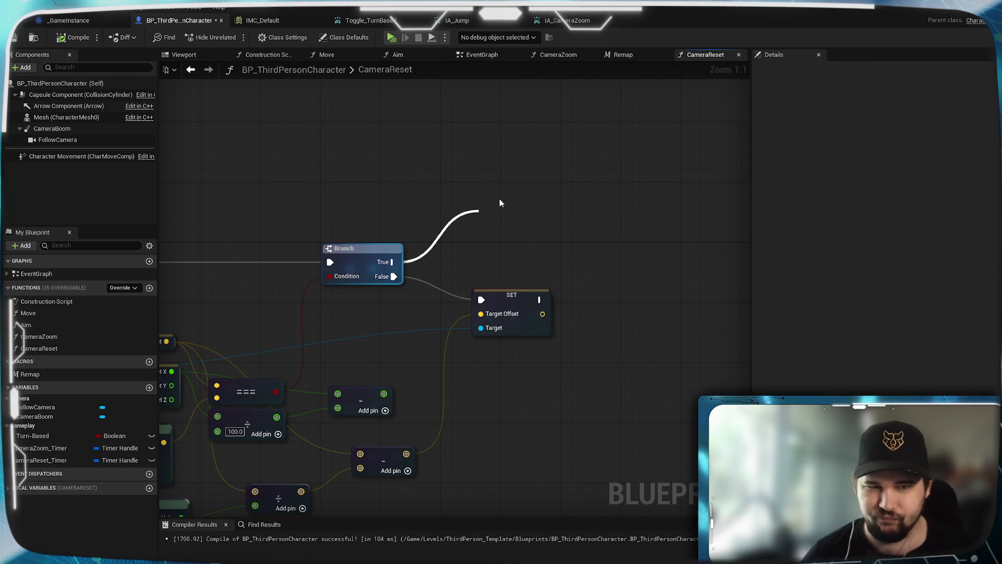
Step: Add a Clear and Invalidate Timer by Handle node on CameraReset_Timer, run from Branch True
left_click_drag(42, 460, 434, 210)
left_click_drag(505, 269, 505, 268)
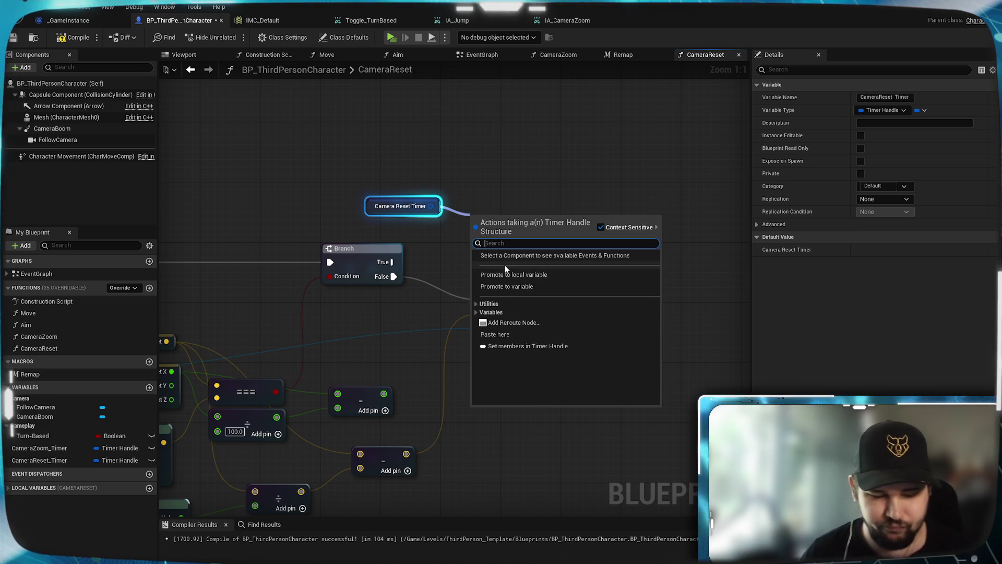
type("cancel")
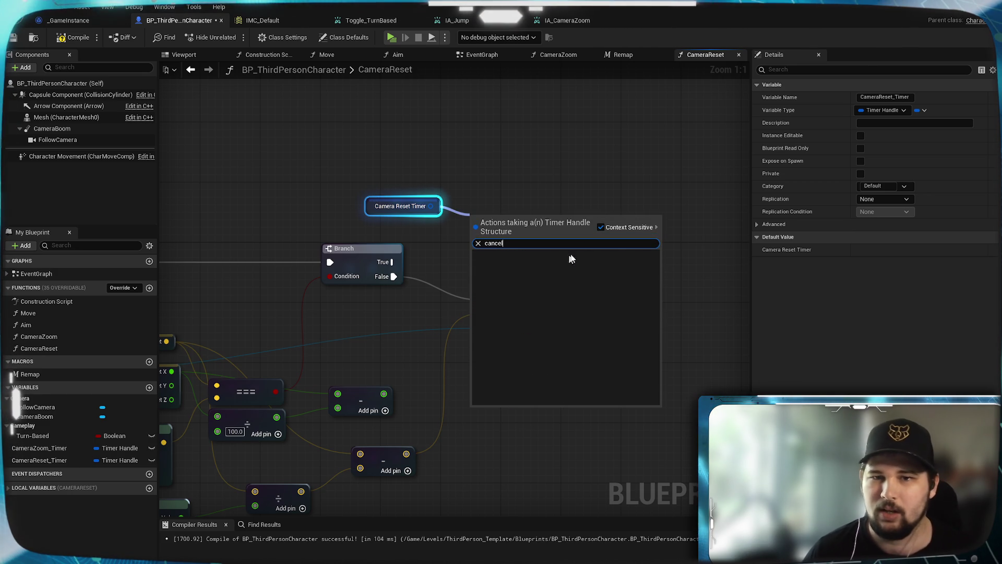
left_click(602, 226)
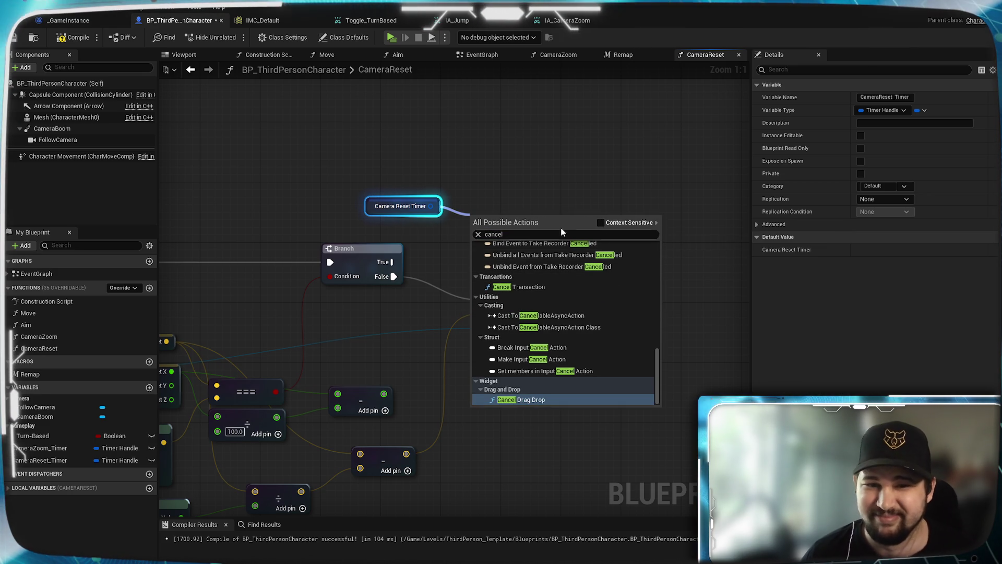
double_click(493, 233)
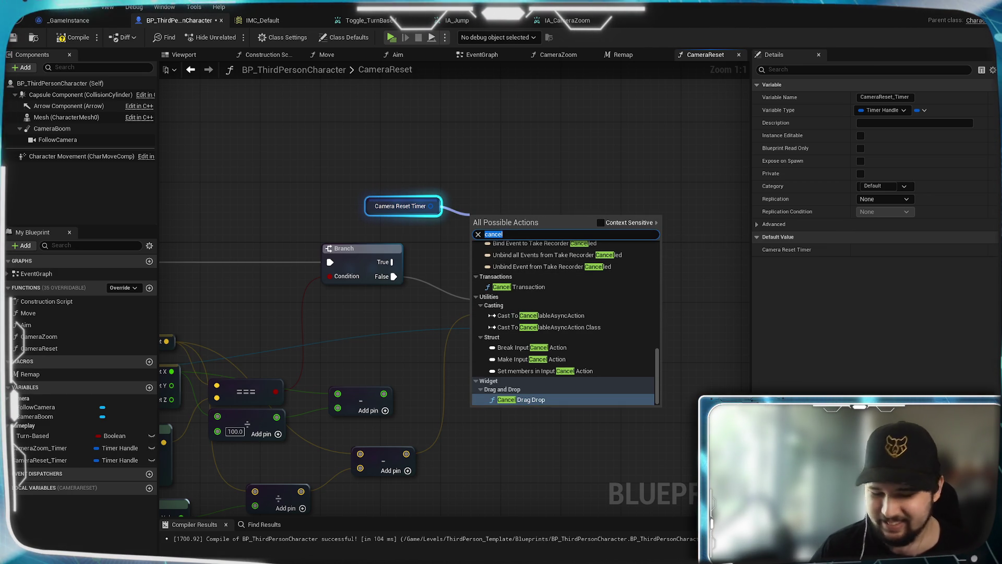
type(" and")
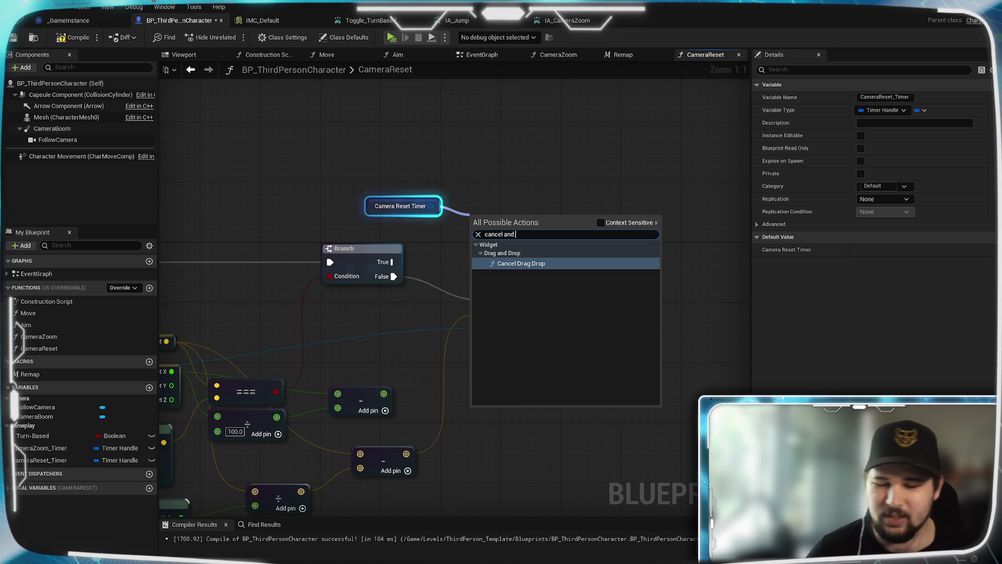
key("BackSpace")
key("BackSpace")
key("BackSpace")
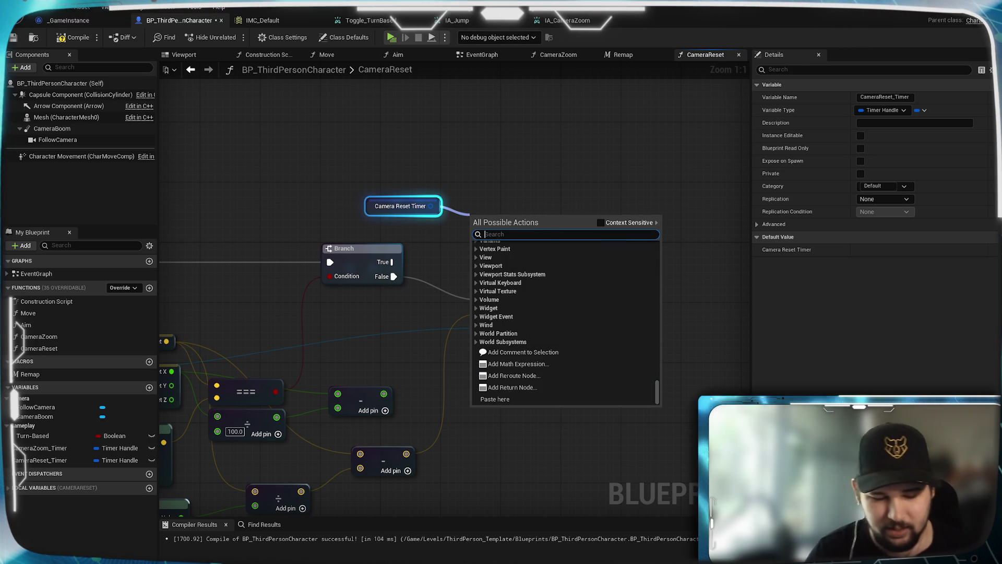
type("clear")
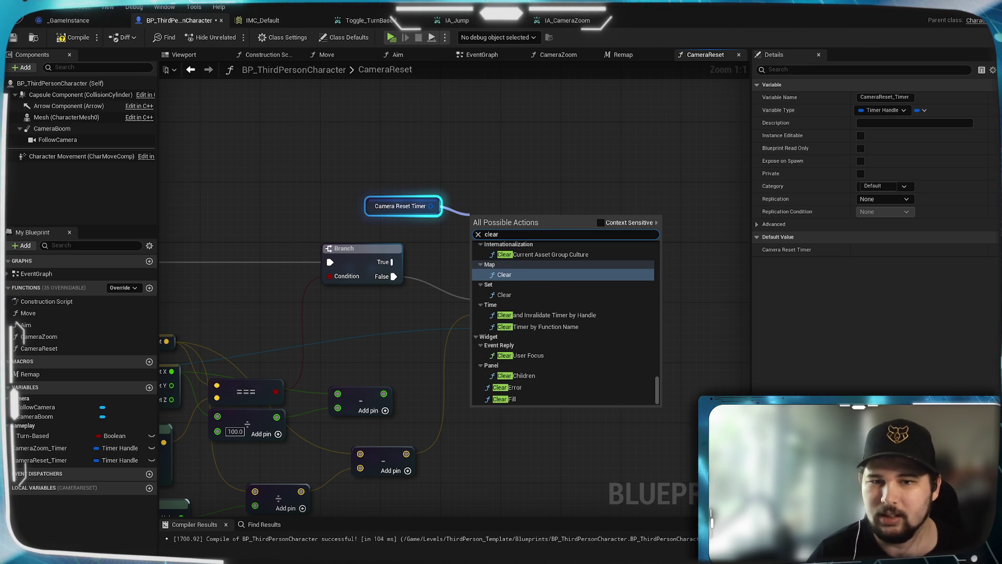
left_click(547, 316)
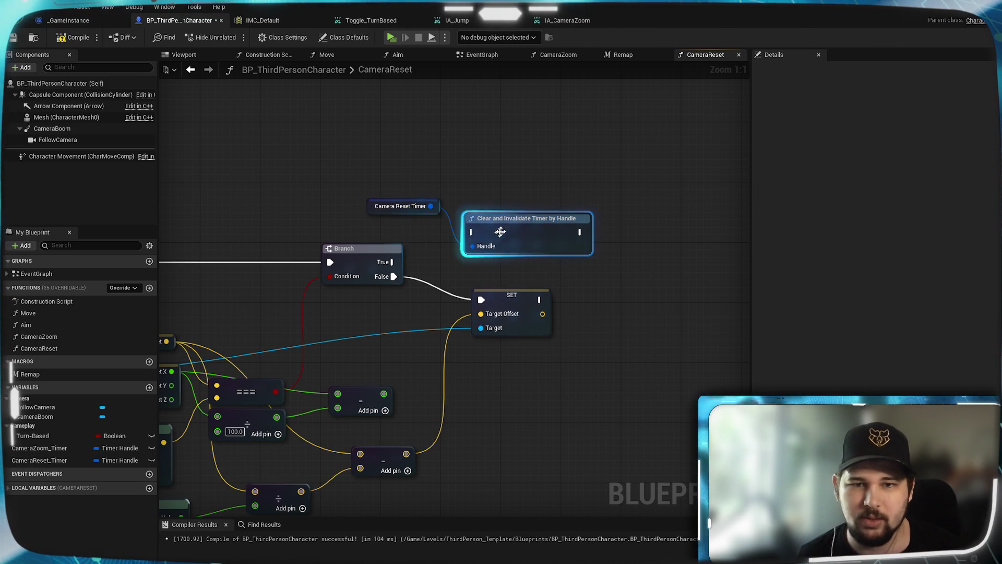
left_click_drag(393, 262, 473, 231)
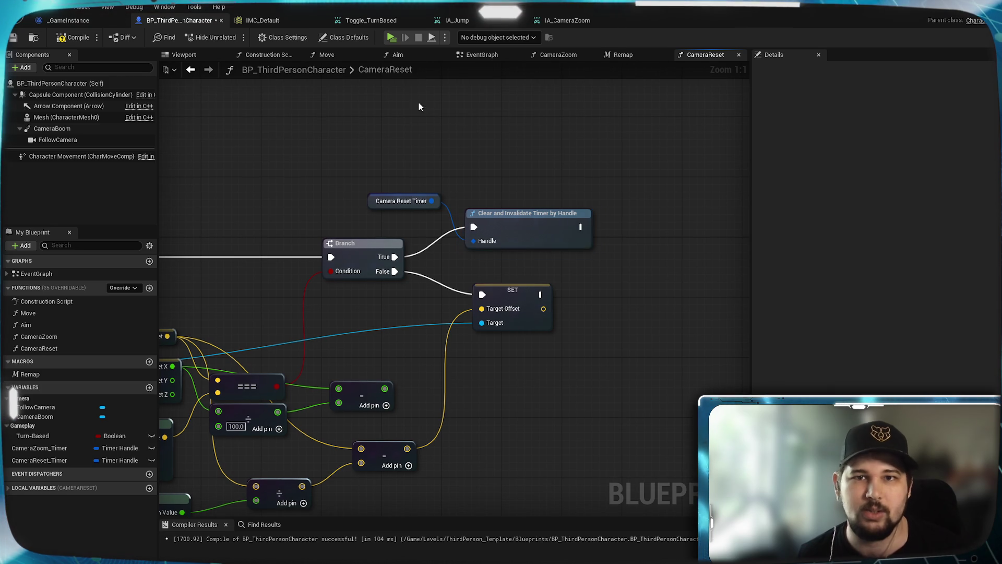
Step: Compile, tidy the timer nodes, save, and launch the game in a standalone preview
left_click(75, 38)
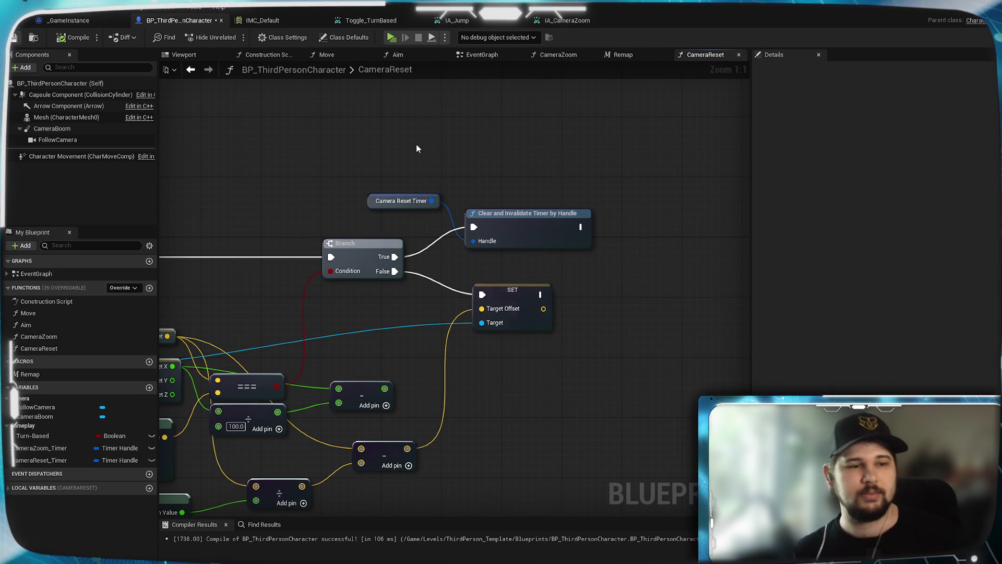
key("ctrl+s")
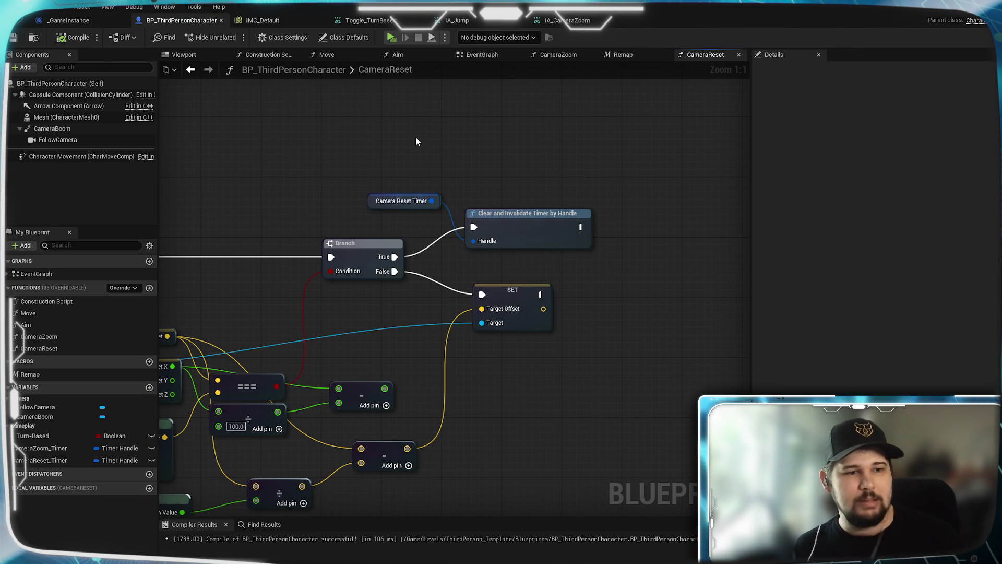
left_click_drag(508, 243, 515, 250)
left_click_drag(430, 198, 392, 220)
left_click(438, 205)
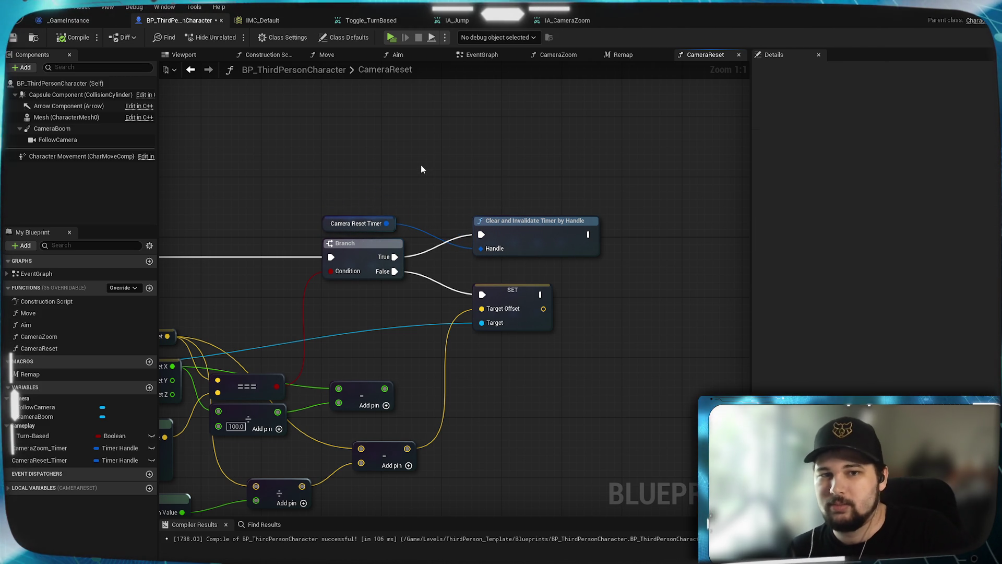
key("ctrl+s")
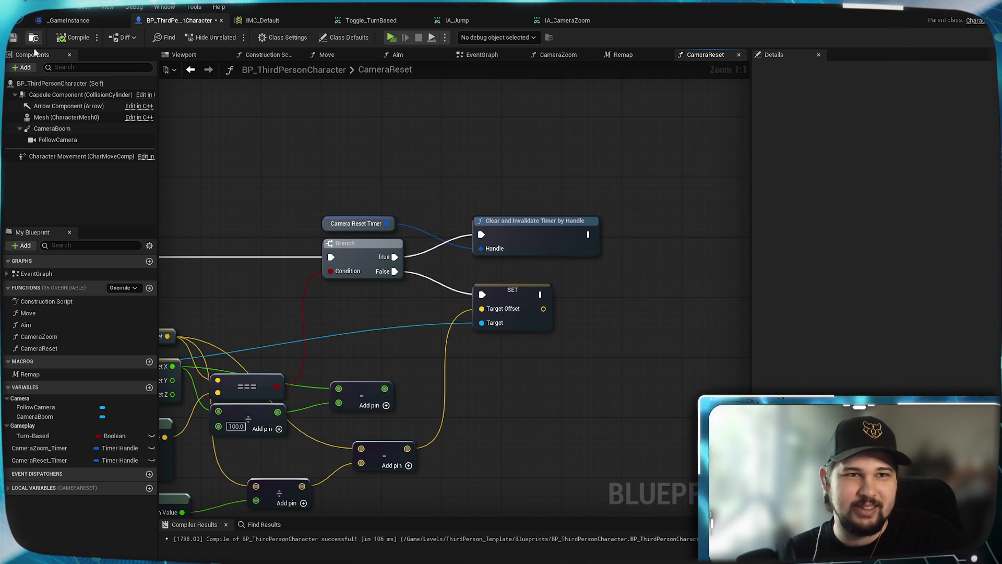
left_click(392, 37)
Step: Start a new game and run the character around the arena while zooming the camera out
left_click(289, 250)
key("w")
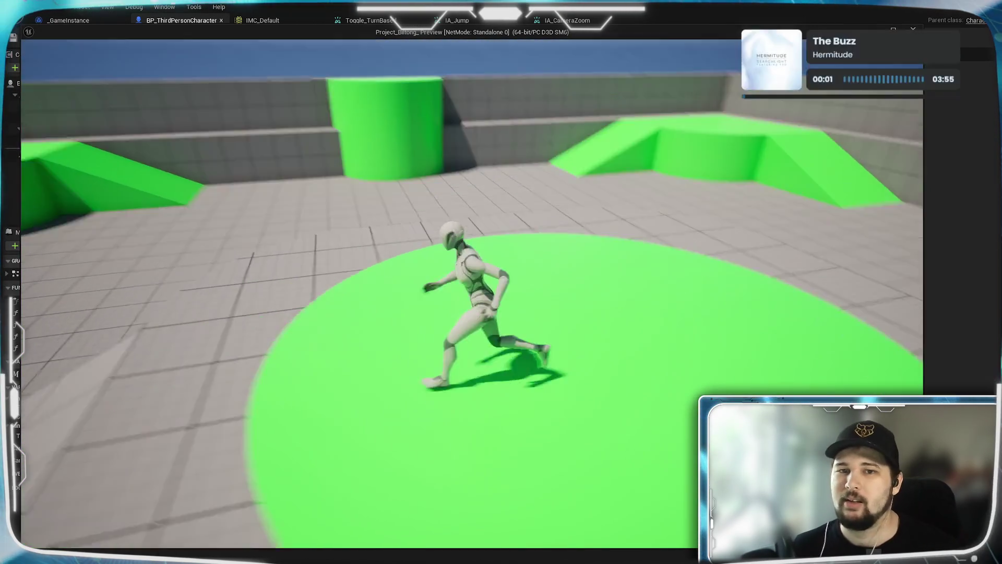
key("w")
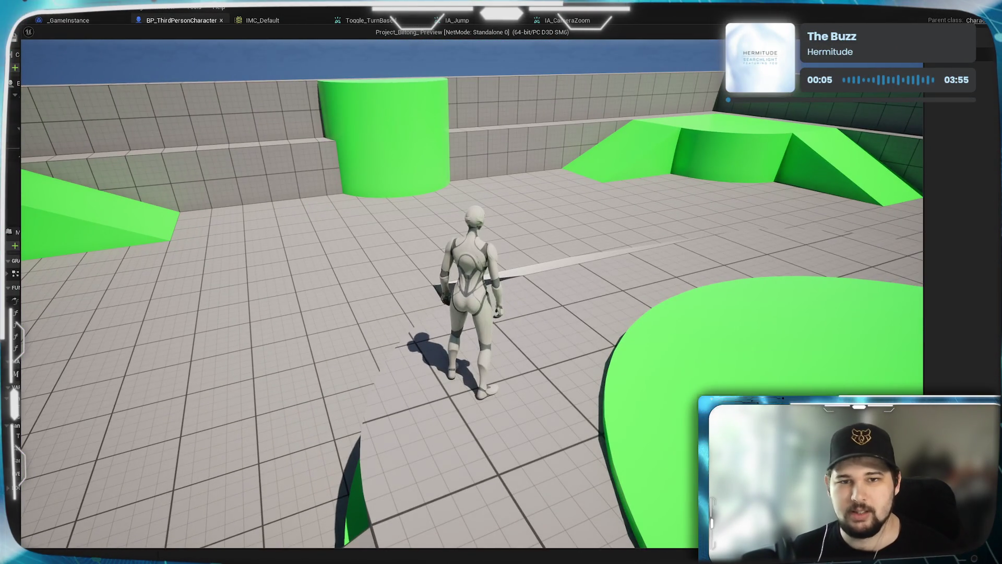
scroll(472, 282, "down", 10)
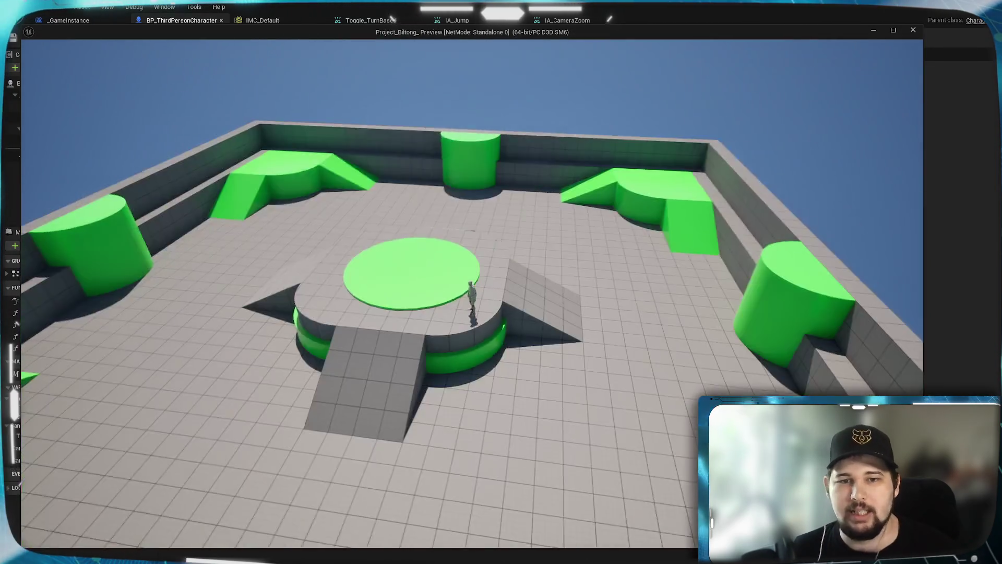
key("w")
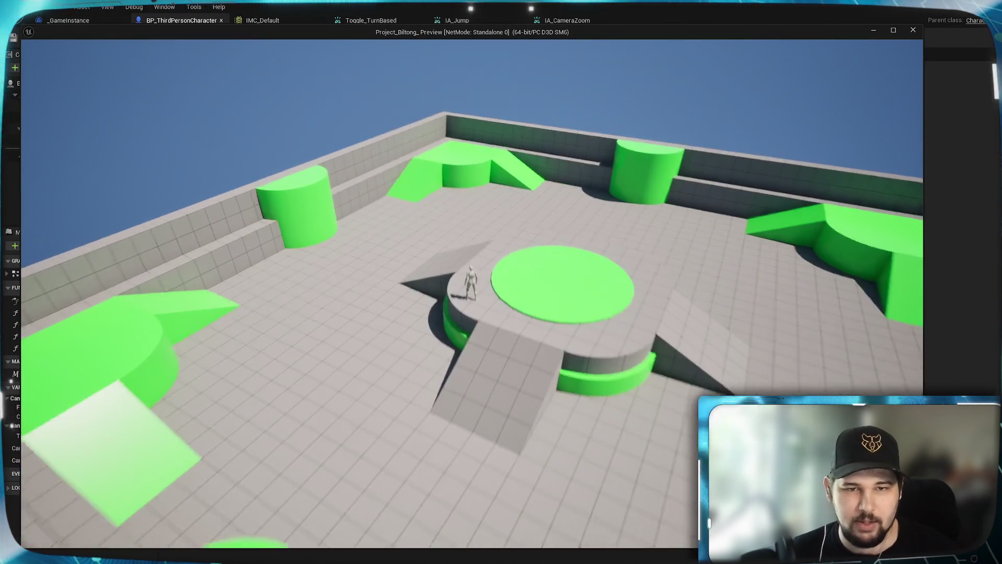
key("w")
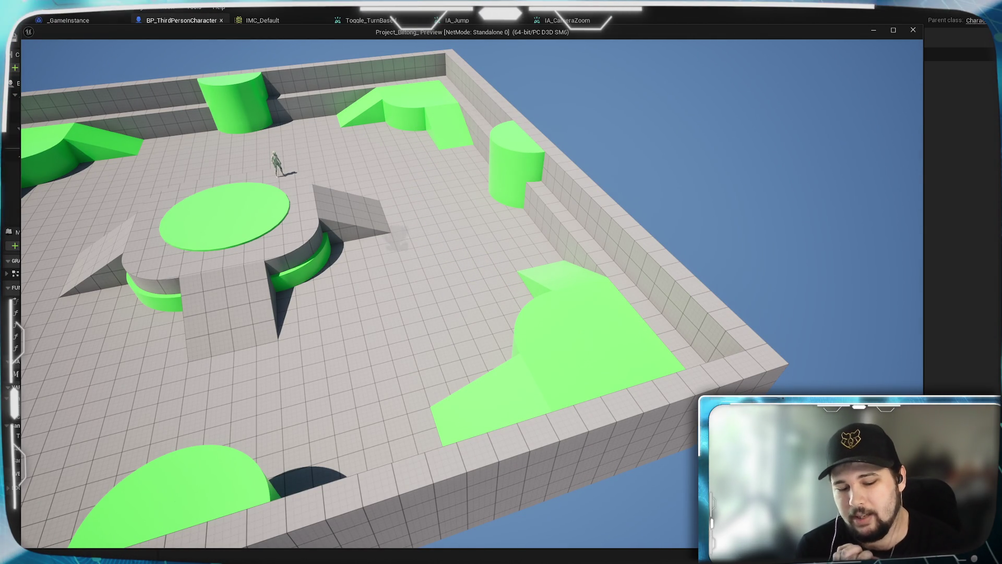
Step: Zoom the camera back in, run in another direction, then stop the game
scroll(501, 282, "up", 5)
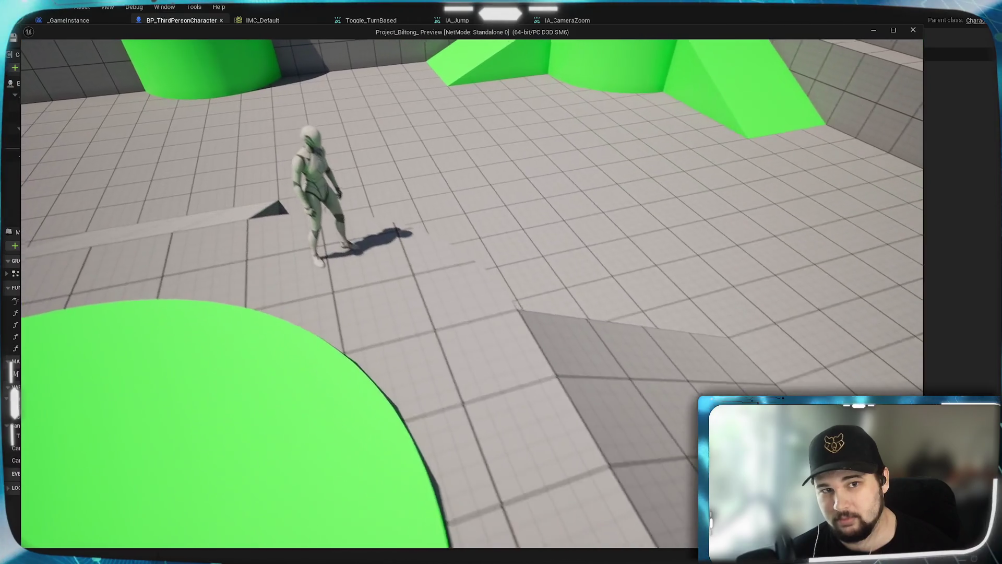
scroll(472, 293, "up", 5)
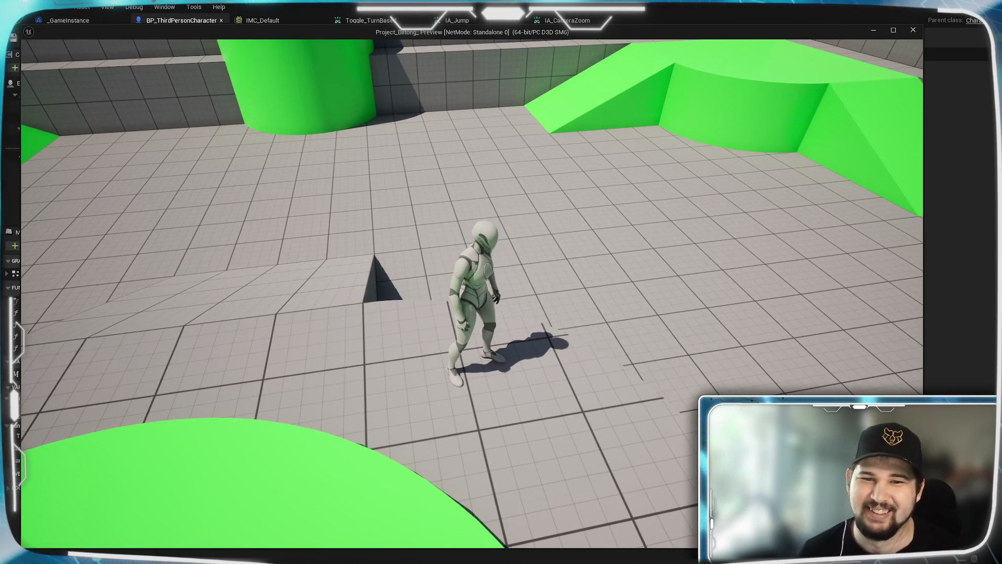
key("w")
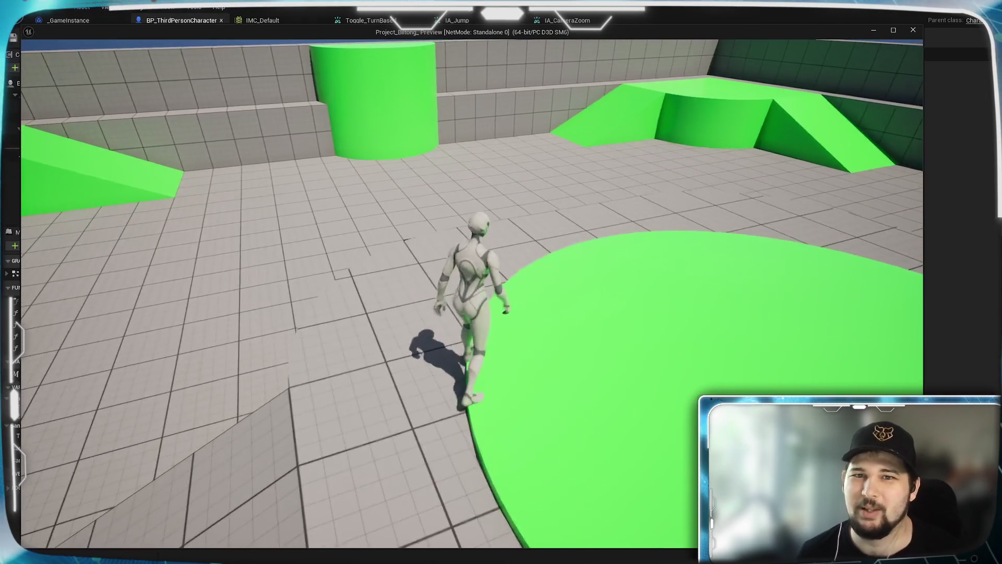
key("Escape")
left_click_drag(616, 355, 712, 320)
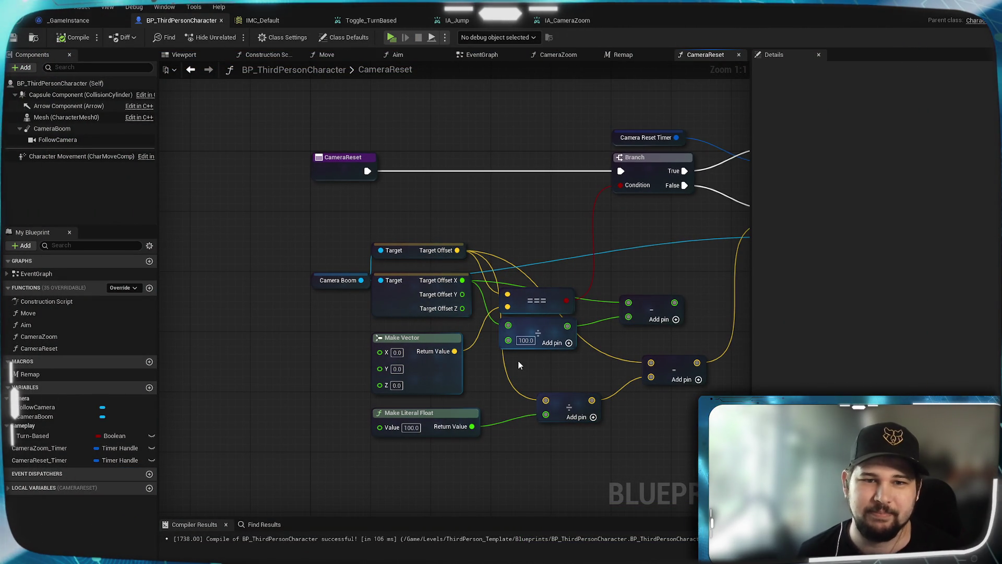
Step: Add a Vector local variable named OriginalPosition to CameraReset
left_click_drag(484, 219, 449, 246)
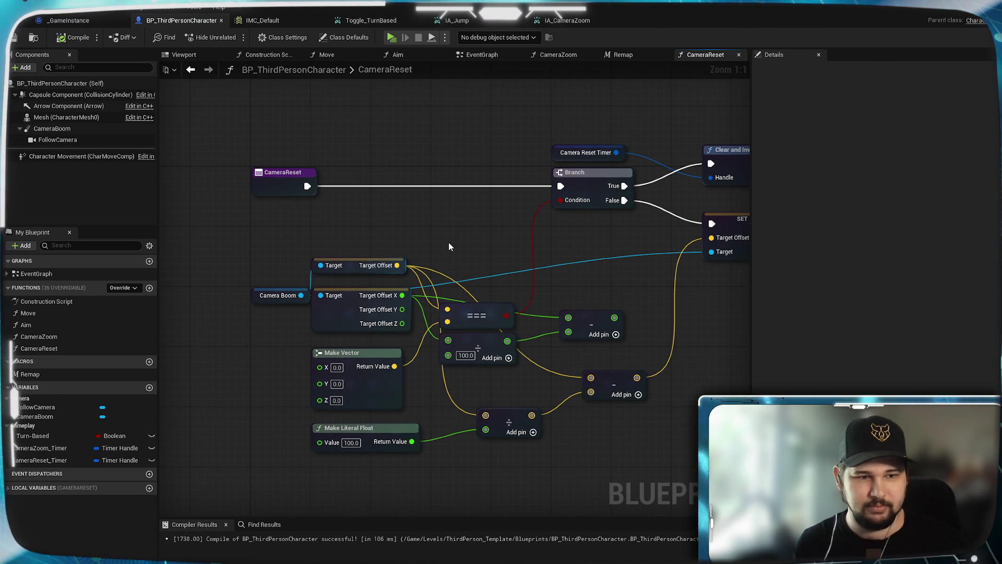
left_click(21, 487)
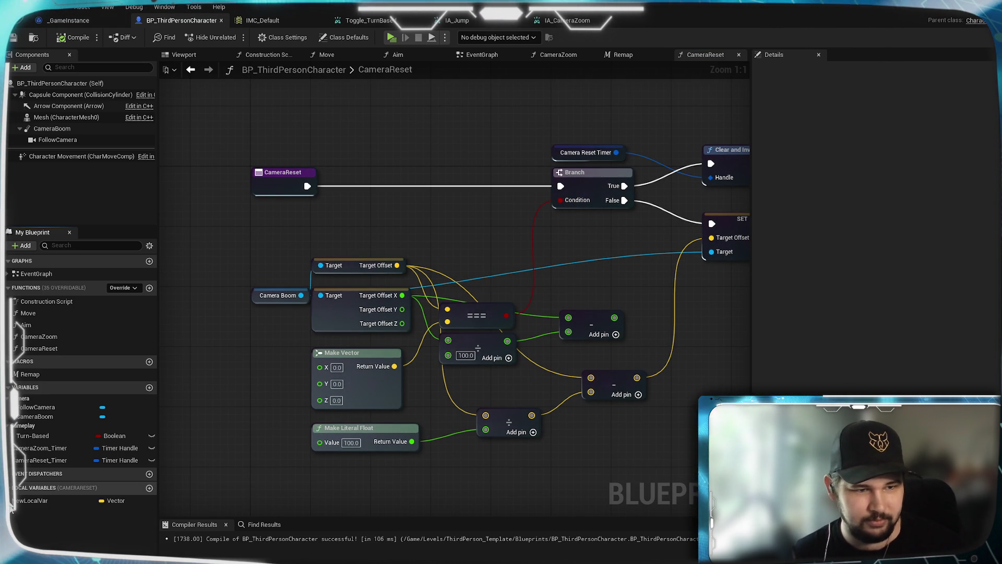
left_click(42, 503)
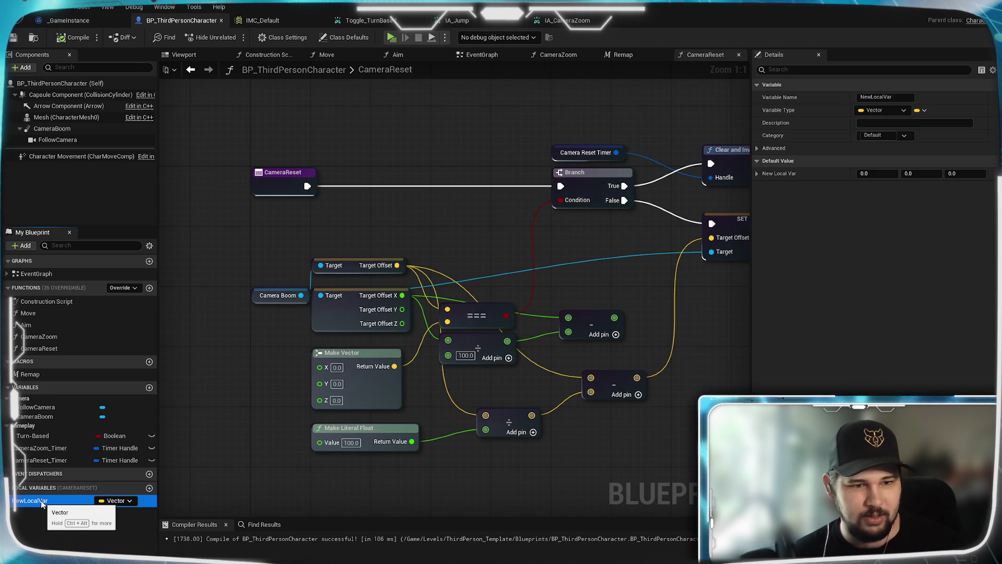
left_click(42, 503)
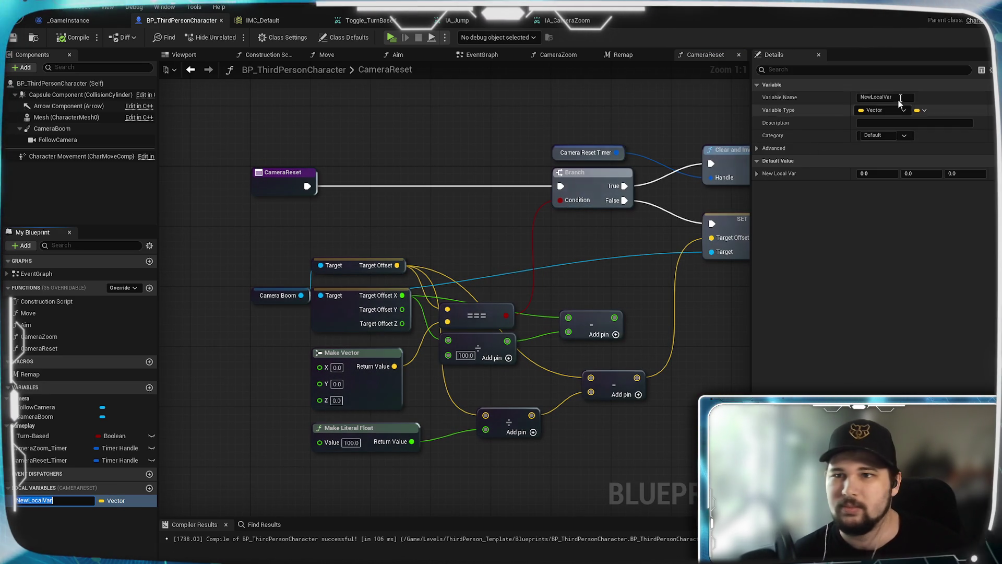
left_click(898, 97)
type("OriginalPosition")
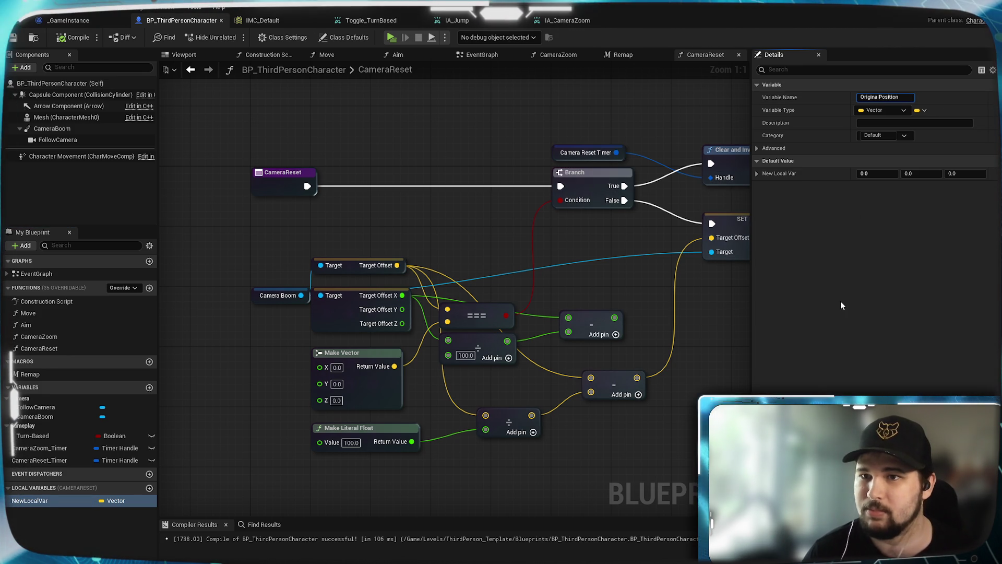
key("Return")
Step: Insert a SET OriginalPosition node between CameraReset and the Branch, then add a Boolean local variable
left_click_drag(73, 501, 392, 219)
left_click(417, 228)
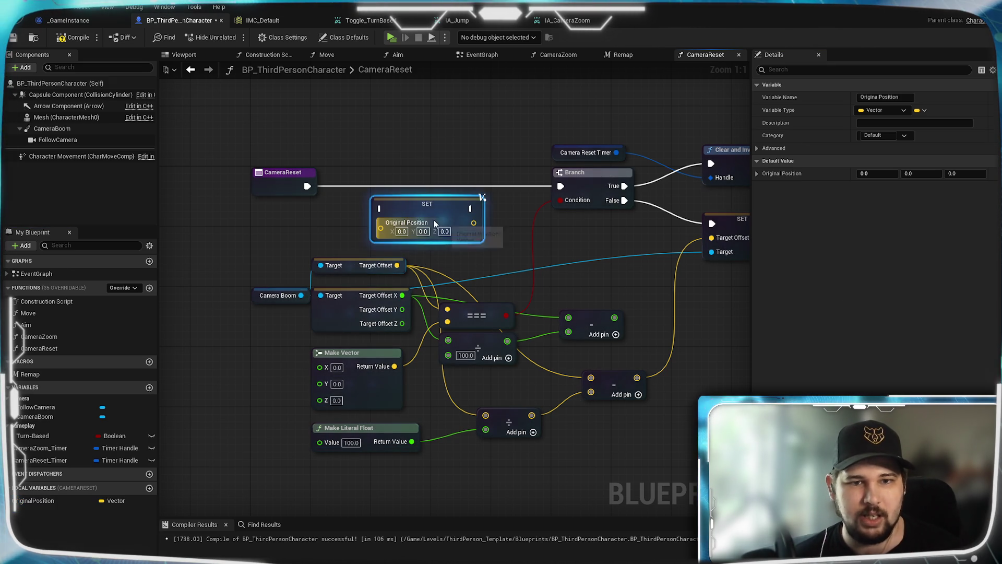
mouse_move(422, 187)
left_mouse_down()
mouse_move(429, 171)
mouse_move(560, 186)
left_mouse_up()
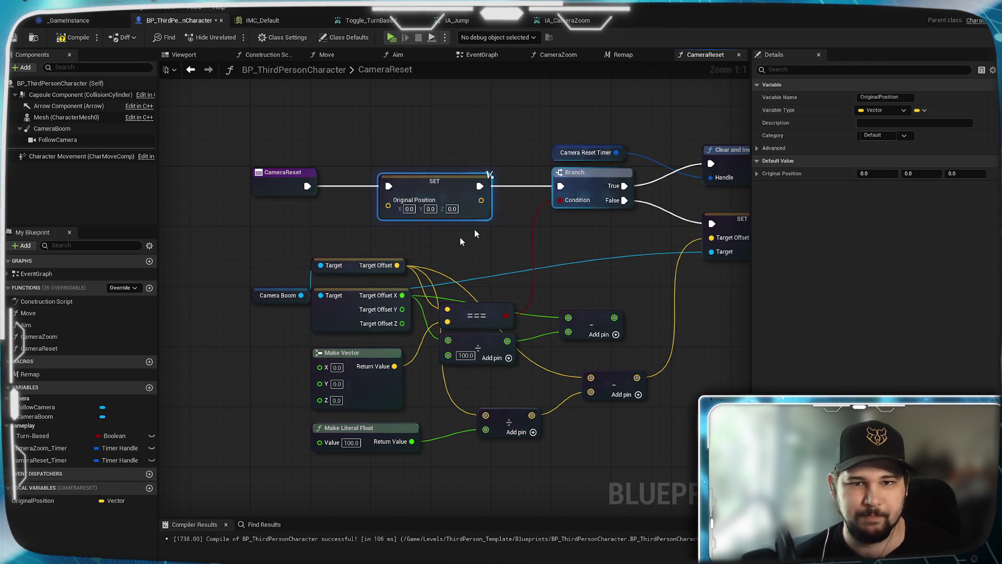
mouse_move(397, 266)
left_mouse_down()
mouse_move(389, 203)
mouse_move(458, 178)
mouse_move(484, 184)
left_mouse_up()
left_click(449, 244)
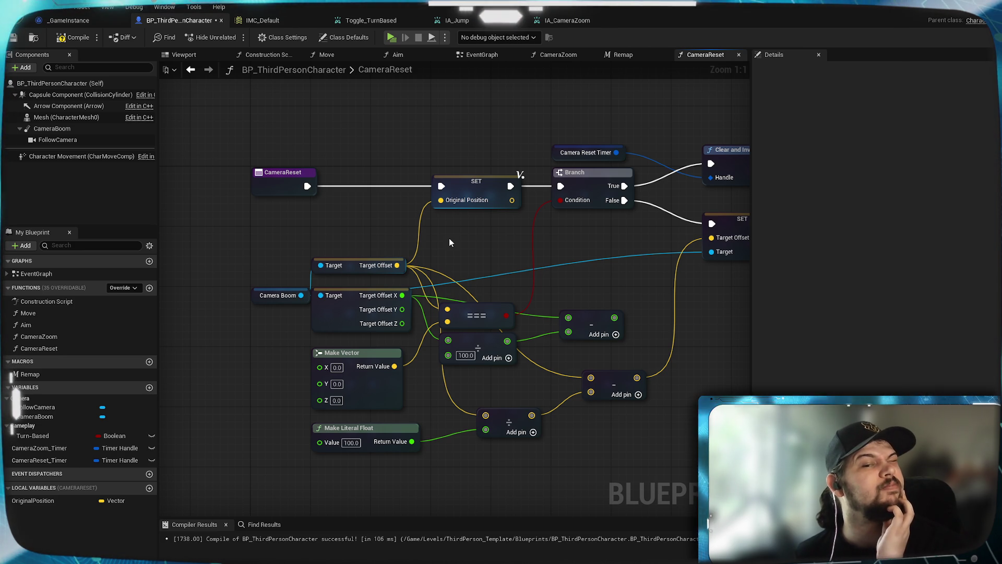
left_click(149, 487)
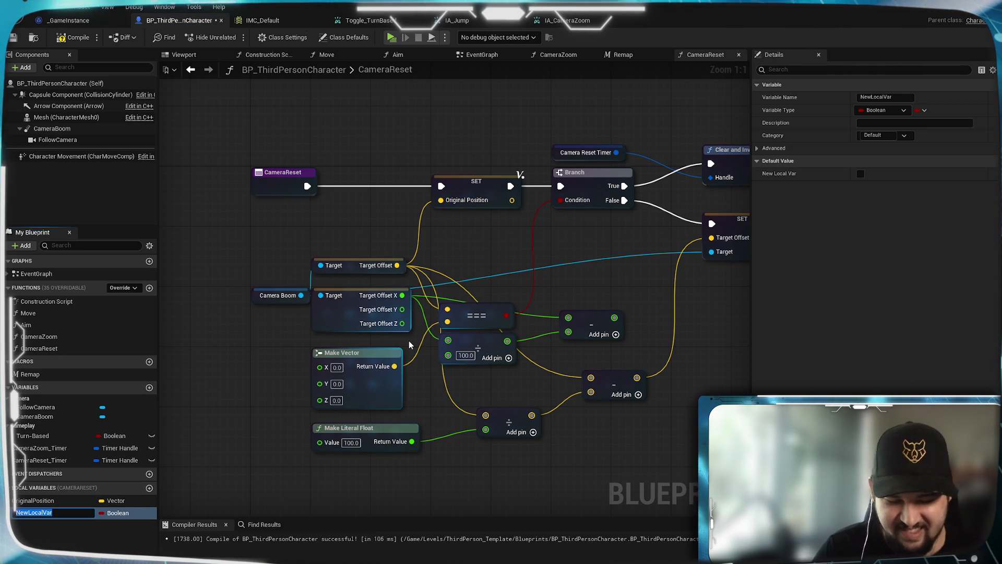
Step: Name the Boolean OriginalSet and branch on it: False to SET Original Position, True to the timer Branch
type("Original")
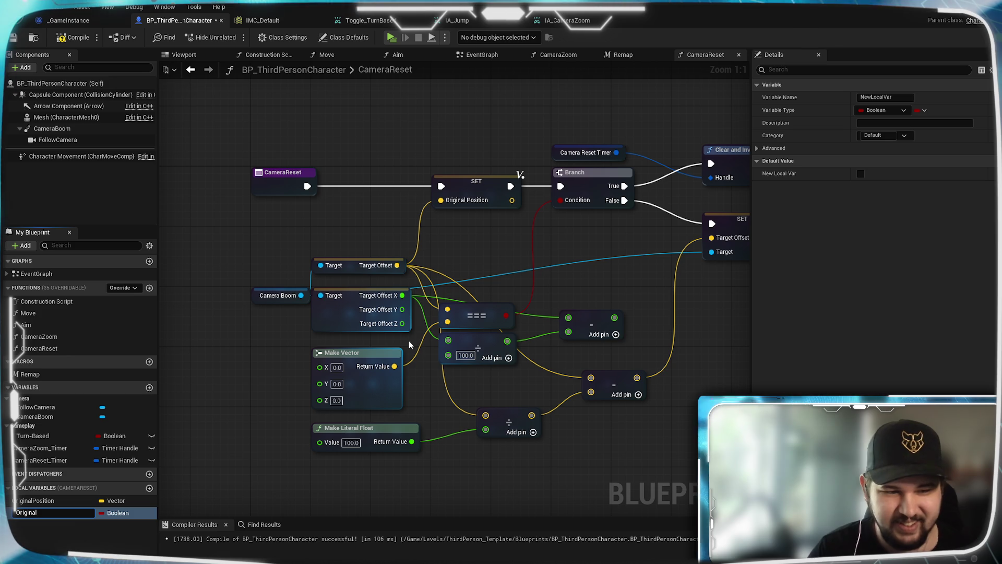
type("Set")
key("Return")
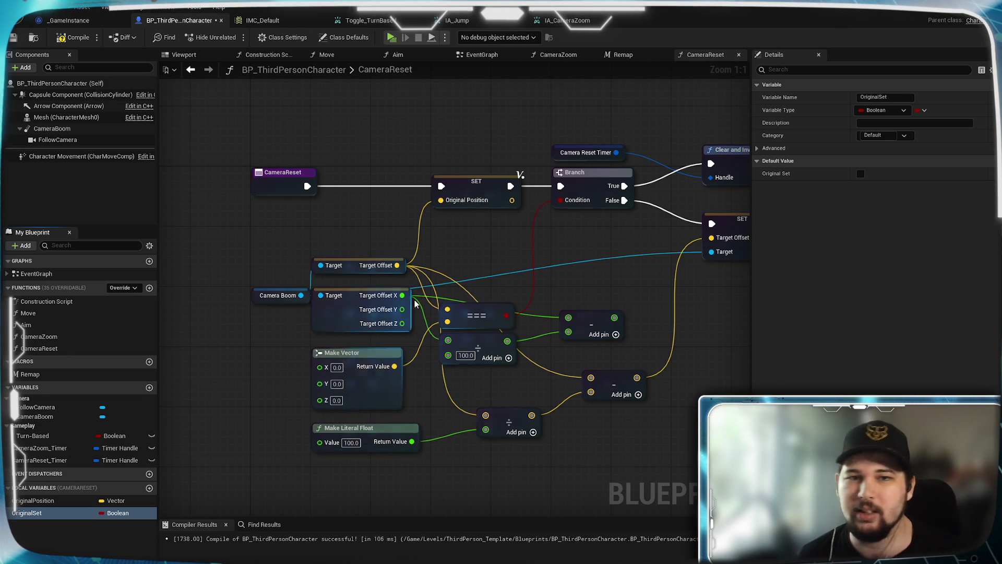
left_click_drag(414, 300, 360, 344)
left_click(22, 513)
mouse_move(22, 513)
left_mouse_down()
mouse_move(201, 255)
mouse_move(317, 242)
left_mouse_up()
left_click(217, 261)
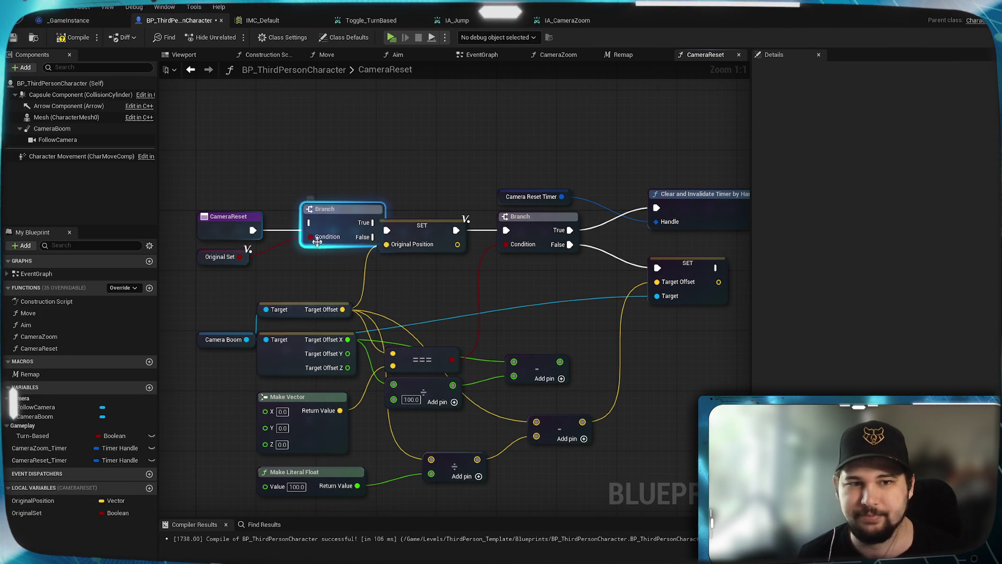
left_click_drag(334, 209, 311, 214)
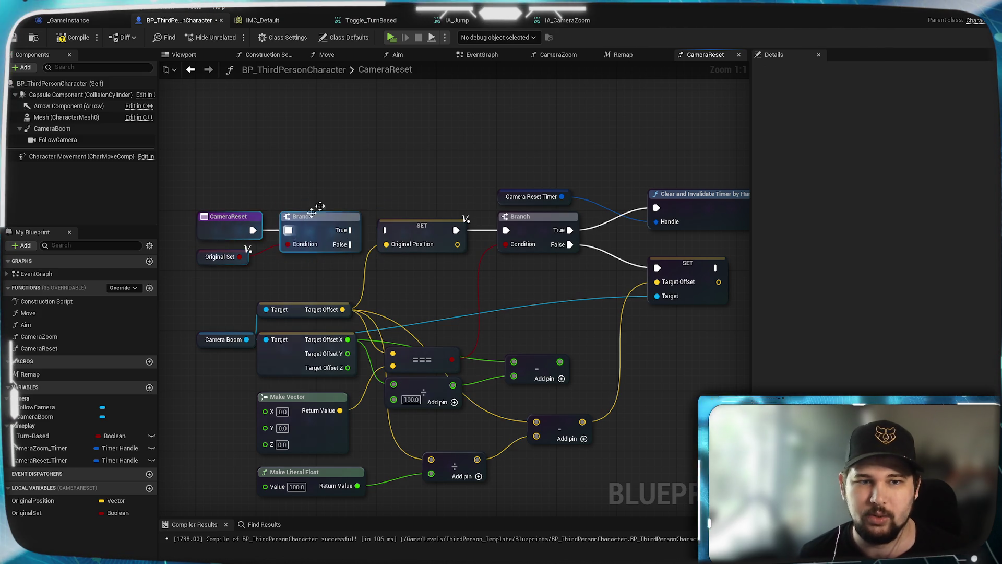
mouse_move(350, 245)
left_mouse_down()
mouse_move(387, 230)
mouse_move(339, 214)
mouse_move(456, 183)
mouse_move(506, 231)
left_mouse_up()
left_click_drag(322, 211, 321, 225)
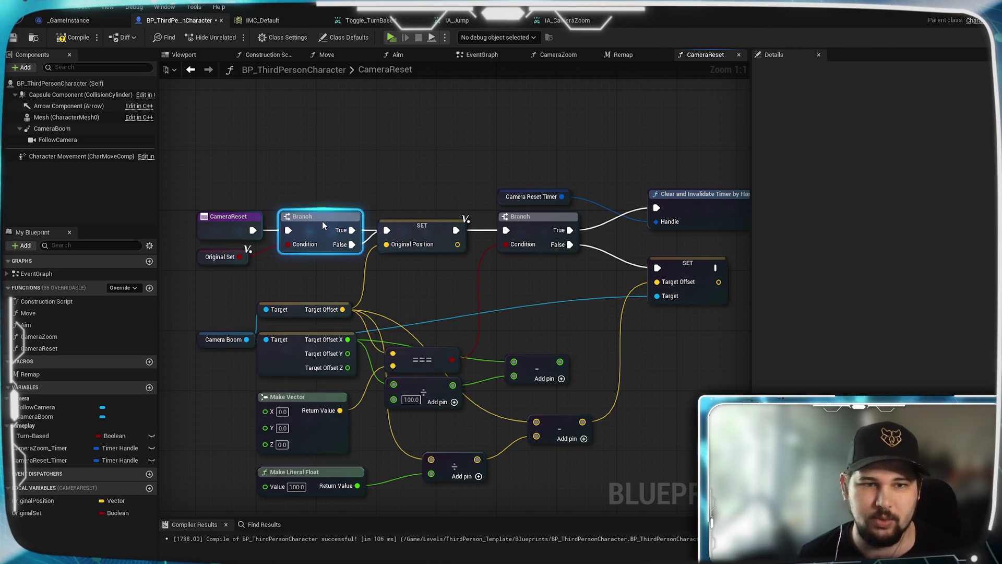
Step: Add a SET OriginalSet node after the Clear and Invalidate Timer by Handle node
right_click(448, 143)
mouse_move(503, 140)
left_mouse_down()
mouse_move(553, 143)
mouse_move(447, 126)
mouse_move(444, 157)
left_mouse_up()
left_click(430, 198)
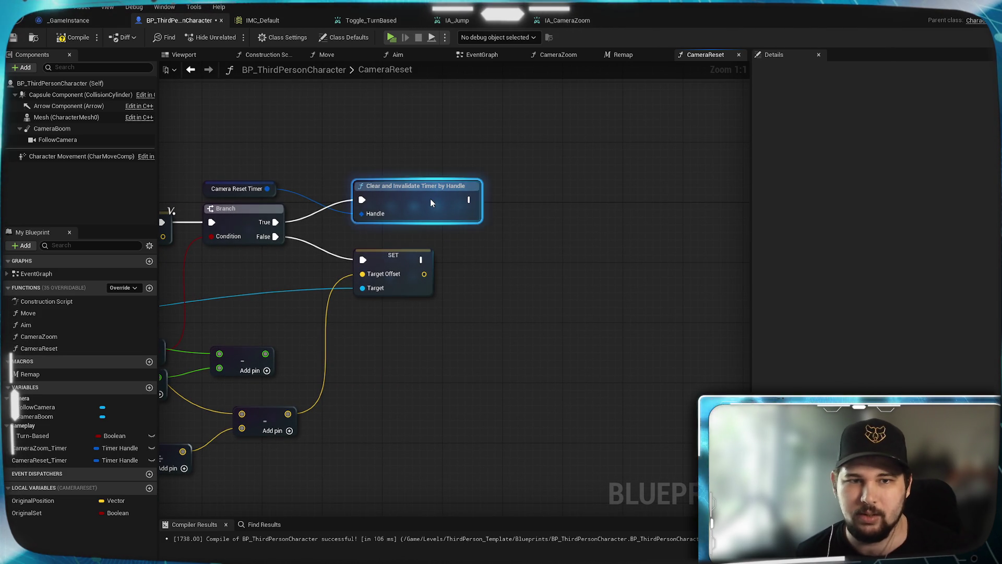
scroll(436, 201, "down", 3)
scroll(470, 229, "up", 3)
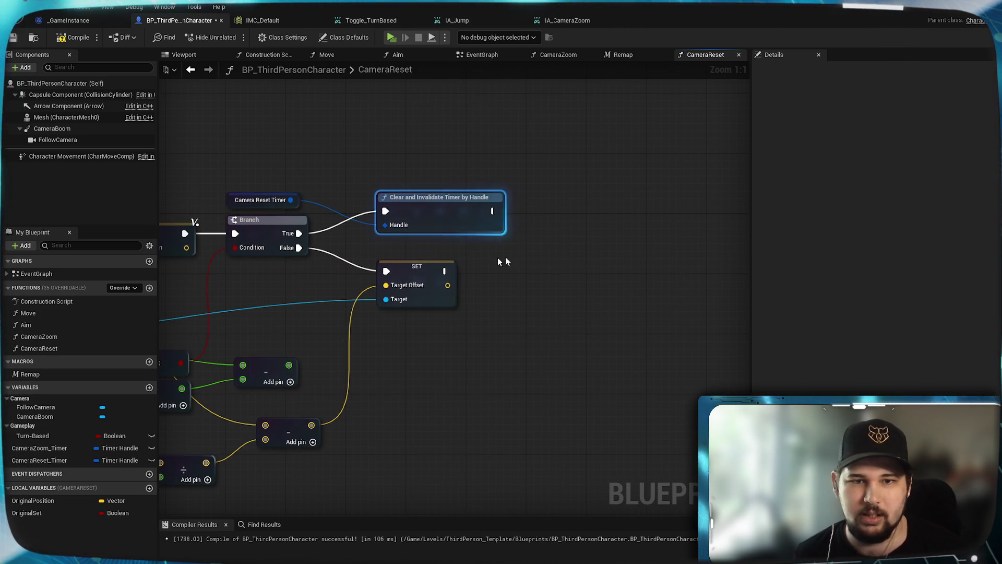
mouse_move(26, 513)
left_mouse_down()
mouse_move(524, 196)
mouse_move(531, 207)
mouse_move(527, 192)
mouse_move(522, 208)
mouse_move(565, 208)
left_mouse_up()
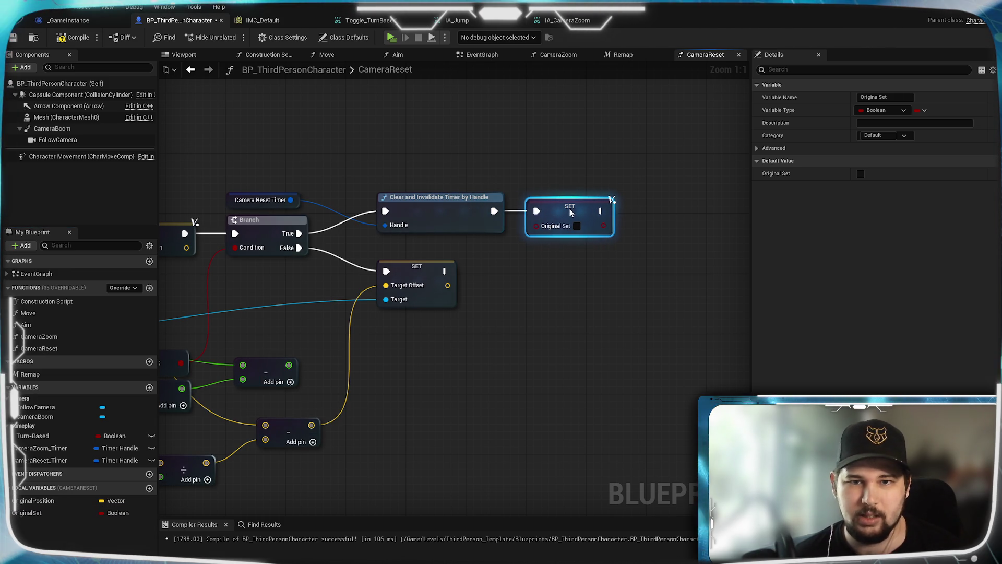
left_click(575, 292)
left_click_drag(271, 312, 616, 293)
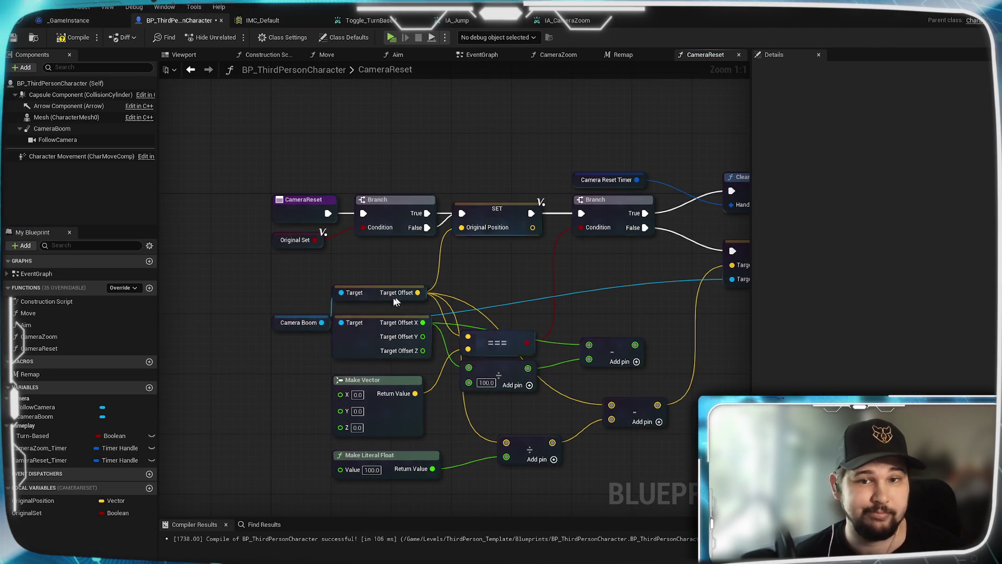
Step: Line up the CameraReset entry nodes and the SET Original Position node
left_click_drag(395, 301, 355, 298)
mouse_move(225, 248)
left_mouse_down()
mouse_move(462, 196)
mouse_move(457, 235)
left_mouse_up()
left_click(477, 284)
left_click_drag(478, 283, 466, 221)
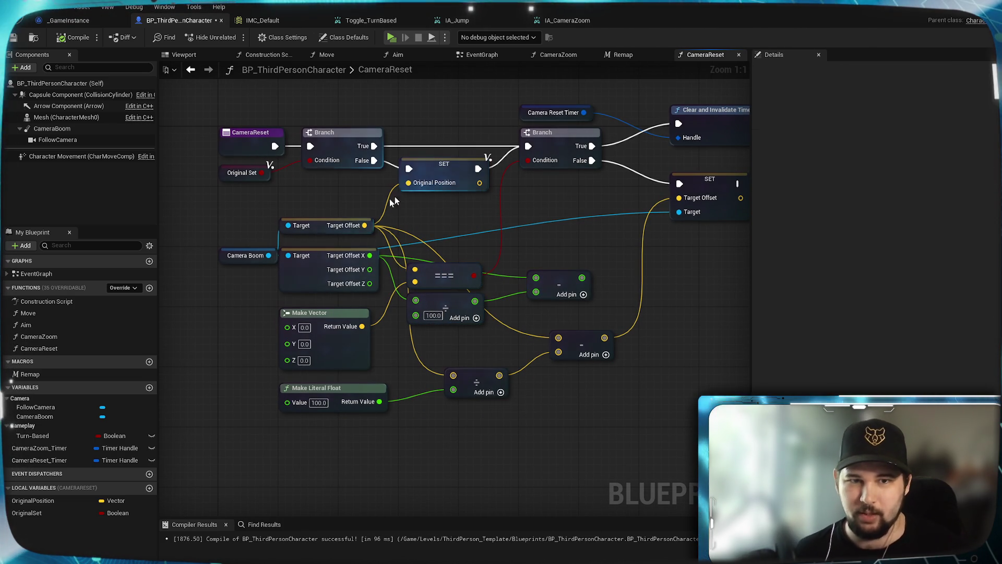
Step: Delete the Target Offset break node, wire Original Position into the subtract node, and launch a play test
left_click(314, 274)
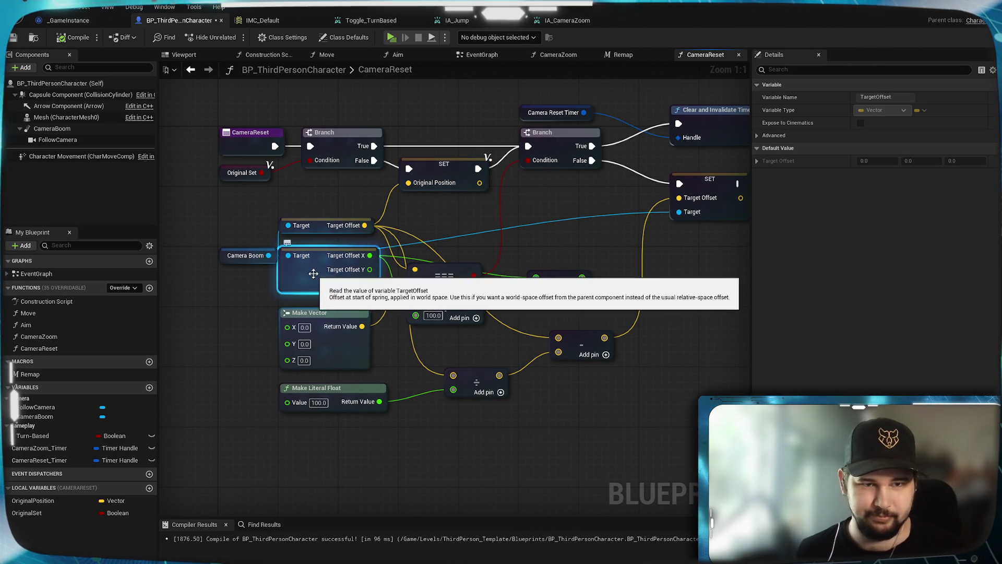
key("Delete")
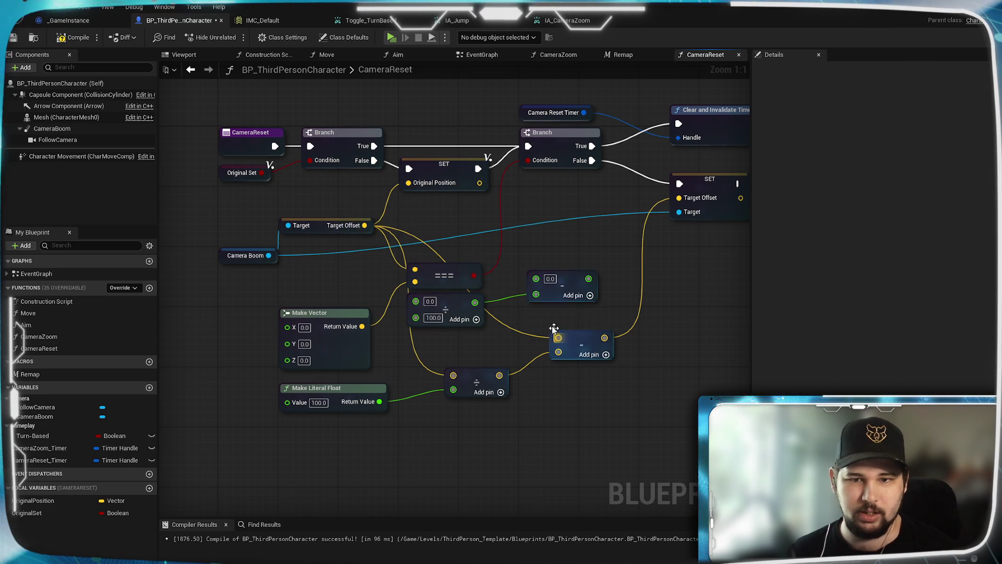
mouse_move(479, 182)
left_mouse_down()
mouse_move(544, 349)
mouse_move(562, 334)
left_mouse_up()
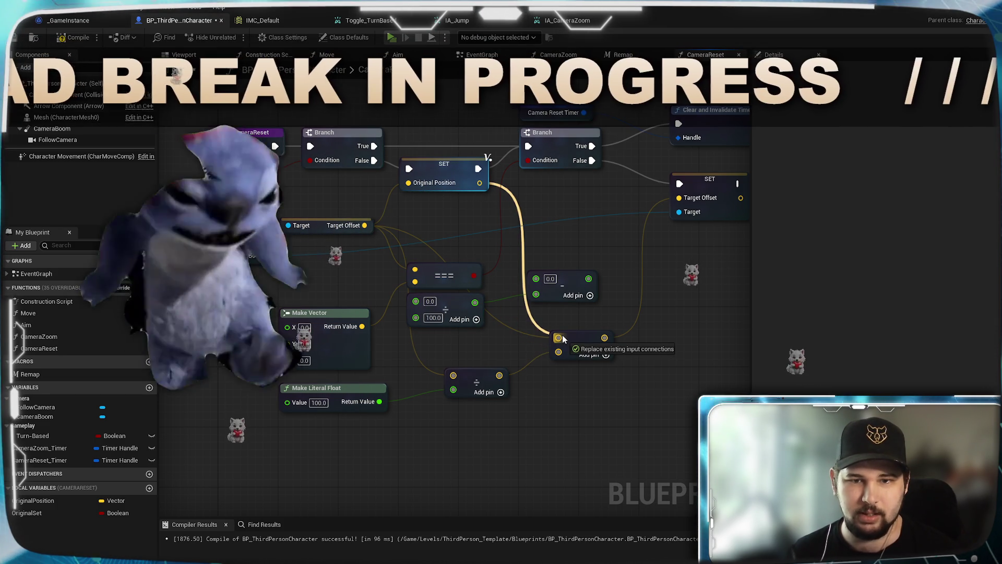
key("alt+p")
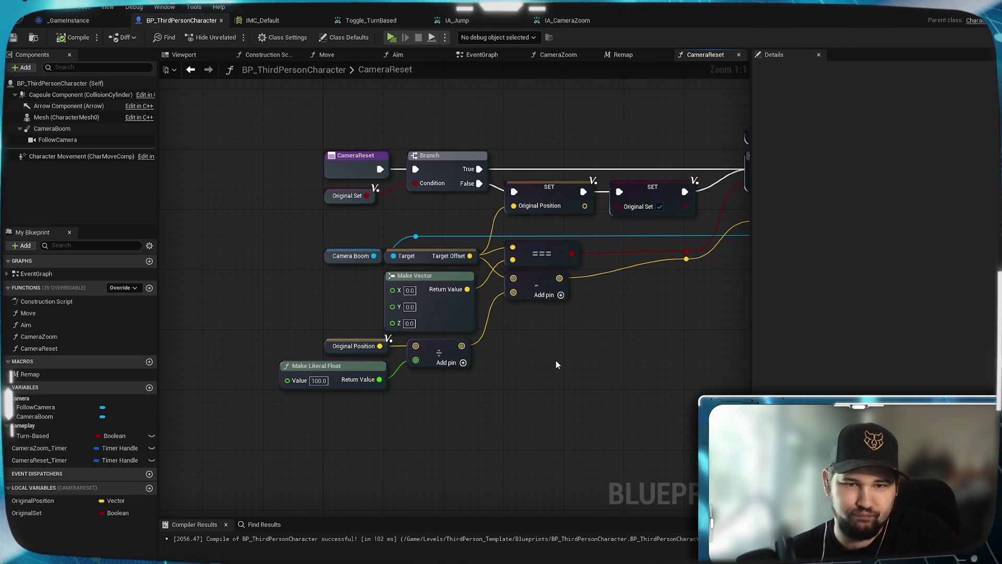
Step: Look over the rebuilt CameraReset graph and save BP_ThirdPersonCharacter
mouse_move(556, 365)
left_mouse_down()
mouse_move(314, 371)
mouse_move(236, 432)
mouse_move(195, 431)
mouse_move(572, 386)
left_mouse_up()
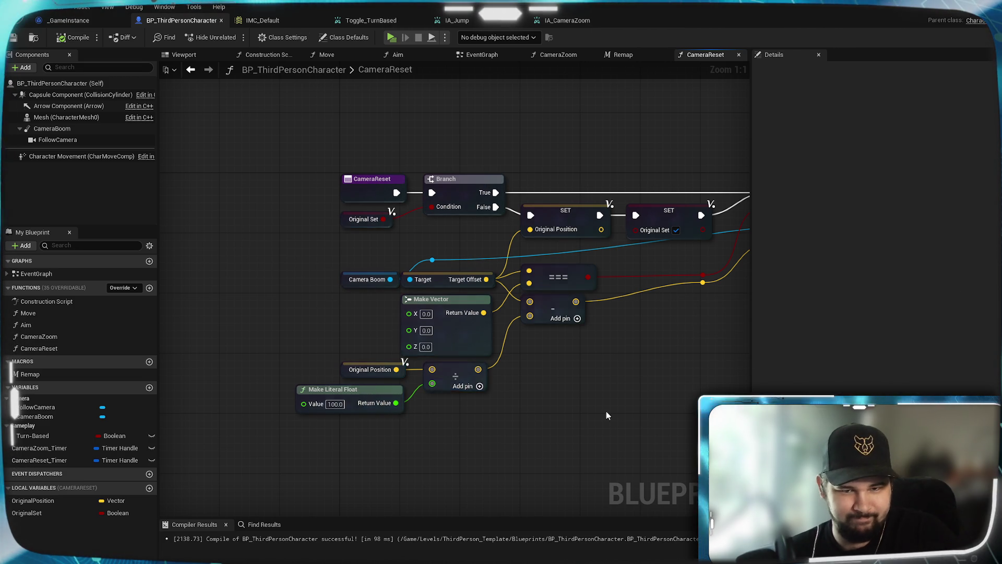
mouse_move(606, 411)
left_mouse_down()
mouse_move(286, 403)
mouse_move(235, 464)
left_mouse_up()
mouse_move(430, 429)
left_mouse_down()
mouse_move(555, 412)
mouse_move(273, 405)
mouse_move(358, 430)
mouse_move(611, 395)
mouse_move(425, 481)
mouse_move(259, 474)
mouse_move(425, 482)
mouse_move(593, 432)
left_mouse_up()
mouse_move(647, 399)
left_mouse_down()
mouse_move(376, 428)
mouse_move(372, 454)
mouse_move(217, 456)
mouse_move(400, 456)
mouse_move(526, 417)
mouse_move(611, 416)
left_mouse_up()
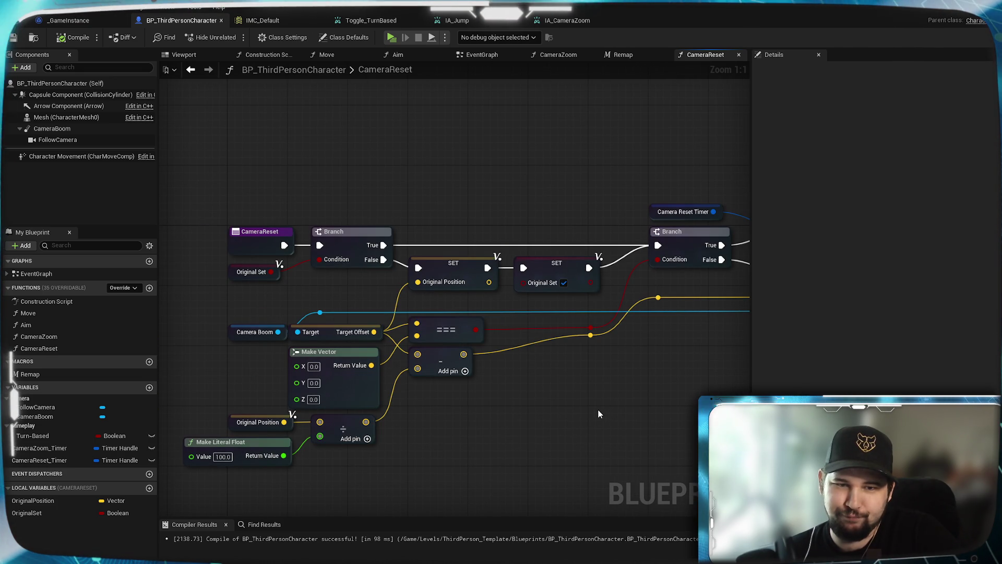
mouse_move(532, 409)
left_mouse_down()
mouse_move(297, 416)
mouse_move(483, 369)
mouse_move(501, 341)
left_mouse_up()
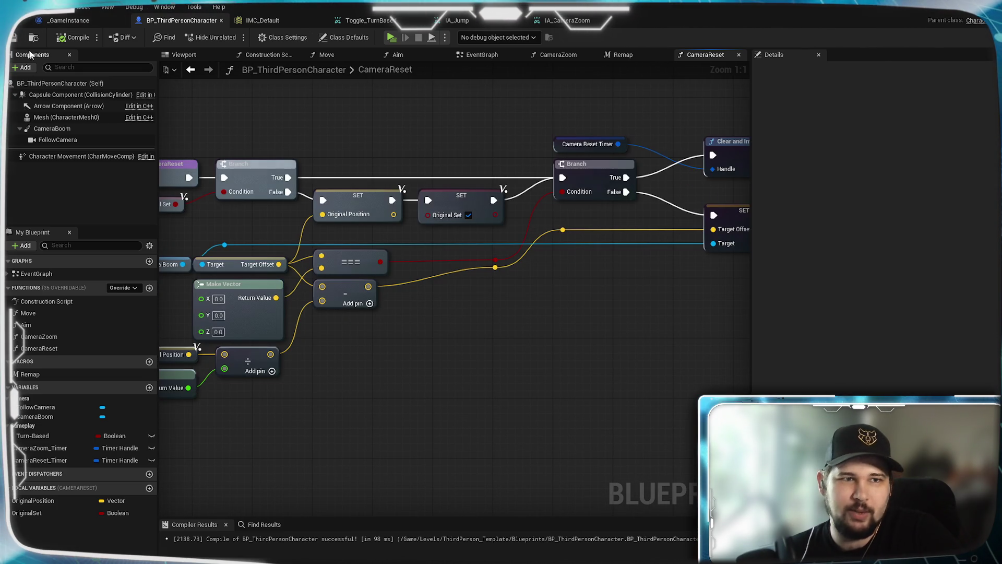
left_click(11, 39)
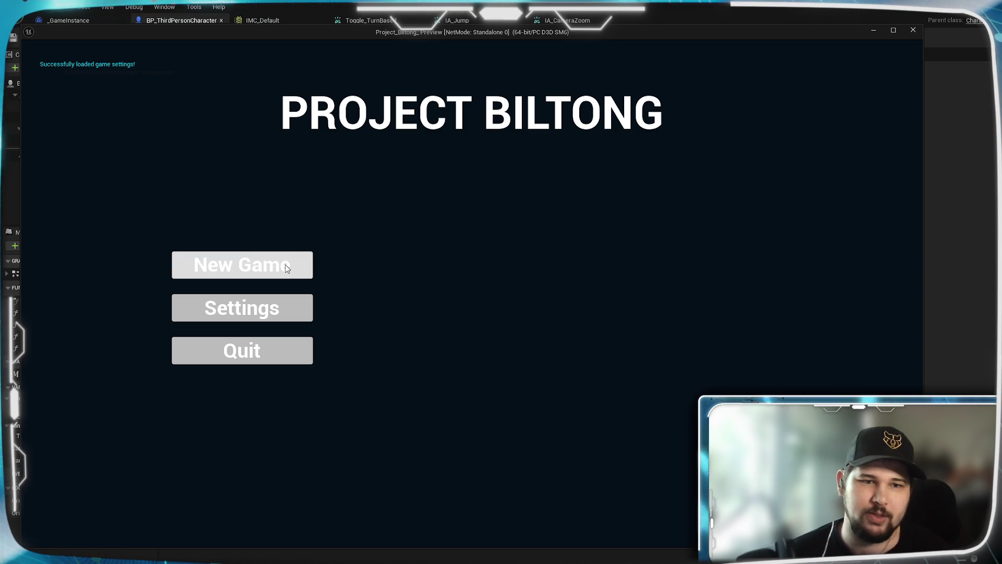
Step: Start the game, zoom the camera in and out repeatedly to test the reset, then stop play
left_click(286, 268)
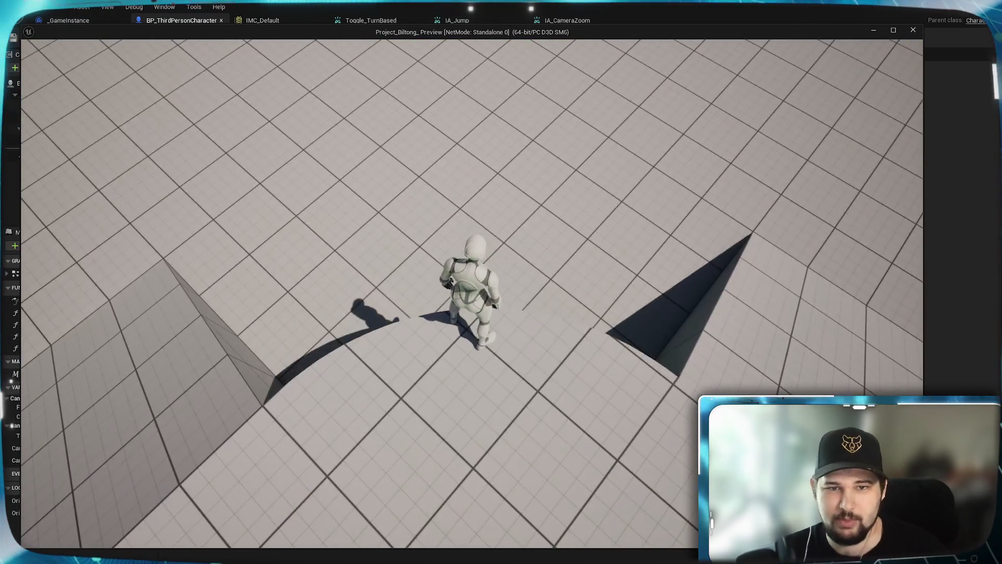
scroll(472, 293, "down", 5)
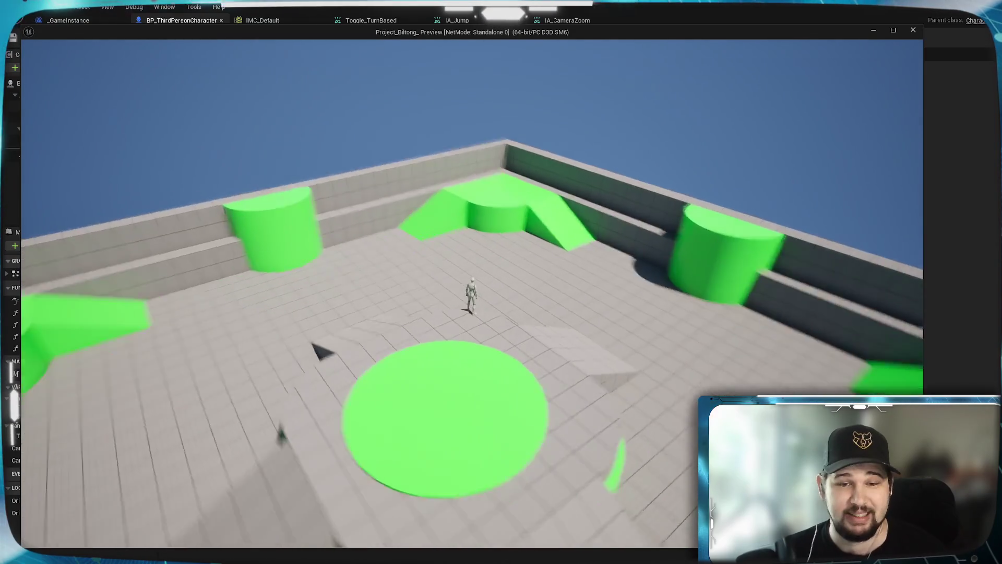
scroll(472, 293, "down", 5)
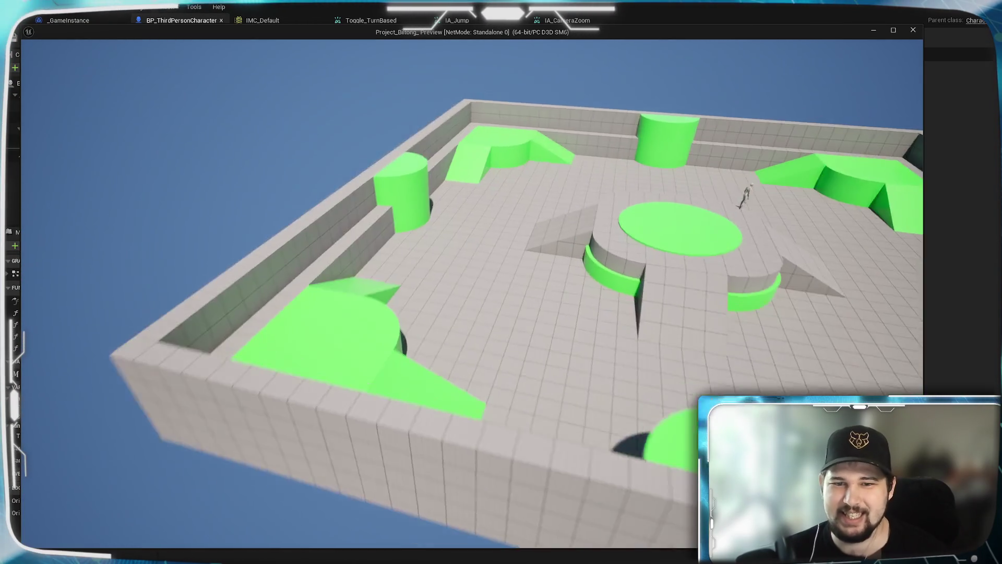
scroll(472, 292, "up", 5)
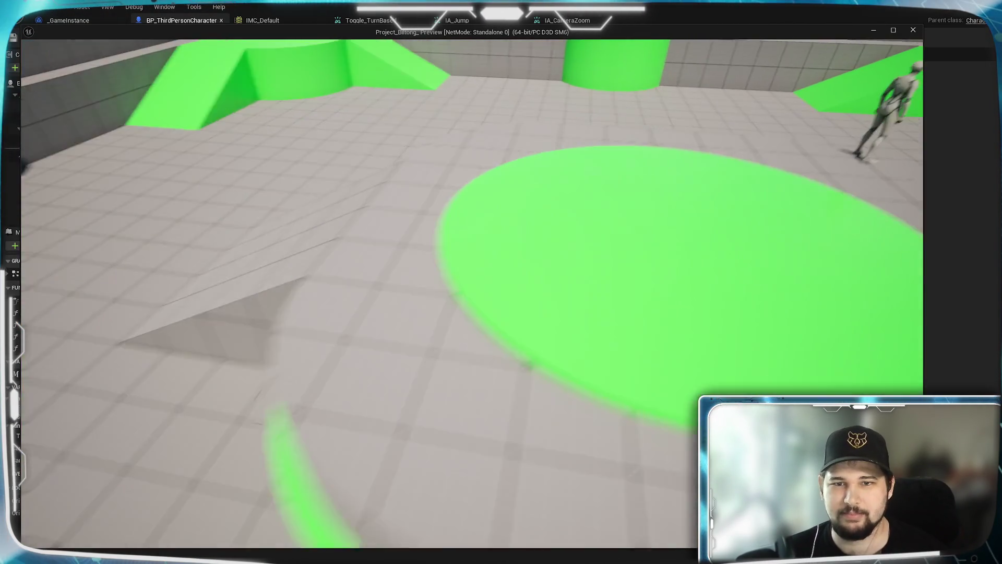
scroll(472, 292, "down", 3)
scroll(472, 292, "up", 3)
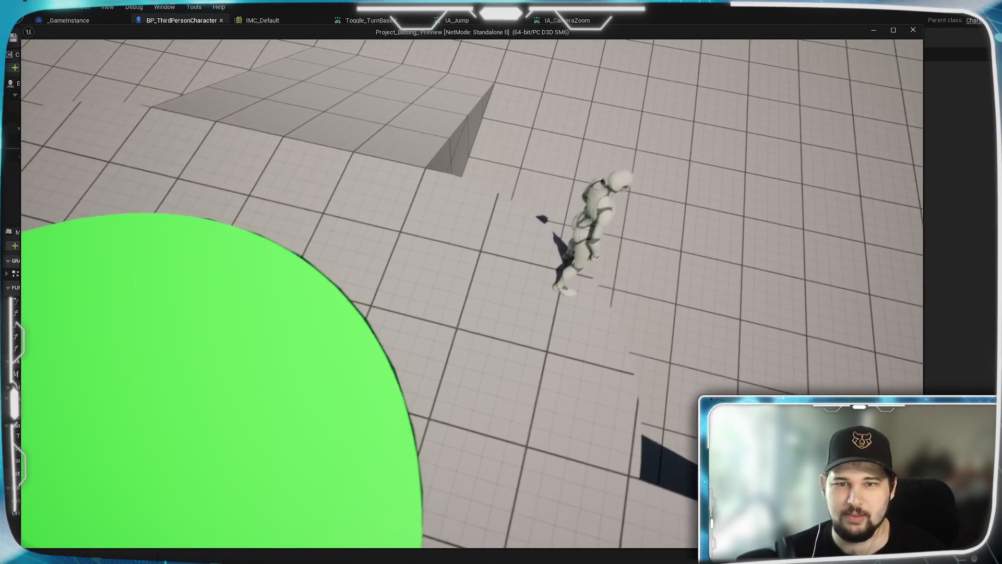
scroll(472, 292, "down", 2)
scroll(472, 292, "up", 4)
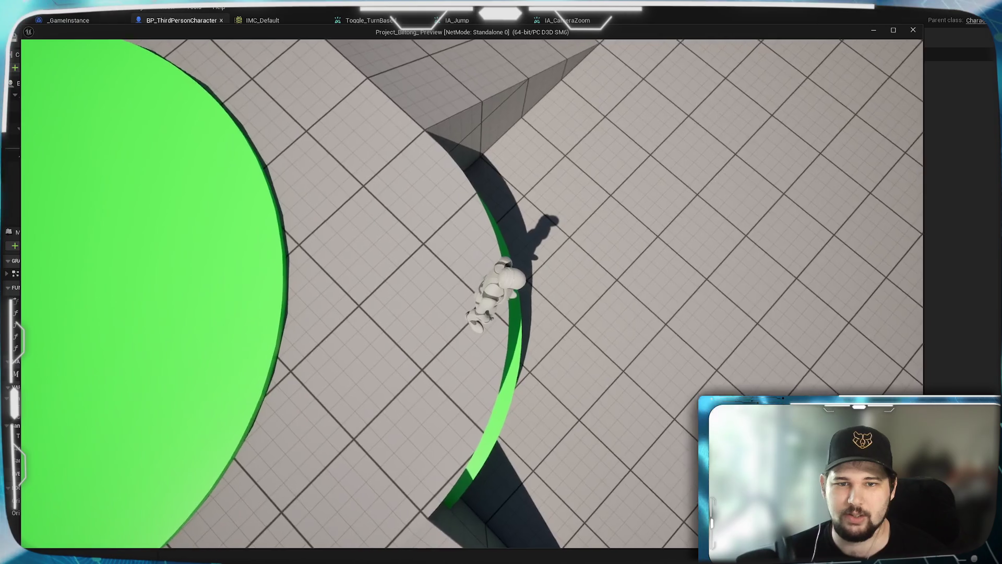
scroll(472, 292, "up", 3)
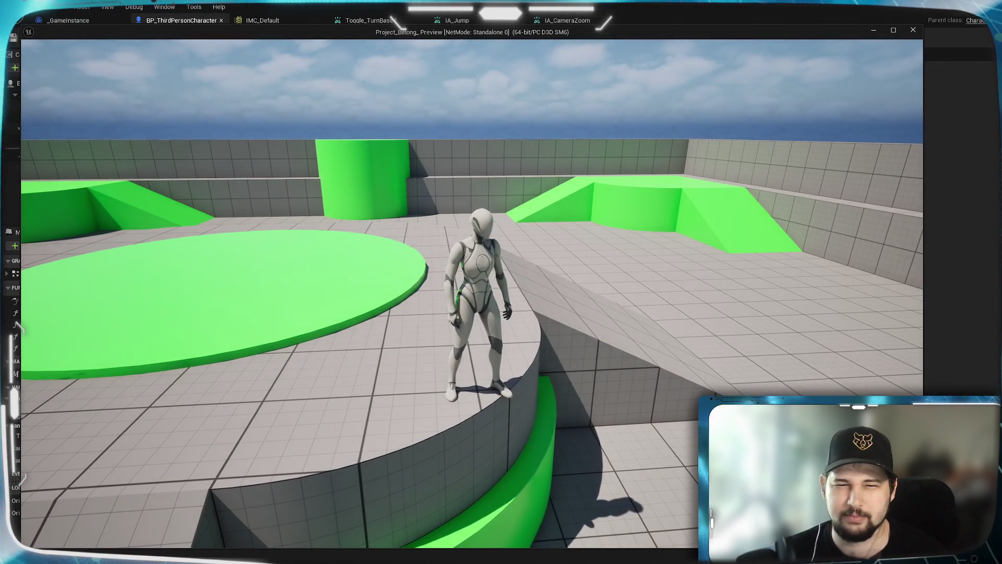
scroll(472, 293, "up", 3)
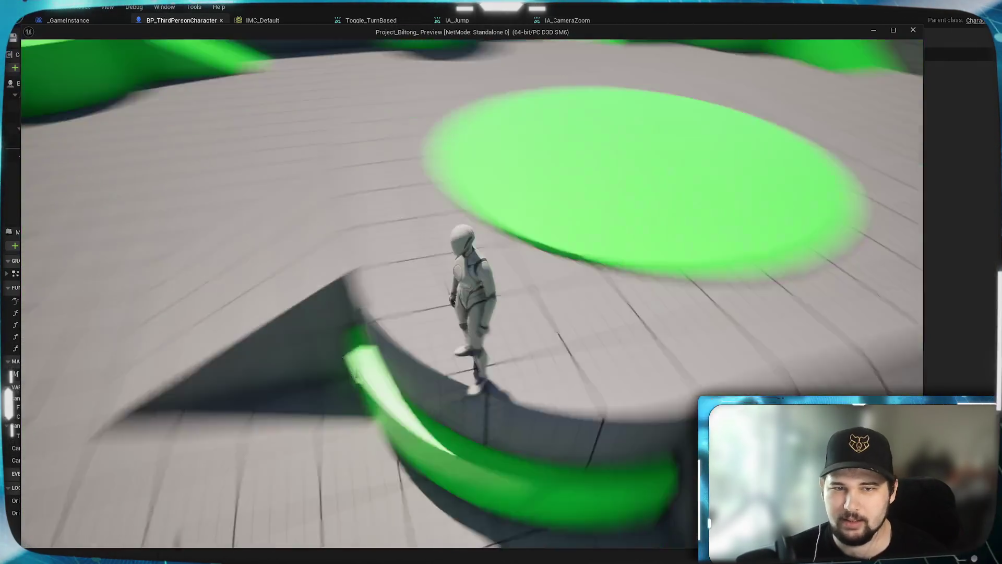
key("Escape")
scroll(419, 340, "down", 2)
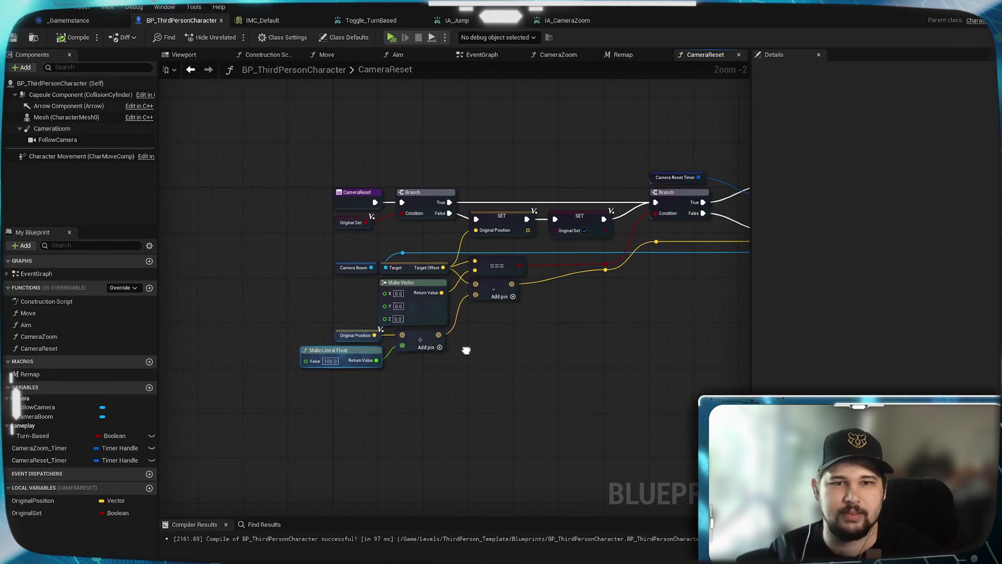
left_click(562, 56)
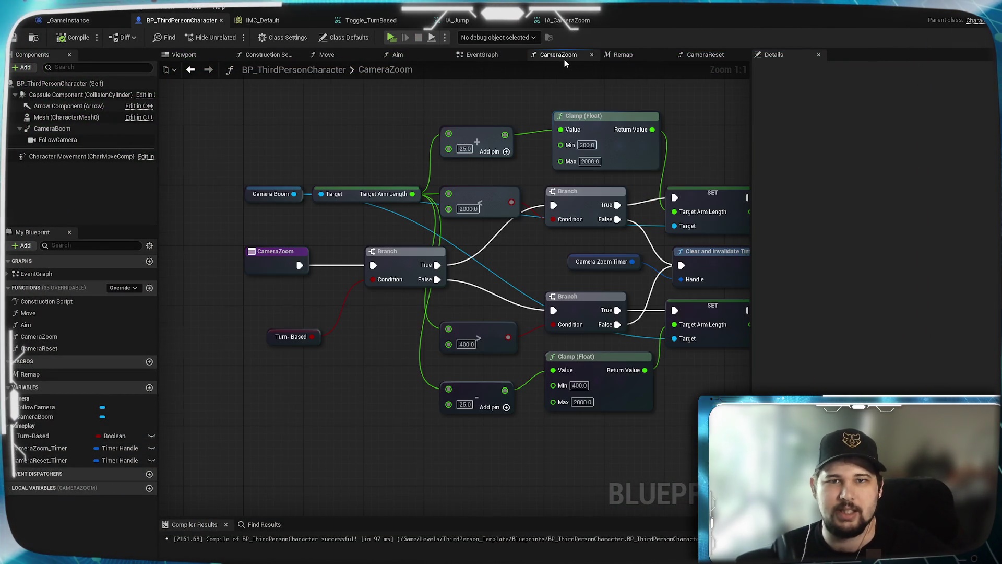
left_click(489, 57)
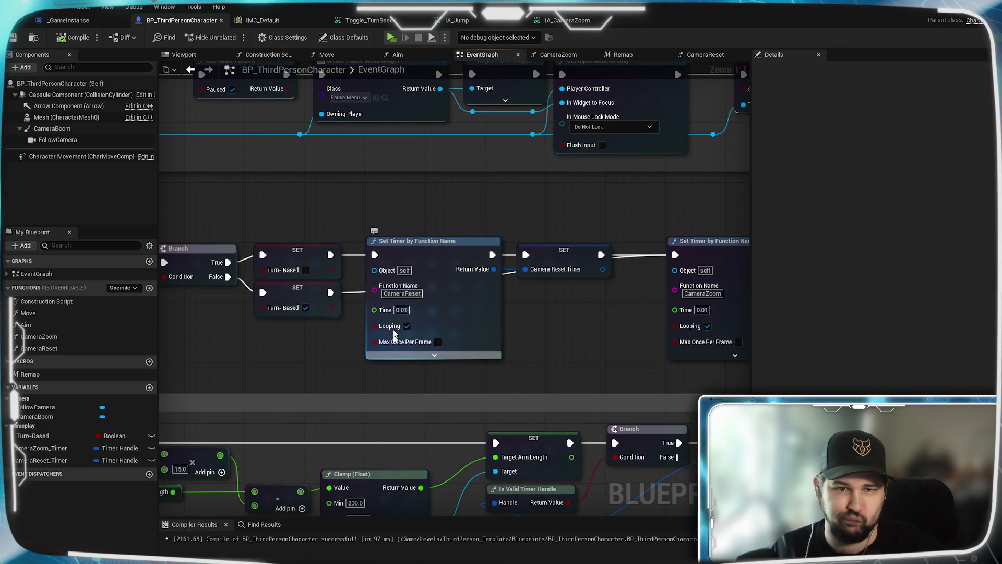
left_click(704, 55)
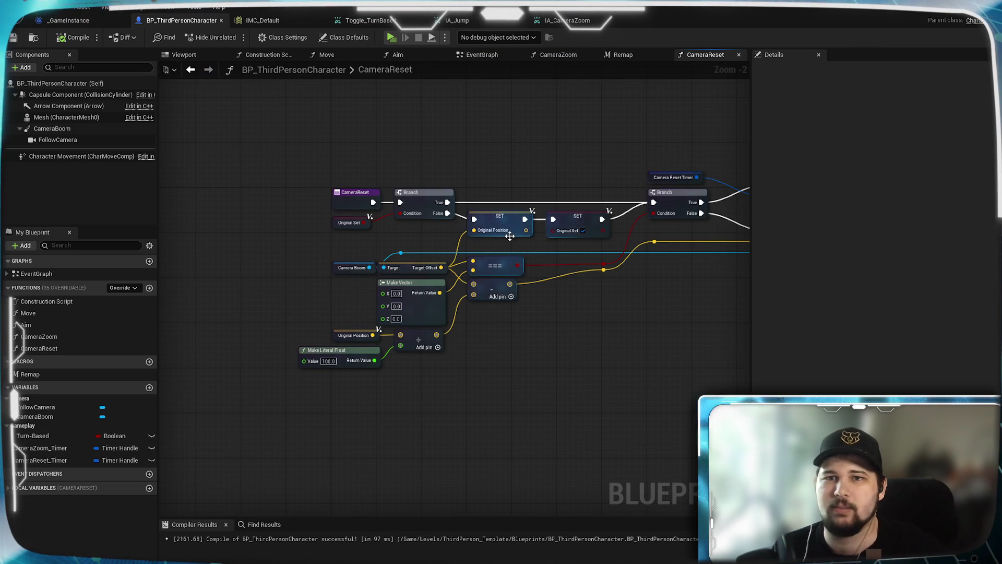
mouse_move(605, 313)
left_mouse_down()
mouse_move(394, 302)
mouse_move(599, 315)
left_mouse_up()
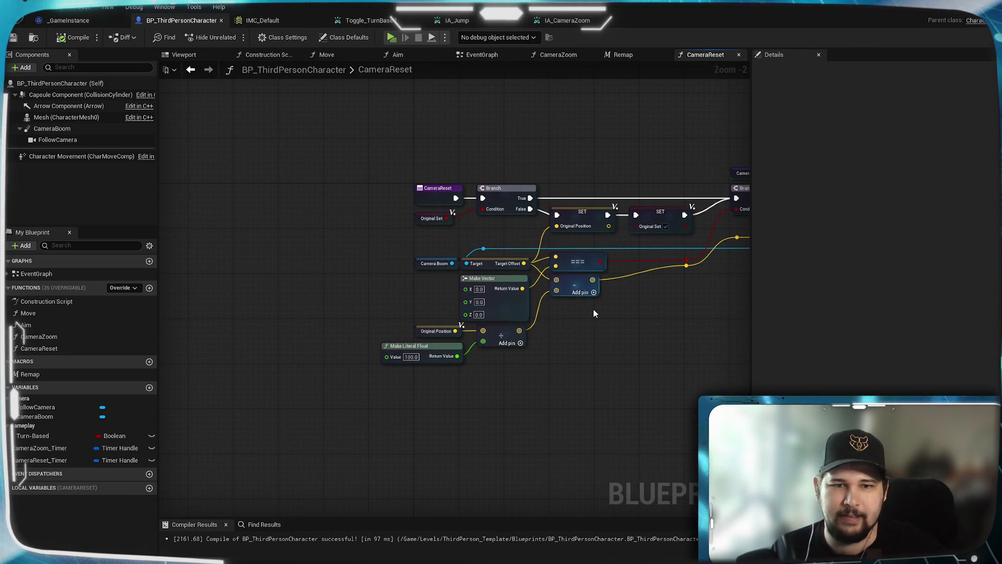
scroll(593, 313, "up", 2)
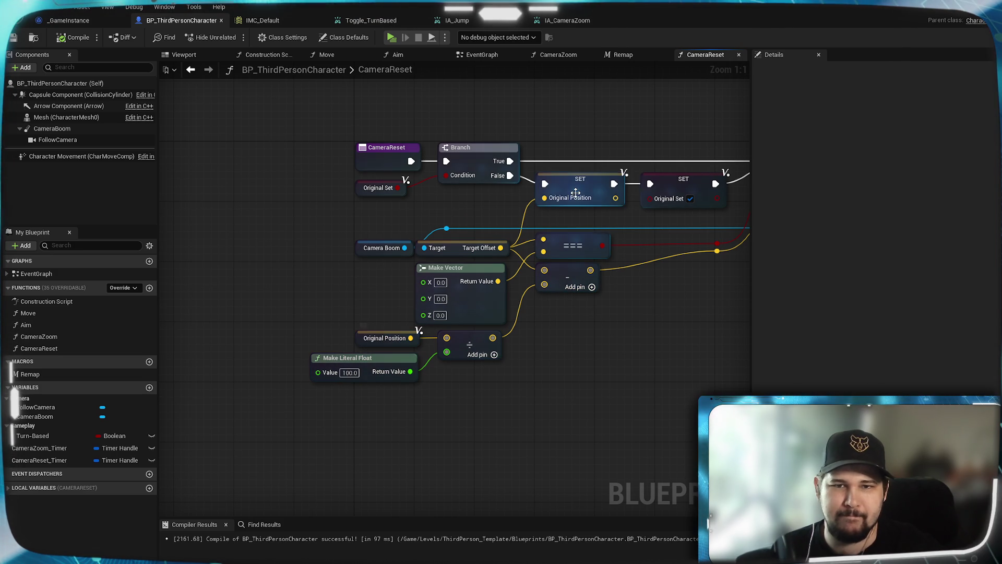
left_click(569, 180)
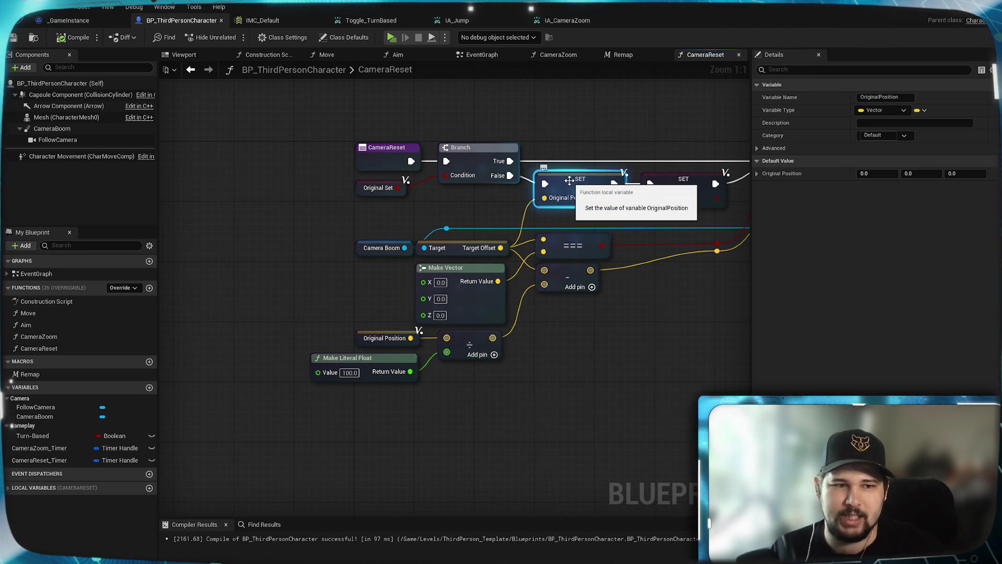
left_click(21, 490)
left_click(28, 500)
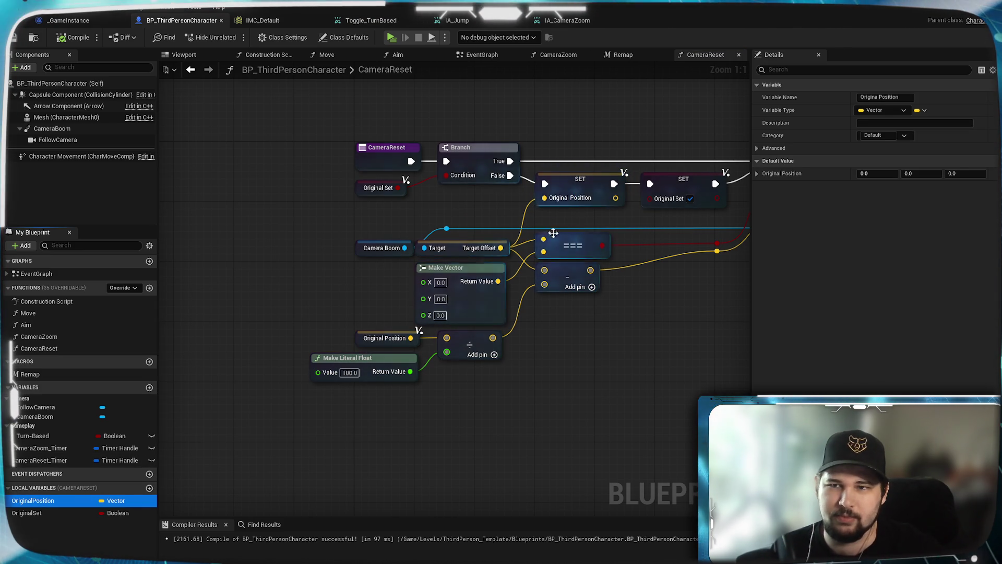
left_click_drag(554, 233, 449, 321)
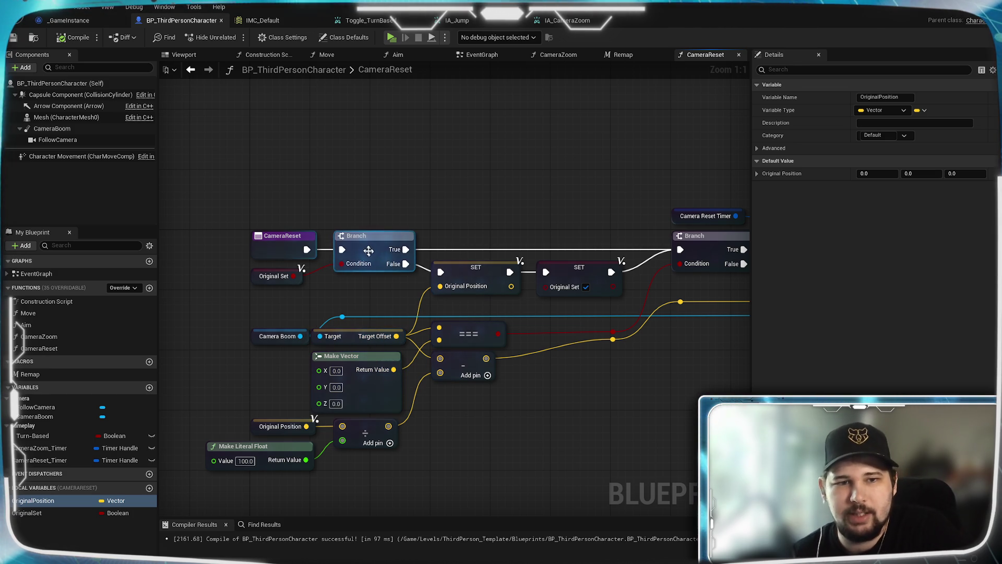
left_click(282, 284)
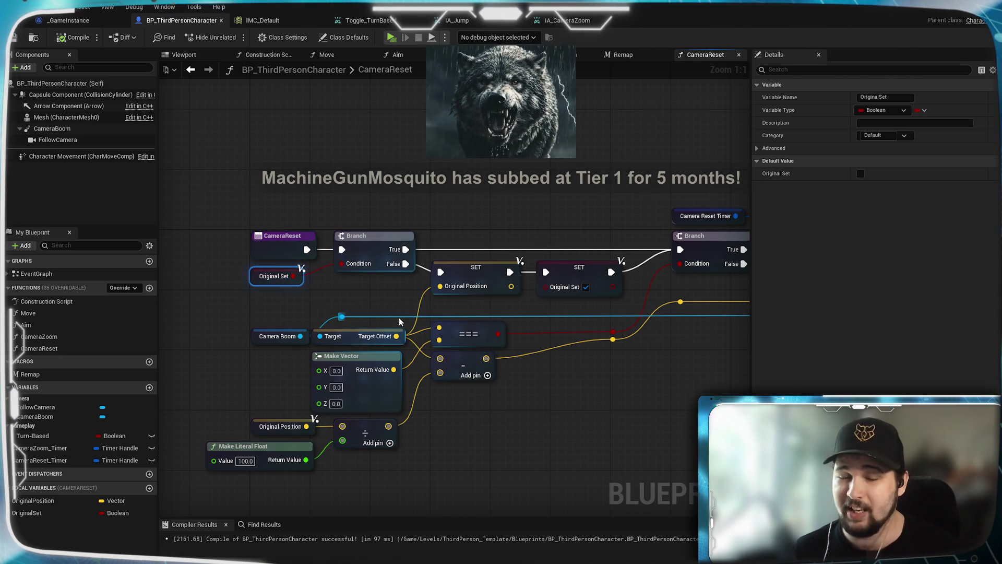
mouse_move(566, 201)
left_mouse_down()
mouse_move(449, 213)
mouse_move(412, 197)
mouse_move(493, 231)
mouse_move(538, 206)
mouse_move(477, 151)
left_mouse_up()
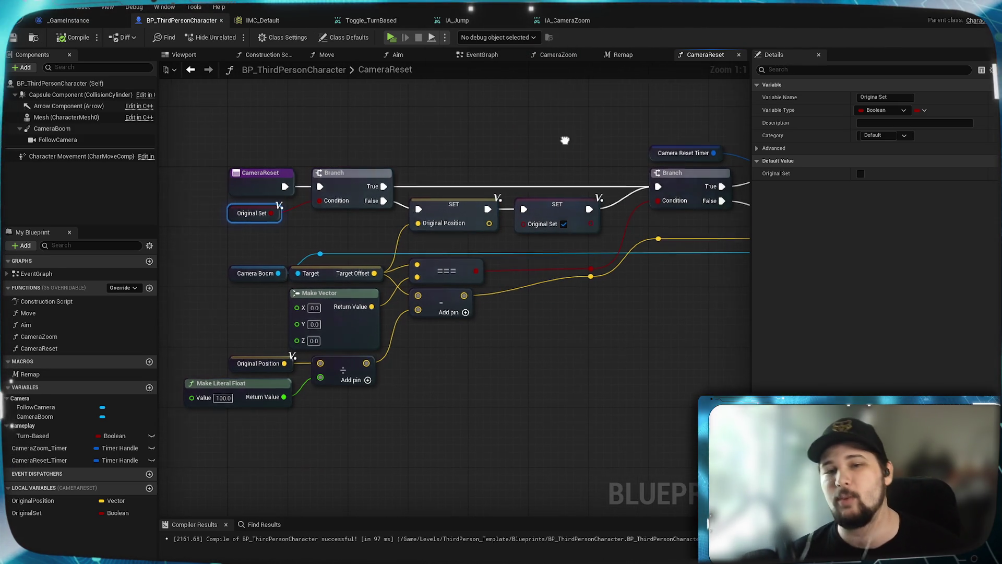
Step: Shift the Target Offset setter, timer-clearing node and Original Set setter slightly left
left_click_drag(647, 292, 449, 293)
left_click_drag(604, 224, 562, 238)
left_click_drag(587, 171, 558, 172)
left_click(605, 218)
left_click_drag(606, 219, 456, 230)
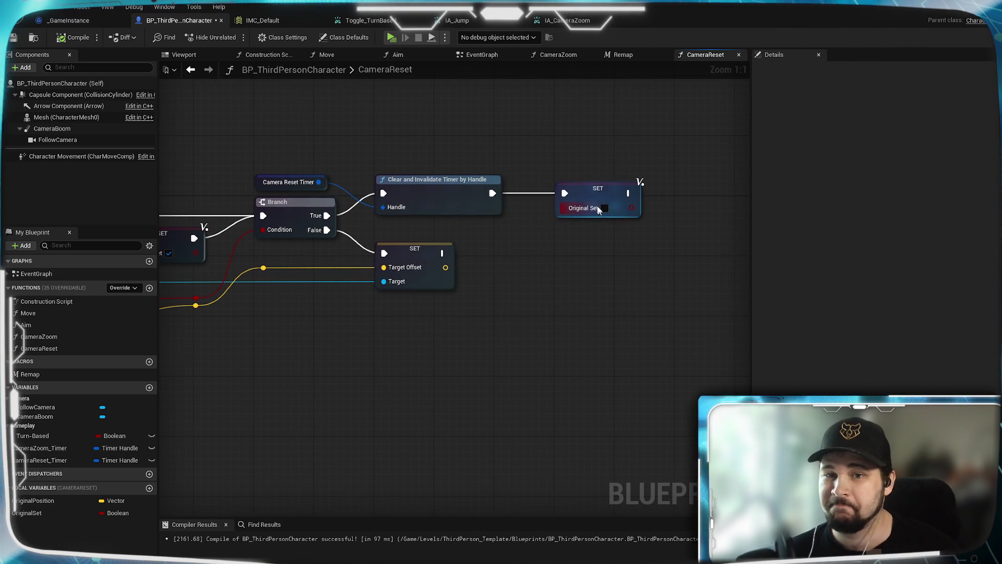
mouse_move(516, 250)
left_mouse_down()
mouse_move(552, 261)
mouse_move(349, 327)
left_mouse_up()
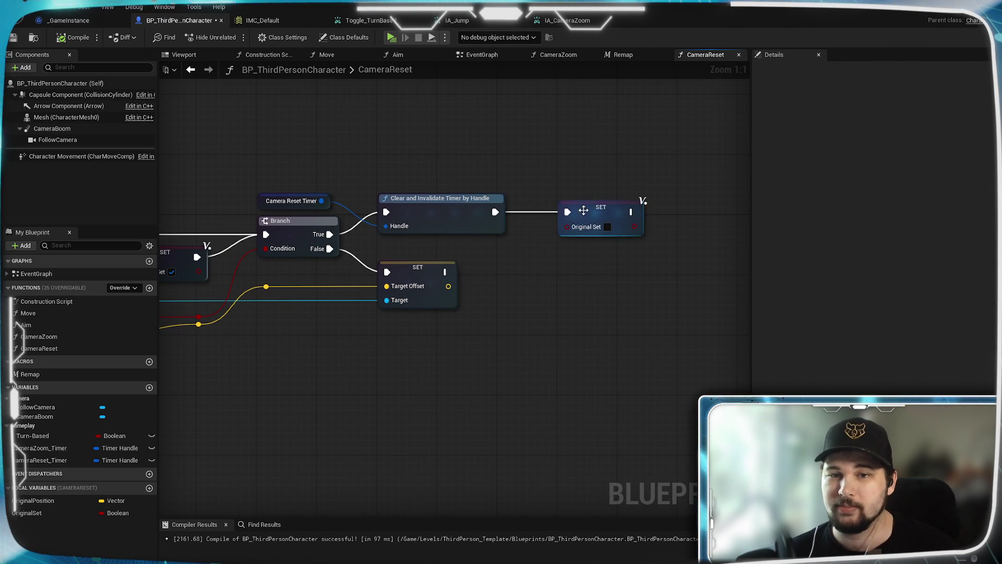
left_click_drag(588, 208, 543, 211)
left_click(544, 284)
Step: Recenter the CameraReset graph, then compile and save the character blueprint
left_click_drag(327, 351, 538, 331)
scroll(622, 358, "down", 1)
scroll(469, 362, "up", 1)
left_click_drag(469, 361, 573, 350)
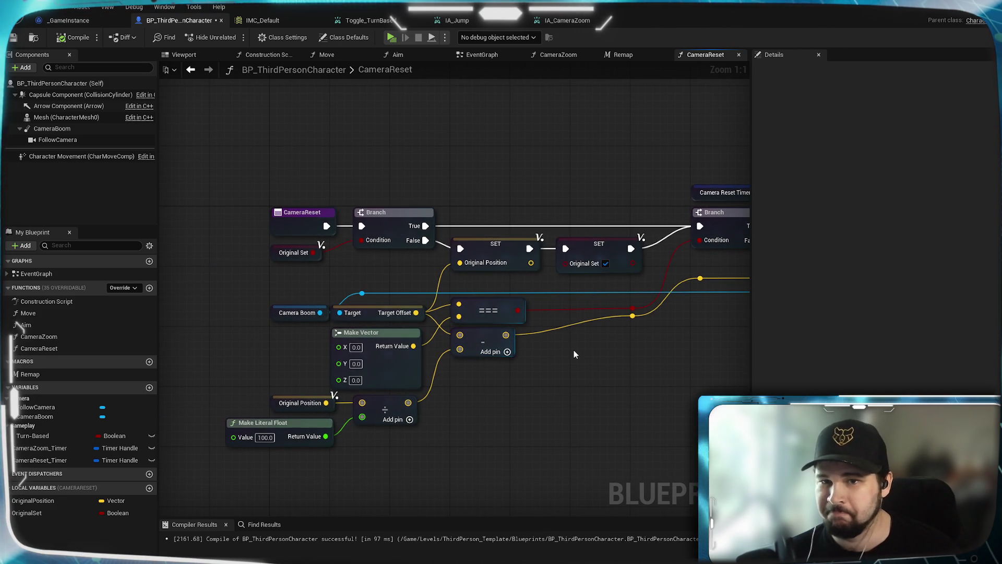
left_click(73, 37)
key("ctrl+s")
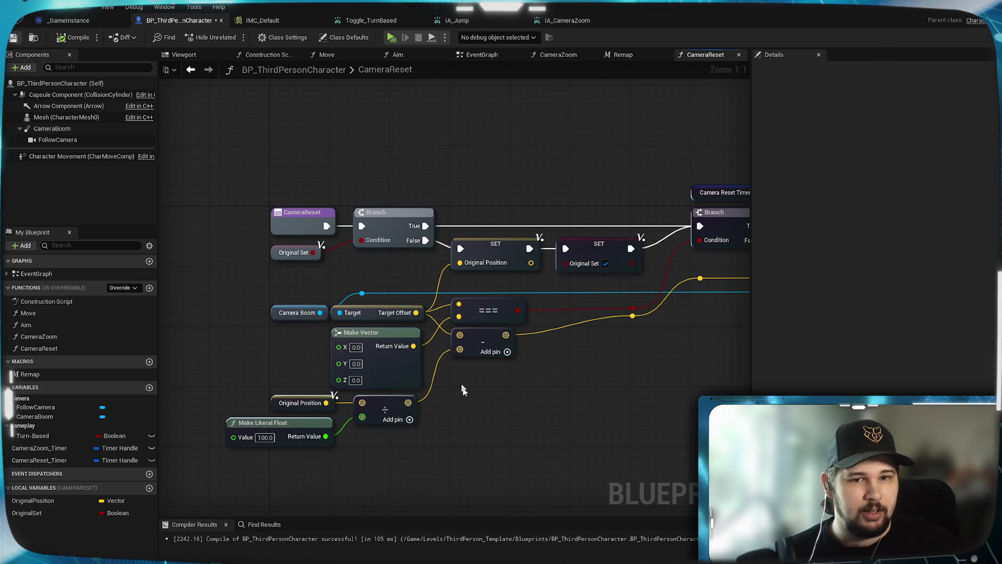
left_click_drag(320, 267, 311, 227)
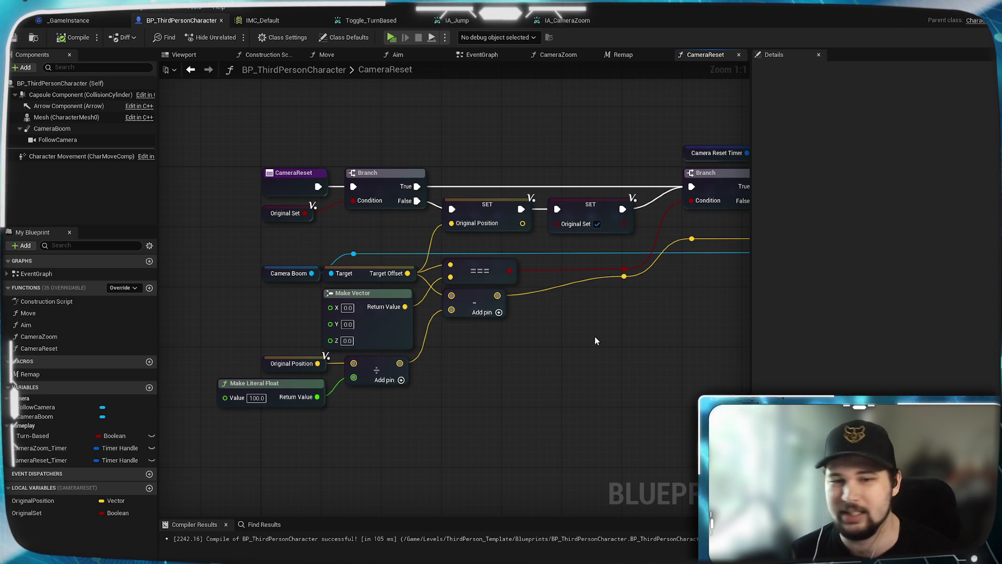
mouse_move(513, 359)
left_mouse_down()
mouse_move(526, 344)
mouse_move(522, 391)
mouse_move(481, 365)
mouse_move(437, 356)
mouse_move(414, 331)
mouse_move(470, 349)
mouse_move(516, 399)
left_mouse_up()
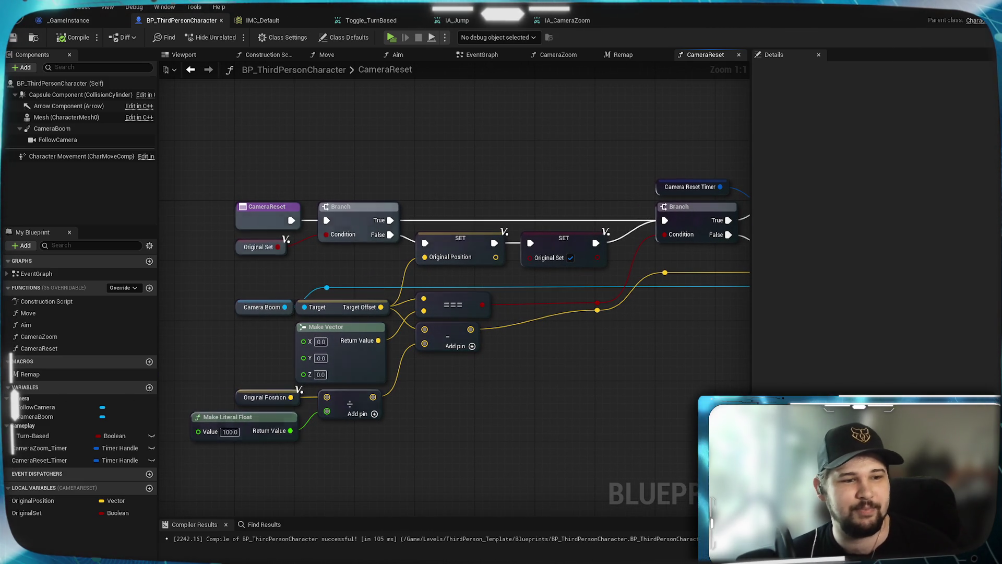
mouse_move(558, 436)
left_mouse_down()
mouse_move(519, 437)
mouse_move(541, 443)
left_mouse_up()
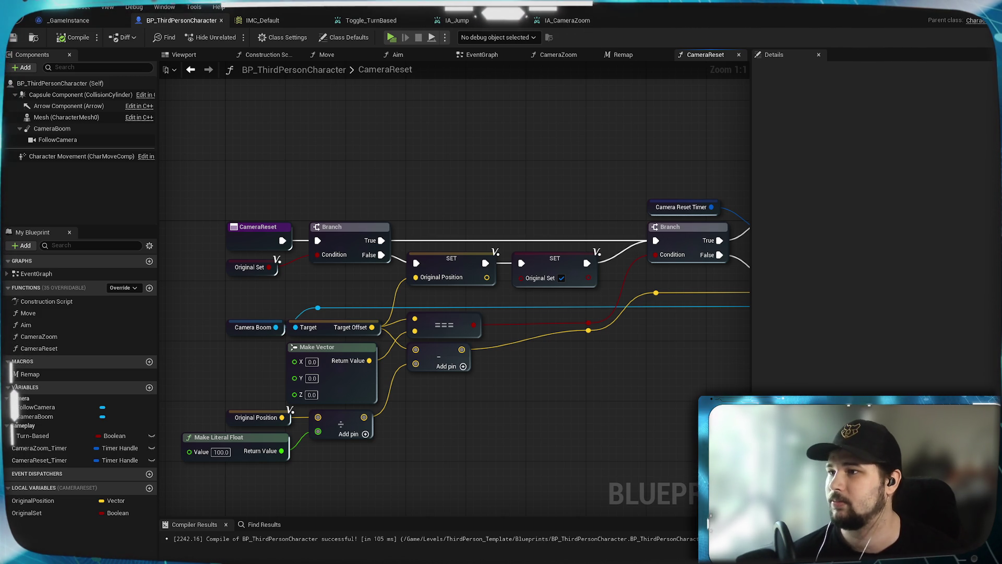
scroll(388, 410, "down", 2)
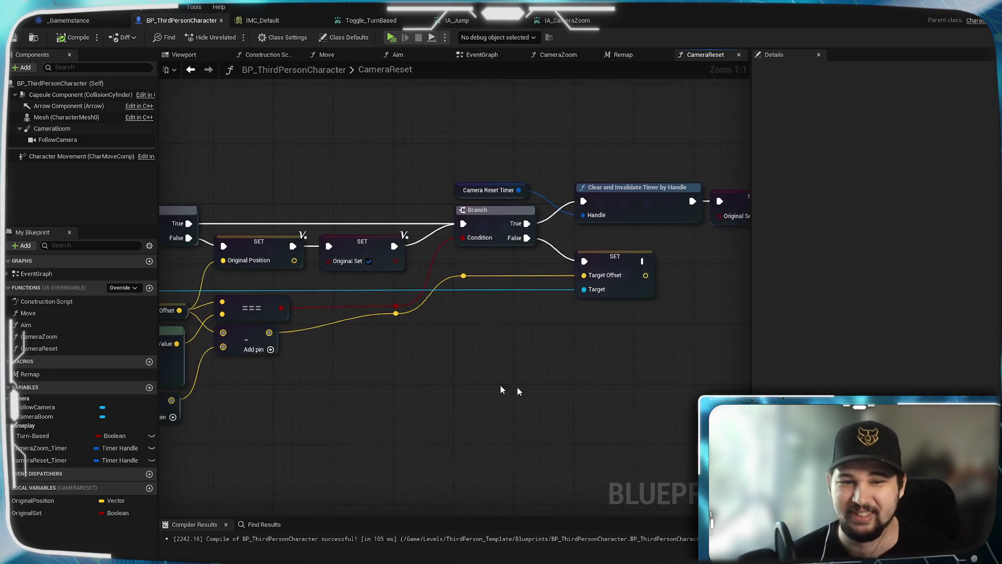
scroll(517, 387, "up", 2)
left_click_drag(534, 370, 576, 376)
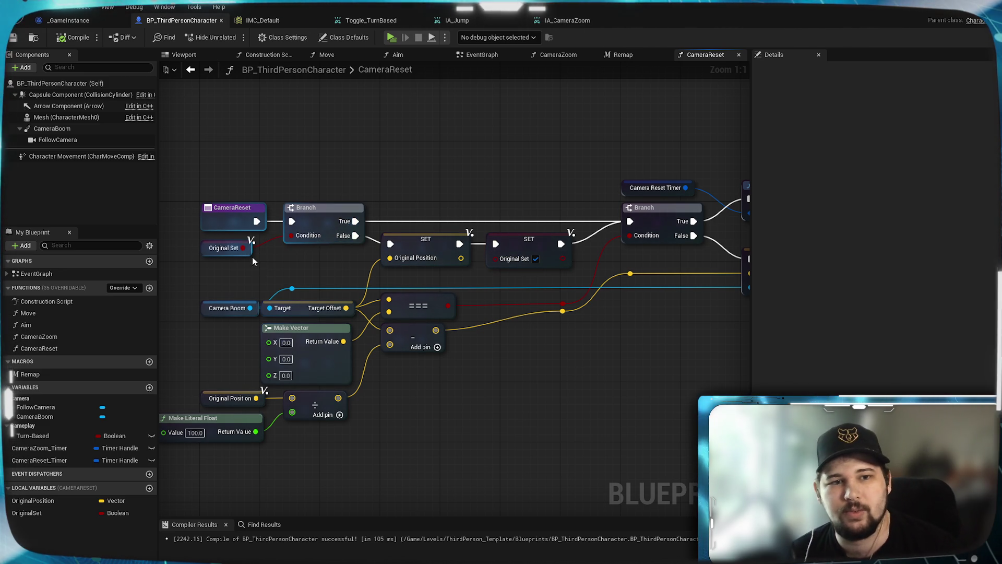
left_click(224, 248)
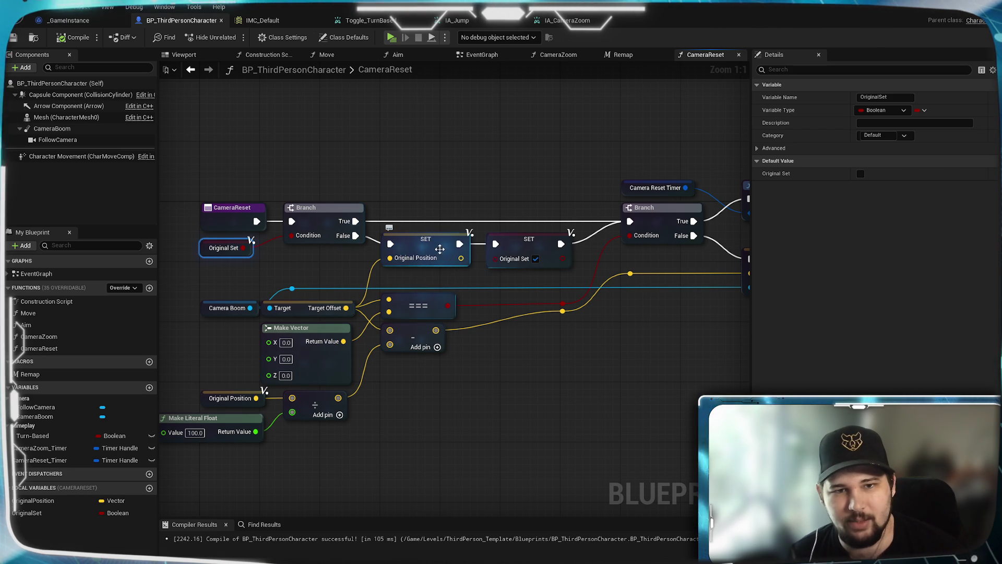
left_click(440, 249)
left_click_drag(444, 284, 401, 291)
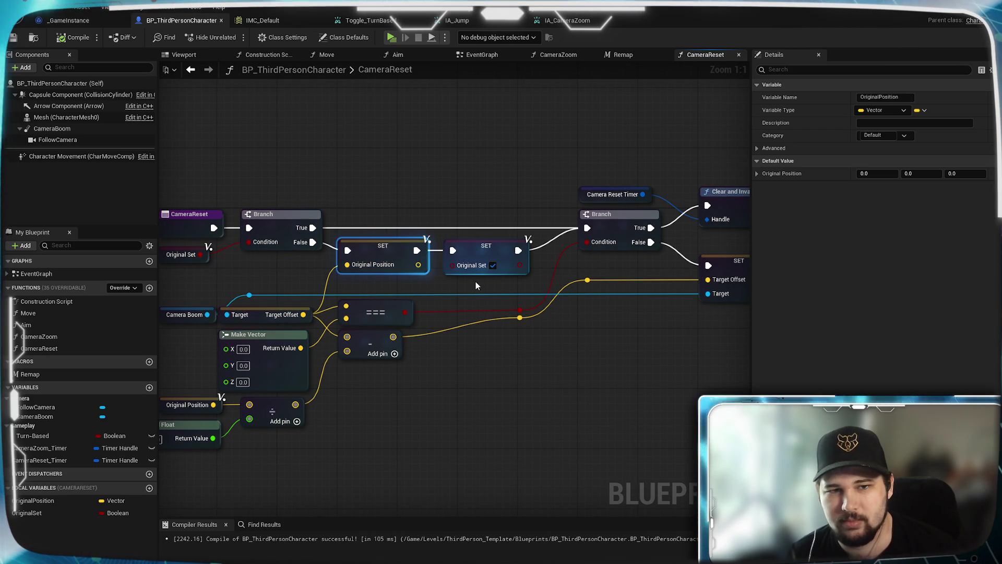
mouse_move(462, 286)
left_mouse_down()
mouse_move(579, 284)
mouse_move(397, 296)
mouse_move(423, 279)
left_mouse_up()
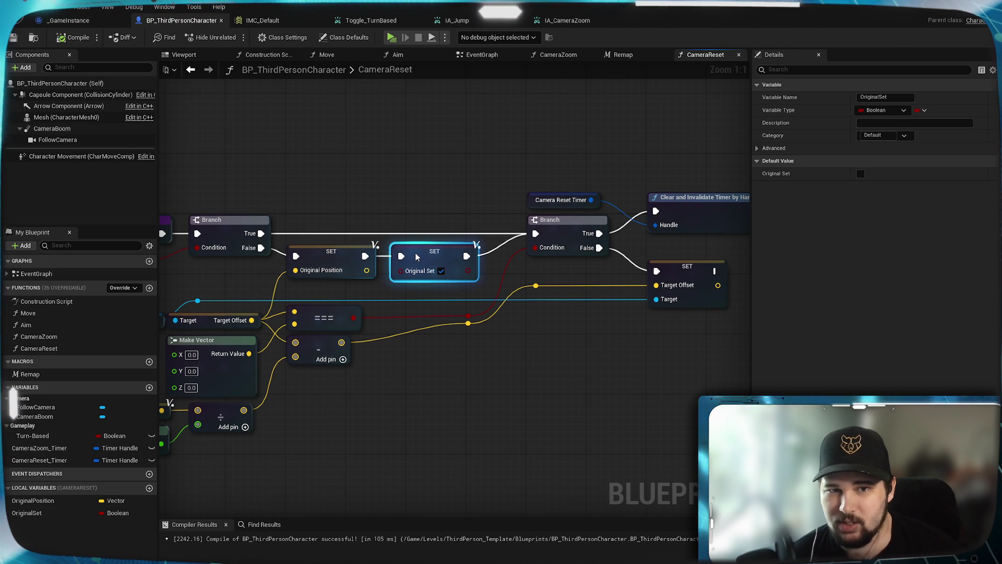
mouse_move(261, 247)
left_mouse_down()
mouse_move(379, 240)
mouse_move(251, 247)
mouse_move(387, 231)
left_mouse_up()
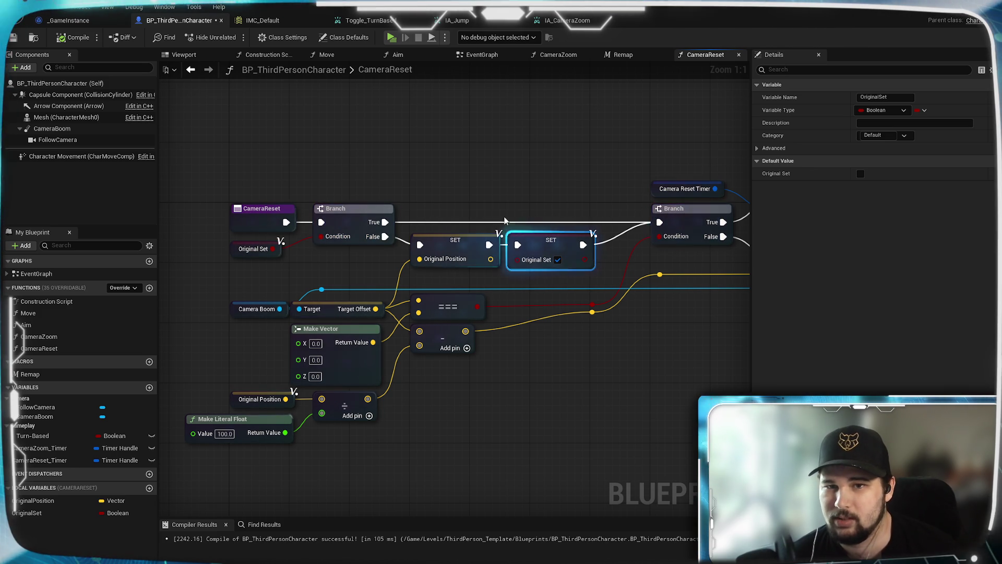
mouse_move(308, 230)
left_mouse_down()
mouse_move(151, 230)
mouse_move(299, 235)
left_mouse_up()
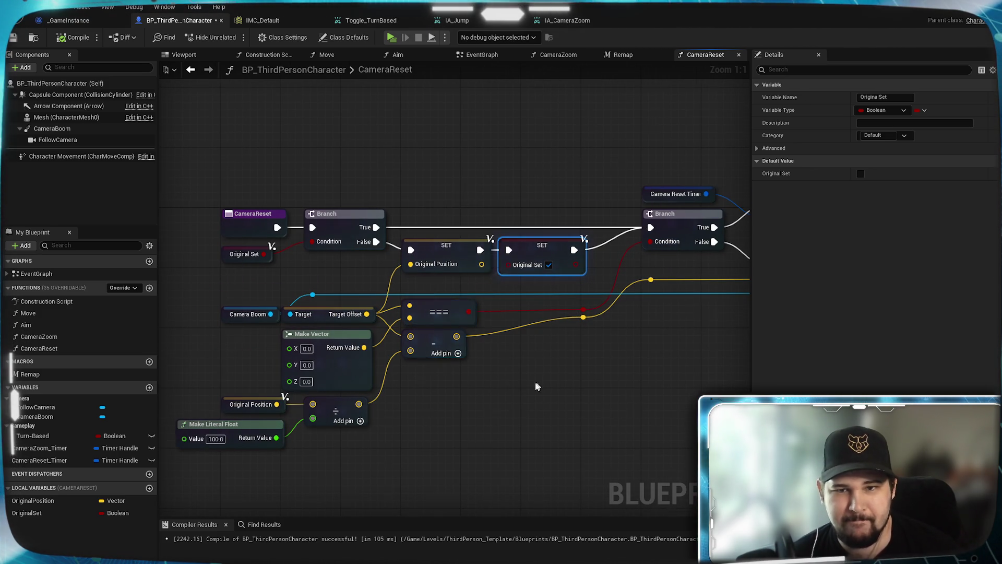
left_click_drag(532, 384, 481, 372)
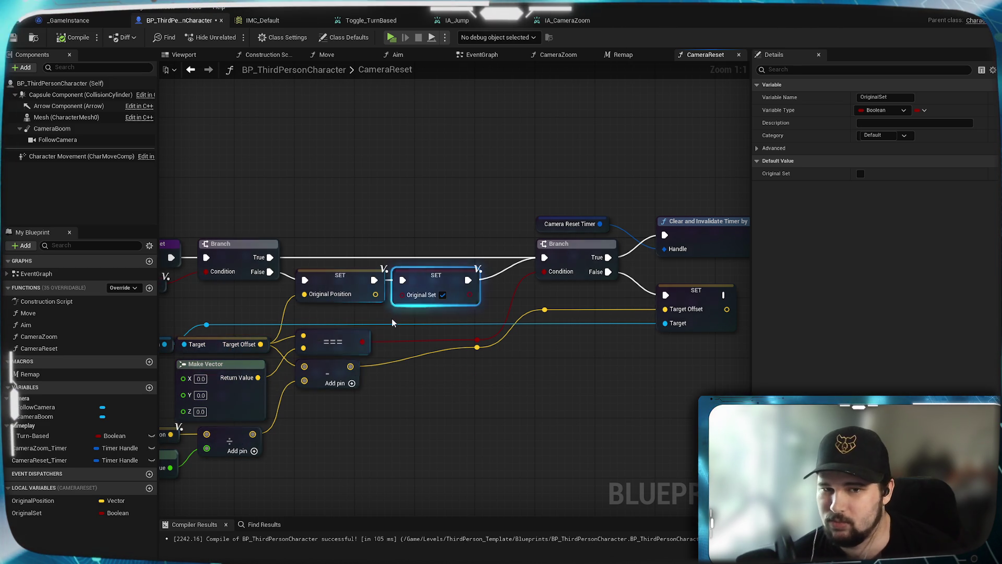
left_click_drag(542, 314, 422, 360)
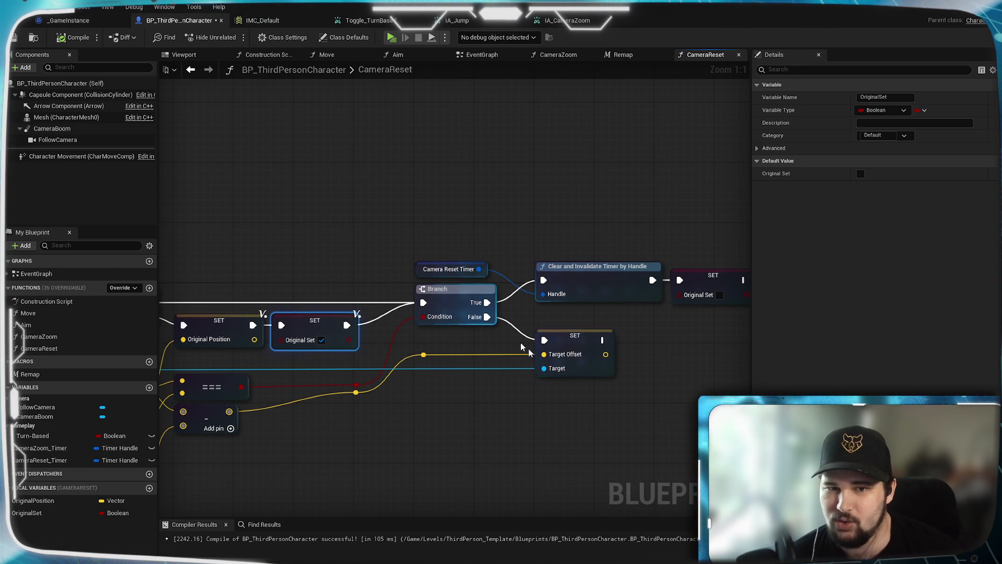
left_click_drag(522, 348, 659, 268)
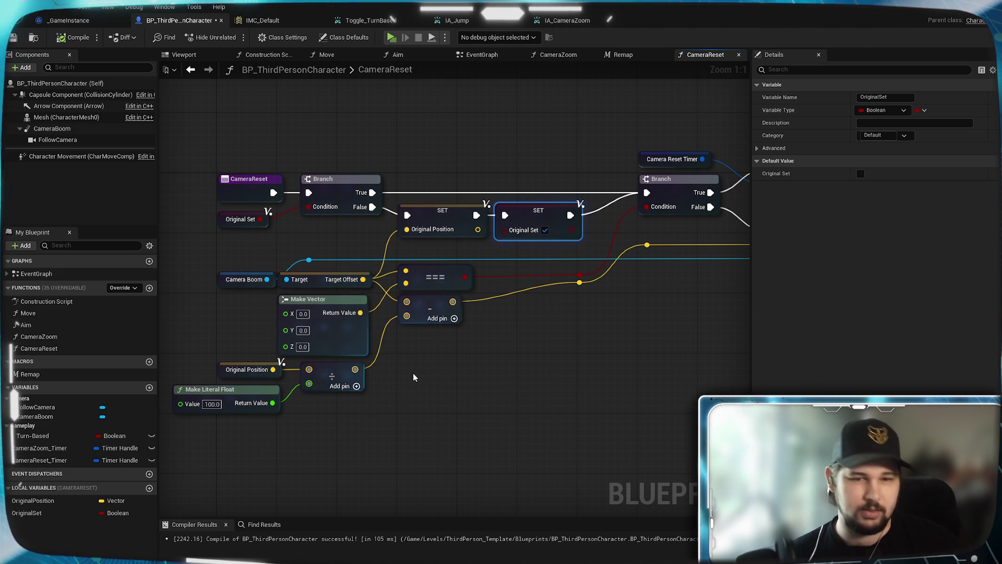
left_click_drag(432, 308, 431, 316)
left_click_drag(446, 420, 589, 388)
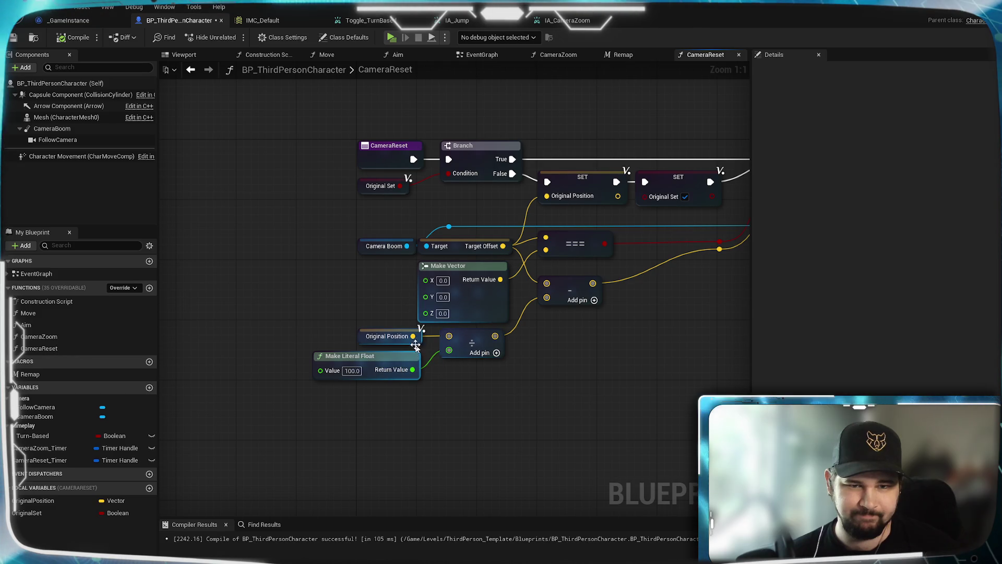
left_click_drag(713, 296, 540, 392)
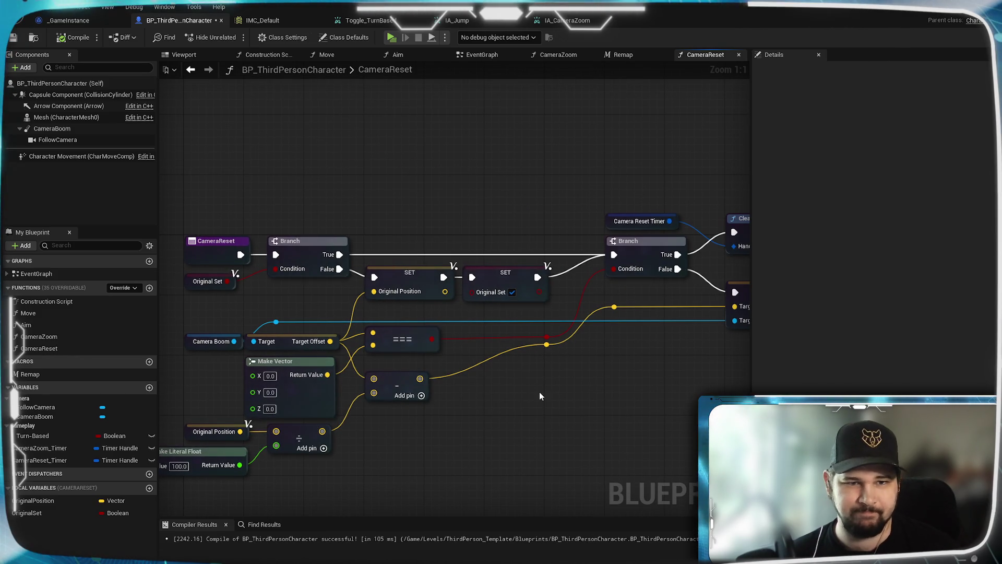
left_click(231, 287)
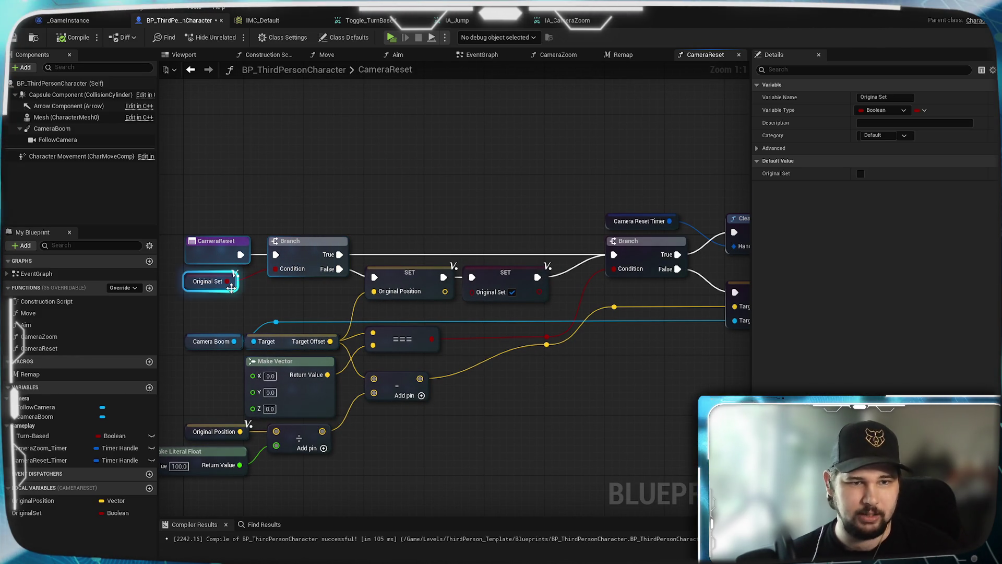
left_click(784, 148)
left_click(783, 148)
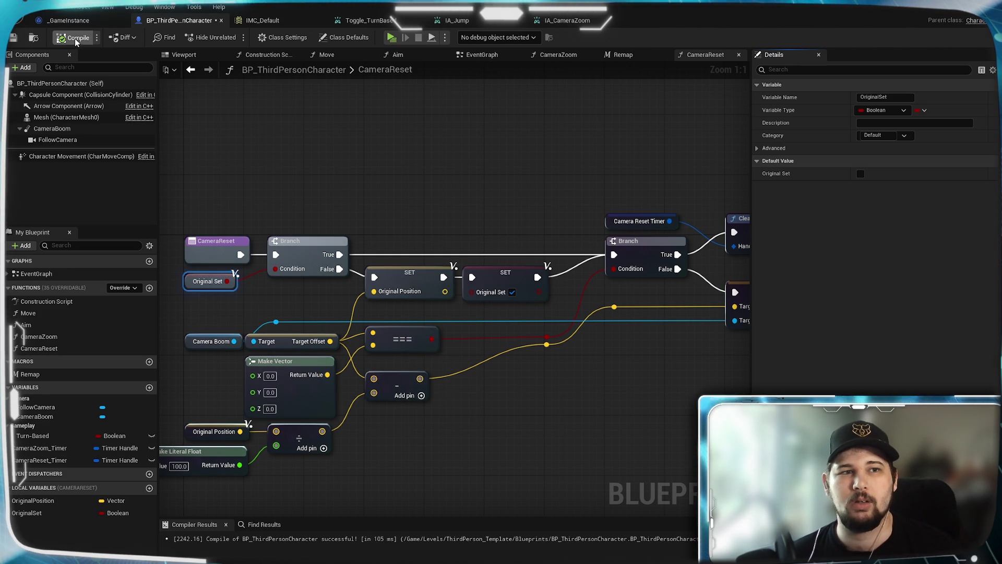
Step: Compile and save the blueprint, inspect the OriginalSet local variable, then add a new member variable
key("ctrl+s")
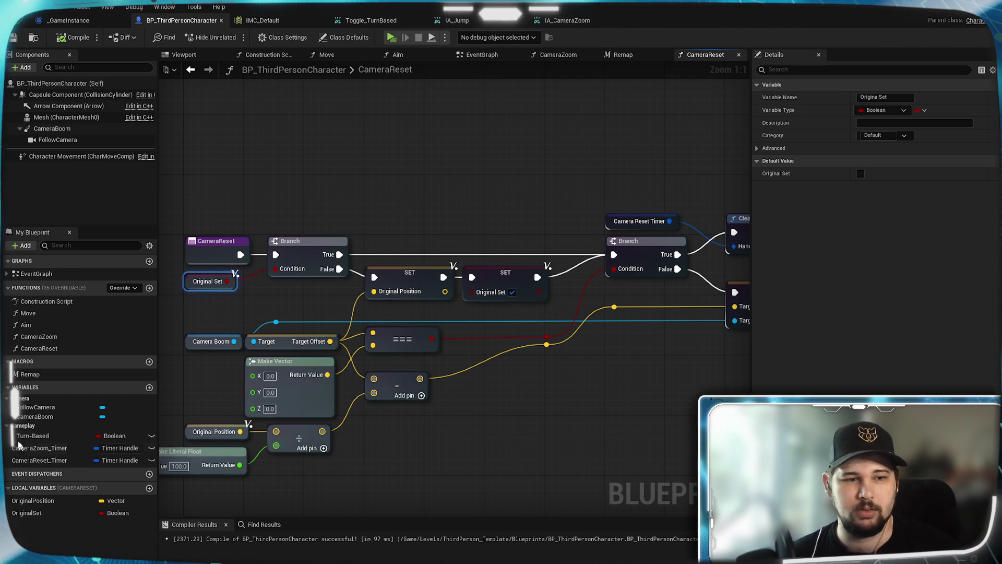
left_click(447, 162)
mouse_move(433, 437)
left_mouse_down()
mouse_move(608, 383)
mouse_move(568, 434)
left_mouse_up()
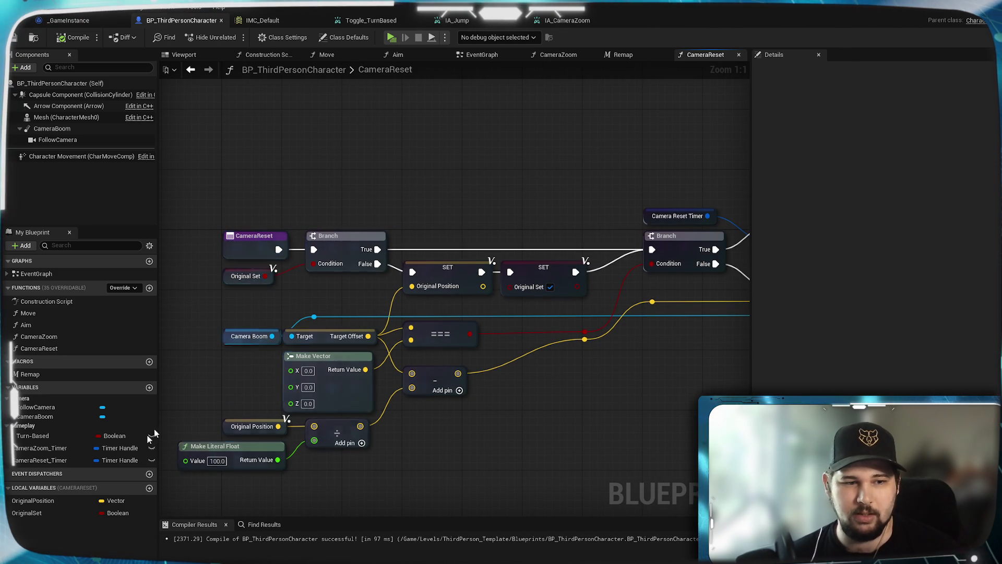
left_click(27, 513)
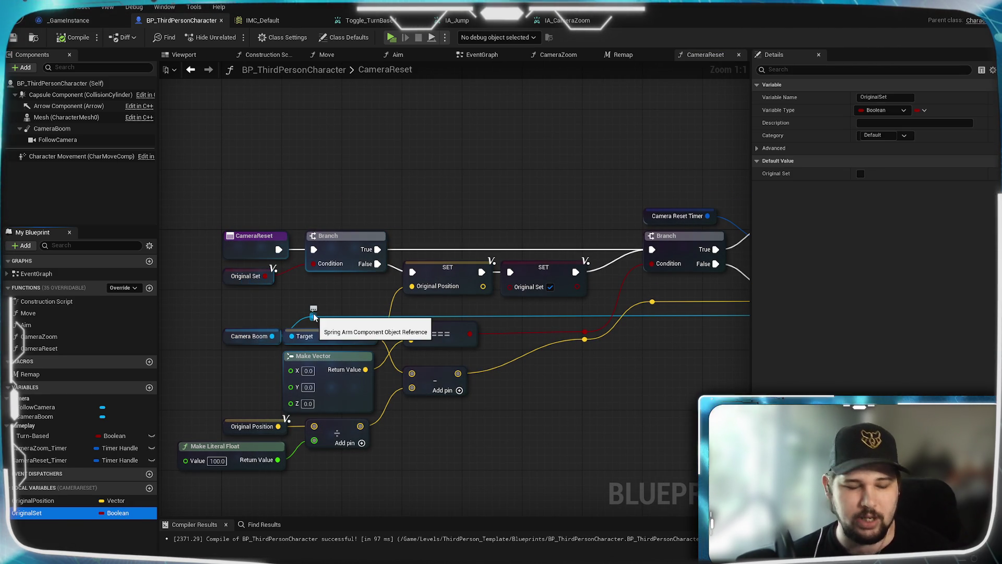
mouse_move(390, 177)
left_mouse_down()
mouse_move(517, 144)
mouse_move(388, 144)
mouse_move(434, 154)
mouse_move(470, 147)
mouse_move(433, 139)
mouse_move(461, 195)
mouse_move(487, 195)
mouse_move(416, 180)
left_mouse_up()
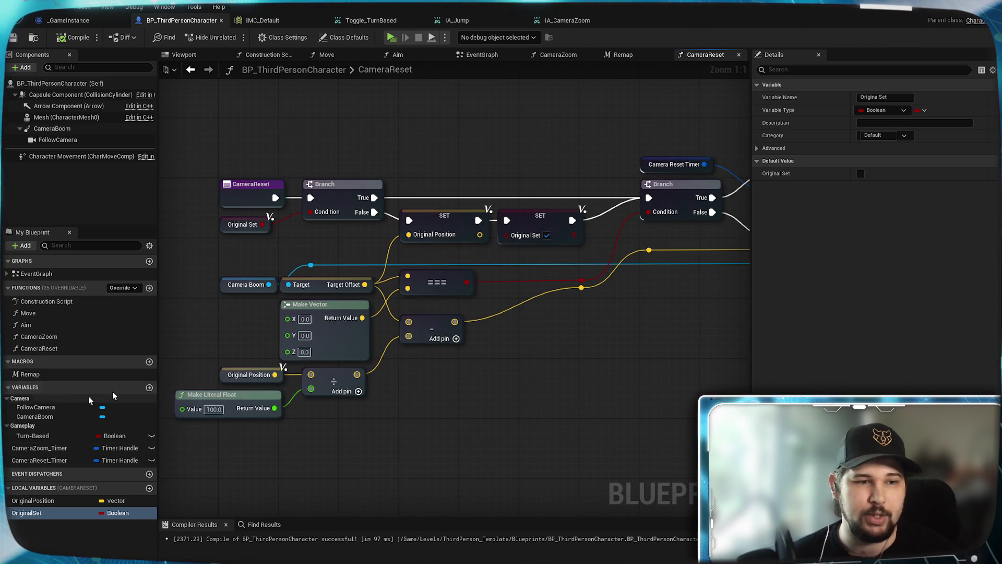
left_click(148, 387)
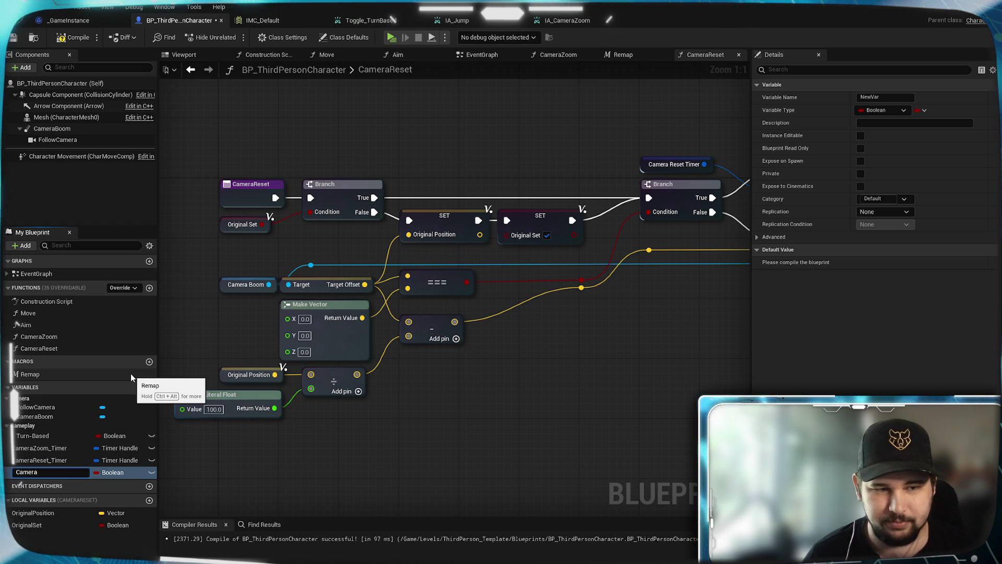
Step: Name the new variable CameraReset_Position and change its type from Boolean to Vector
type("Reset_")
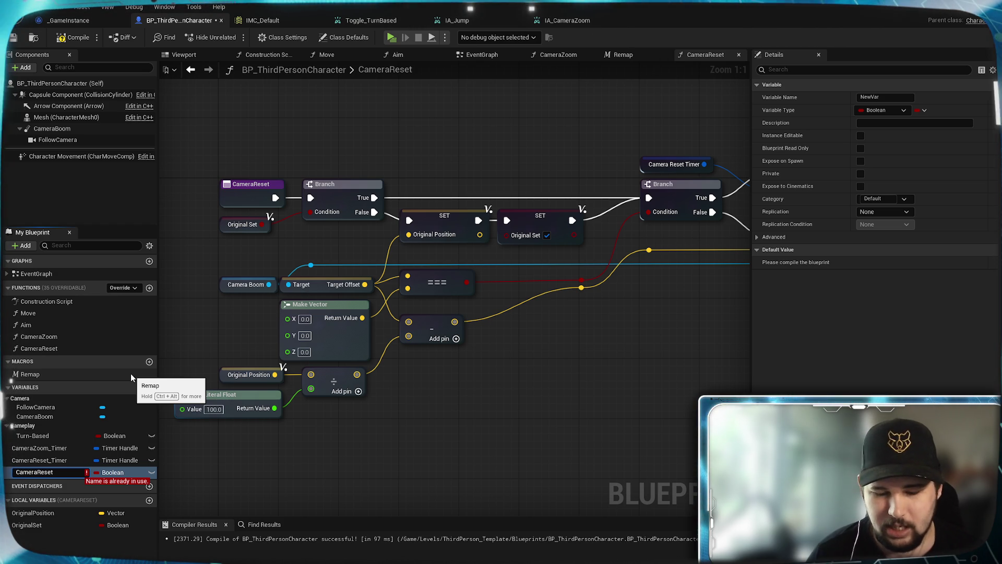
type("Posi")
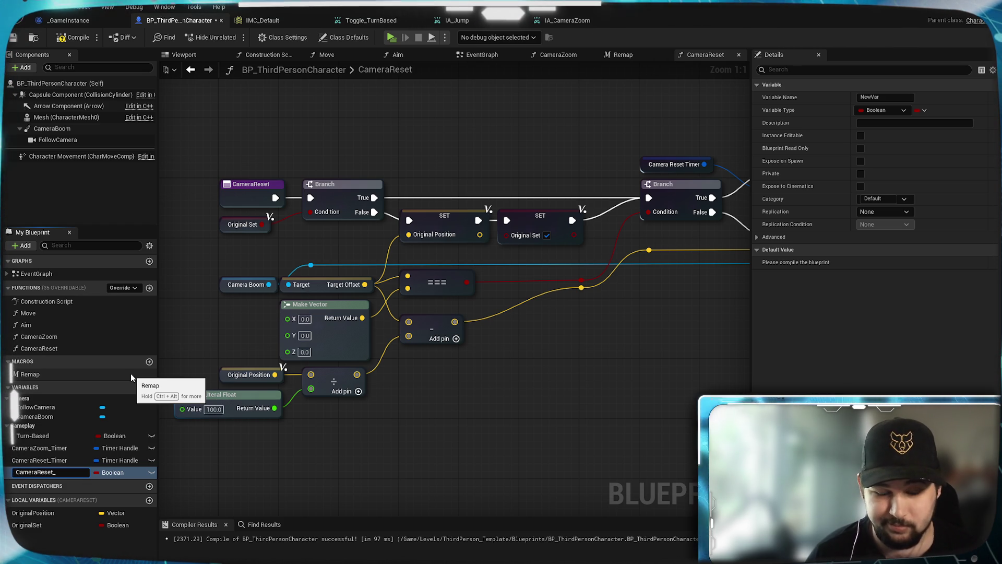
type("tion")
key("Return")
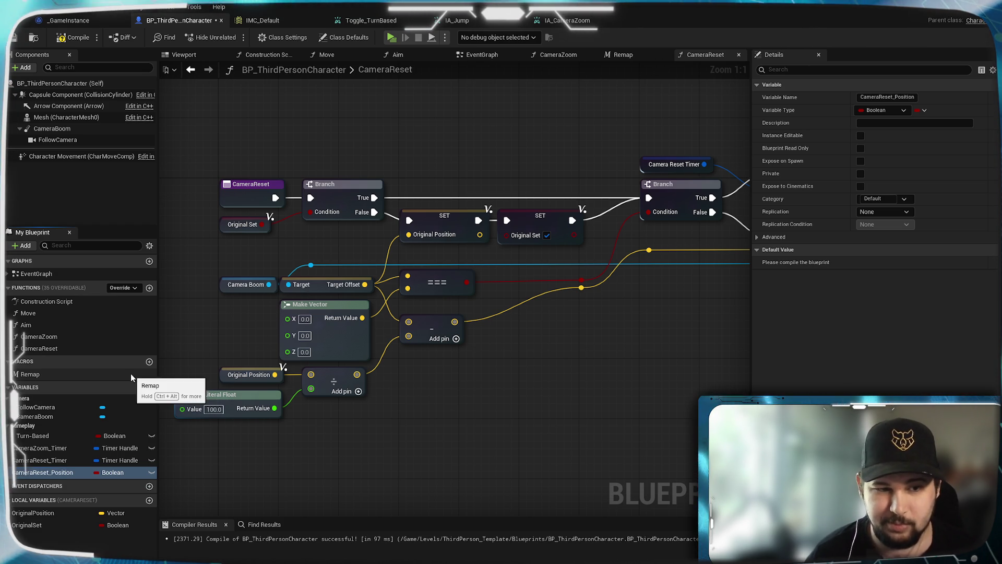
left_click(113, 472)
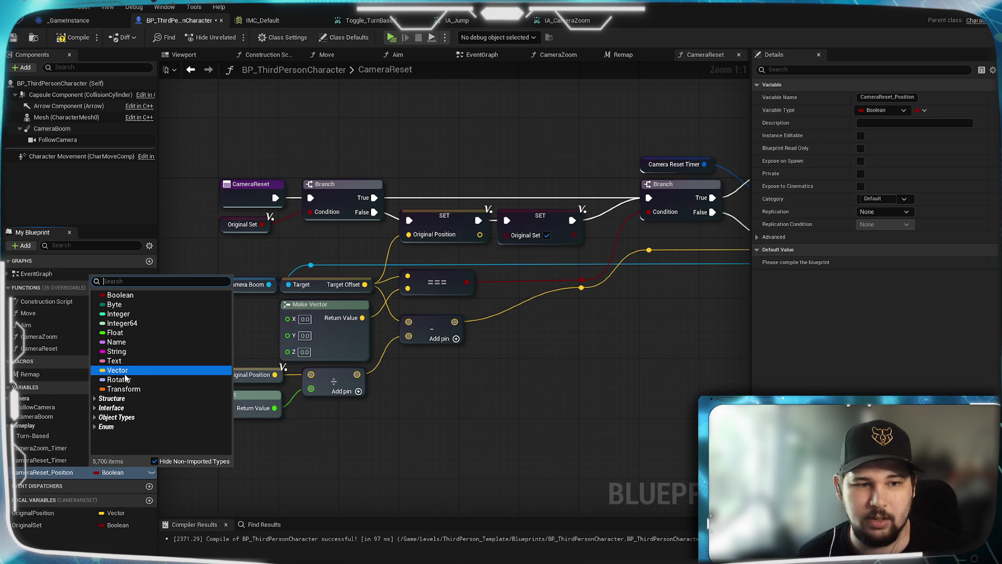
left_click(112, 371)
left_click_drag(567, 364, 568, 420)
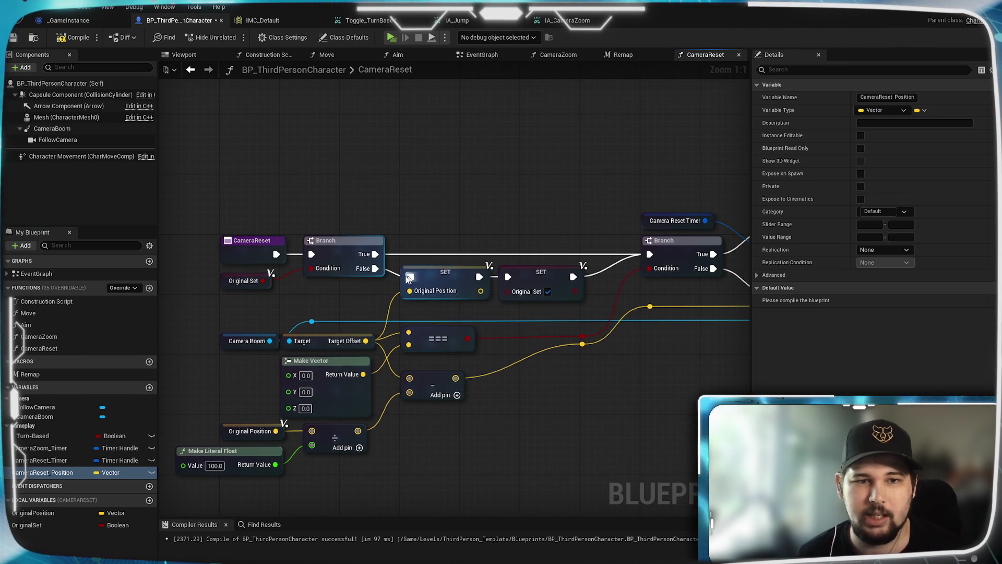
left_click_drag(259, 283, 259, 271)
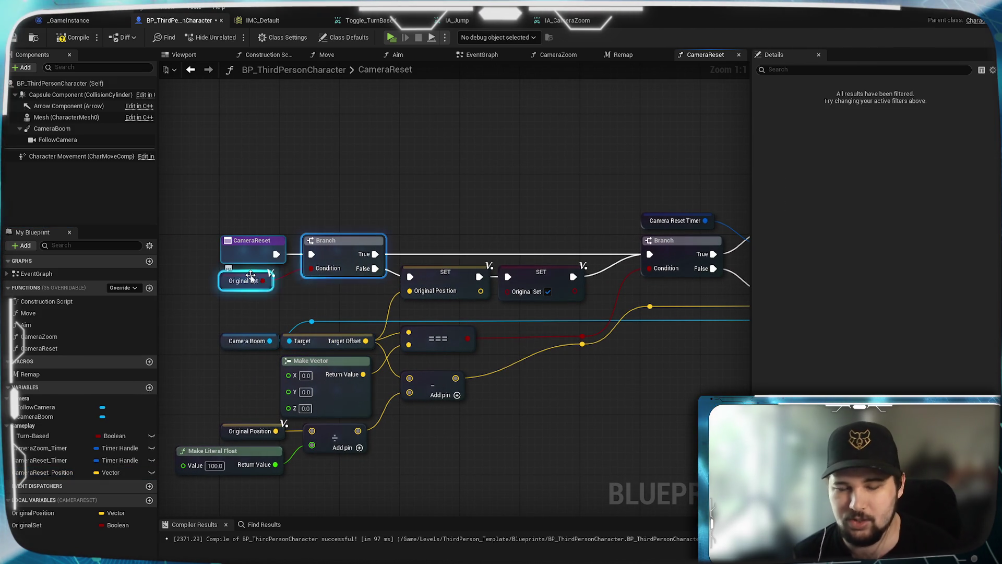
Step: Delete the first Branch, the Original Set getter and both SET nodes
key("Delete")
left_click_drag(424, 191, 519, 271)
key("Delete")
mouse_move(531, 390)
left_mouse_down()
mouse_move(486, 418)
mouse_move(619, 346)
mouse_move(525, 376)
left_mouse_up()
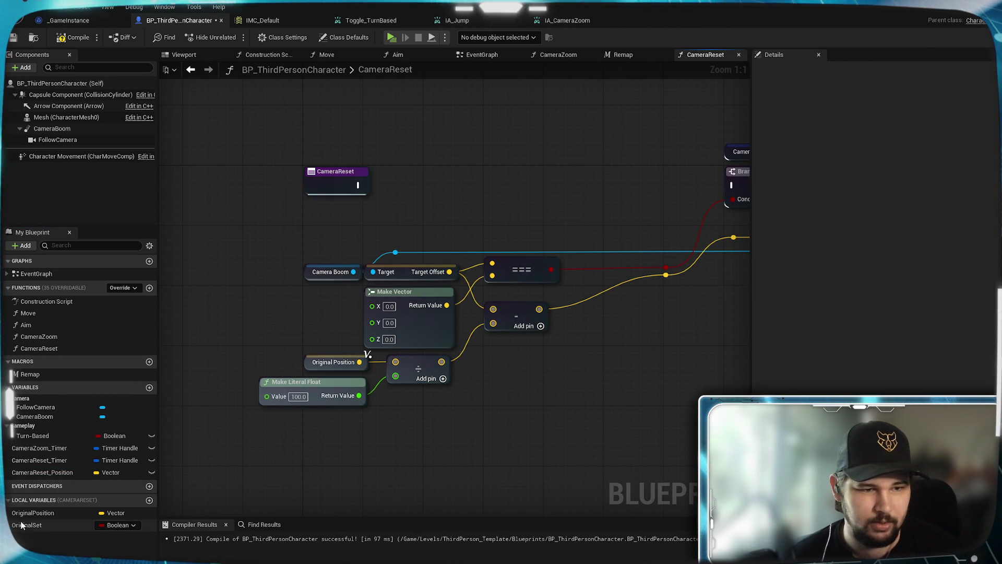
Step: Replace the Original Position getter with a CameraReset_Position getter beside the divide node
mouse_move(29, 471)
left_mouse_down()
mouse_move(386, 227)
mouse_move(417, 221)
mouse_move(258, 338)
mouse_move(395, 362)
left_mouse_up()
left_click(455, 226)
left_click(348, 364)
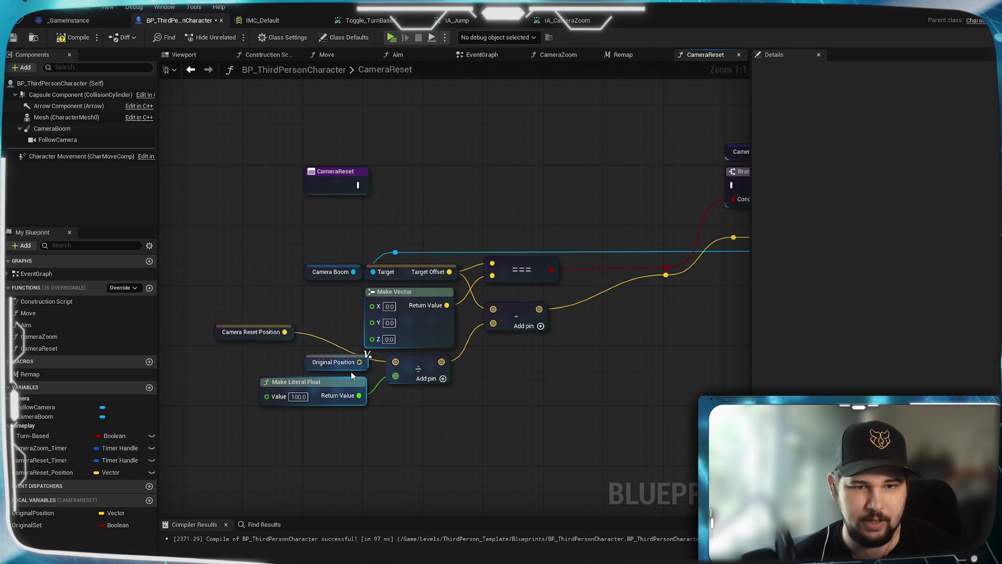
key("Delete")
left_click_drag(272, 332, 346, 362)
left_click(313, 324)
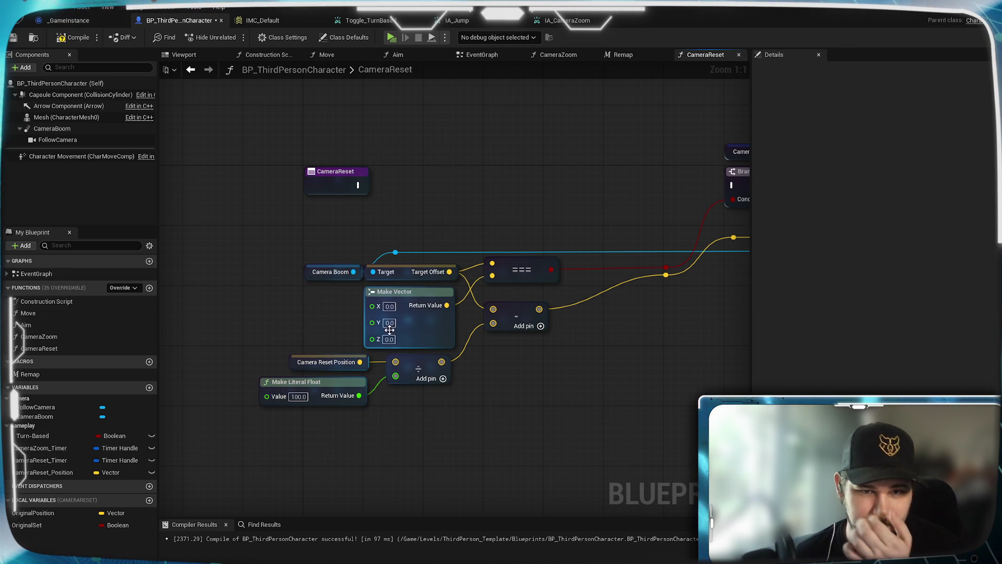
Step: Connect CameraReset's execution straight to the timer Branch and delete the leftover Original Set setter
mouse_move(541, 167)
left_mouse_down()
mouse_move(397, 225)
mouse_move(497, 197)
left_mouse_up()
scroll(497, 198, "down", 1)
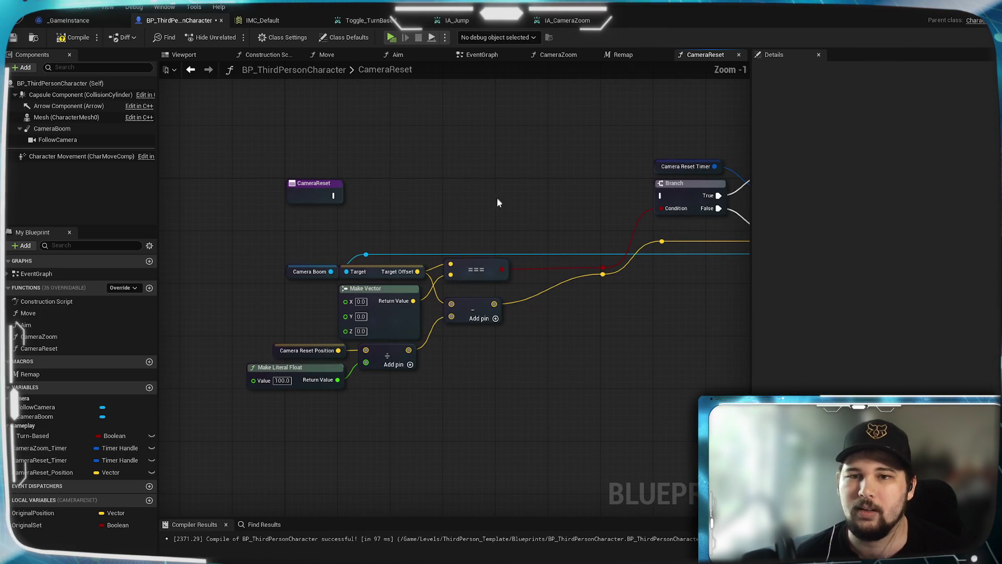
left_click_drag(333, 195, 663, 196)
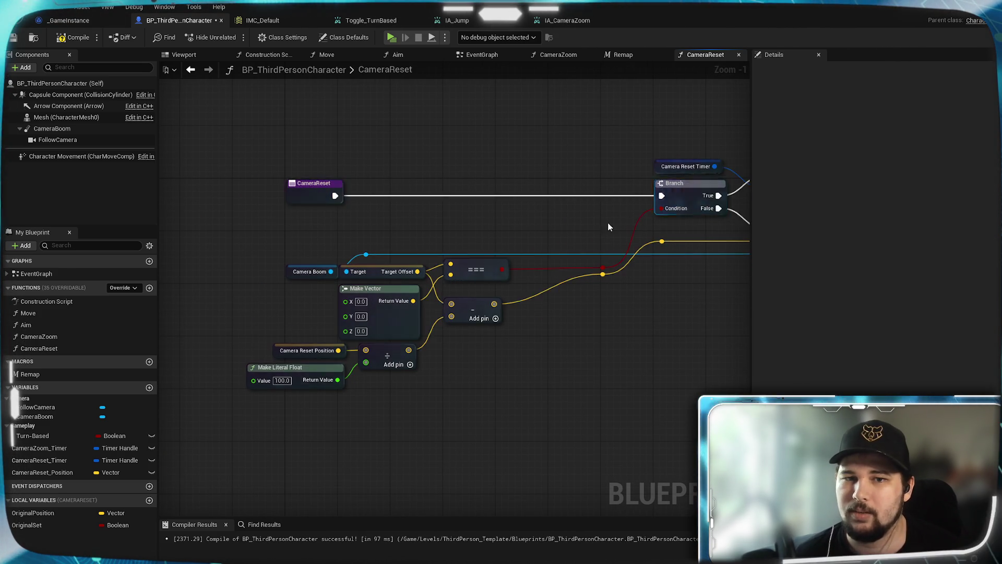
scroll(341, 300, "down", 3)
left_click_drag(707, 390, 521, 244)
left_click(669, 229)
key("Delete")
Step: Move the Branch, timer and reroute nodes closer to the entry and save the blueprint
mouse_move(655, 417)
left_mouse_down()
mouse_move(394, 164)
mouse_move(469, 173)
left_mouse_up()
scroll(492, 197, "up", 4)
left_click_drag(576, 285, 486, 286)
left_click(445, 428)
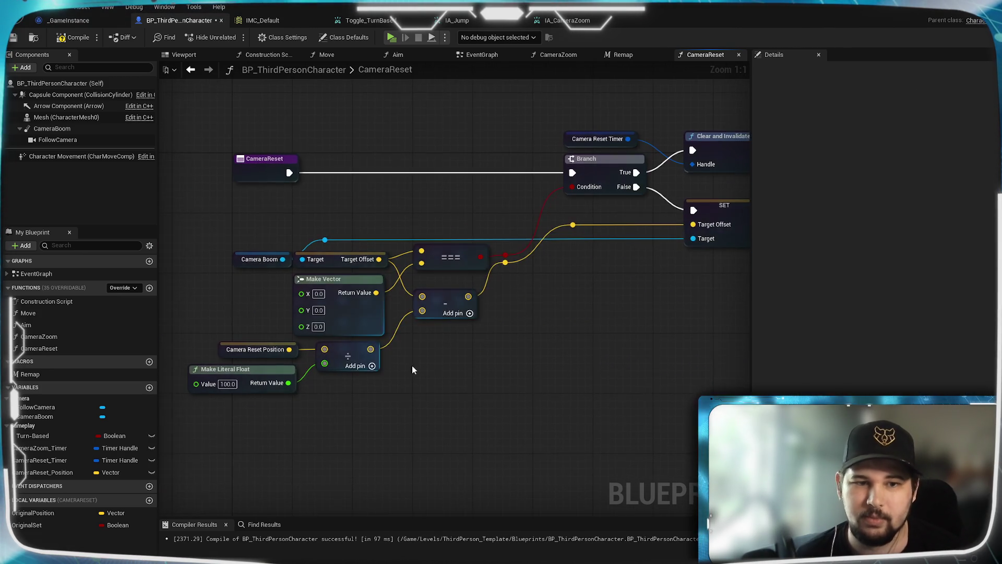
left_click(15, 39)
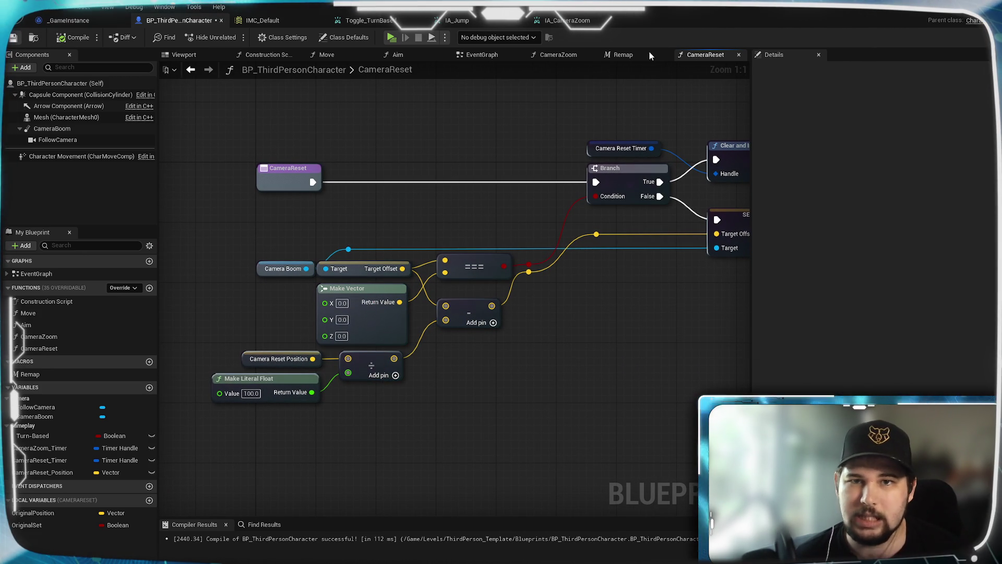
Step: In the EventGraph, insert a CameraReset_Position setter between the Turn-Based SET and Set Timer
left_click(481, 54)
scroll(395, 377, "down", 2)
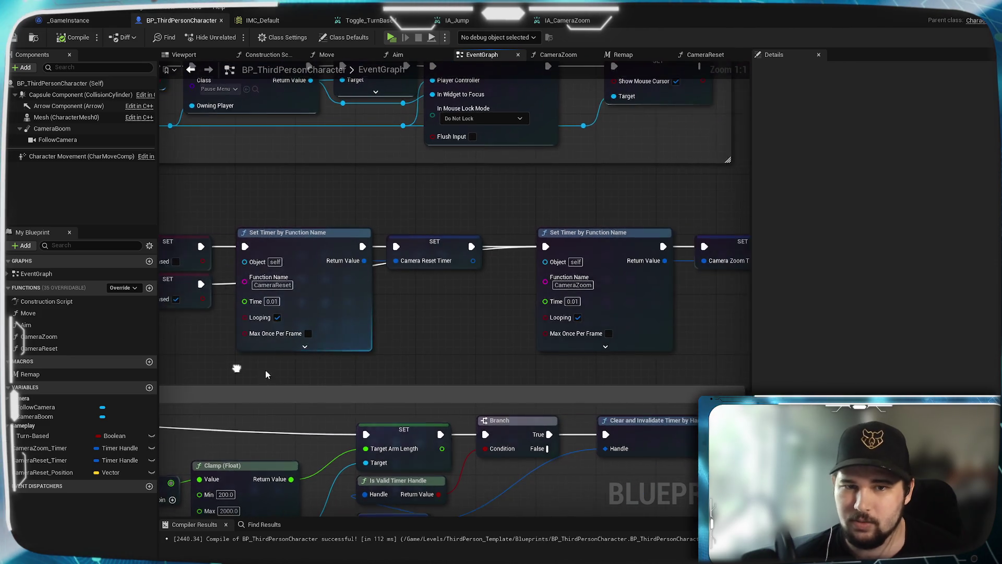
mouse_move(693, 329)
left_mouse_down()
mouse_move(256, 230)
mouse_move(425, 239)
left_mouse_up()
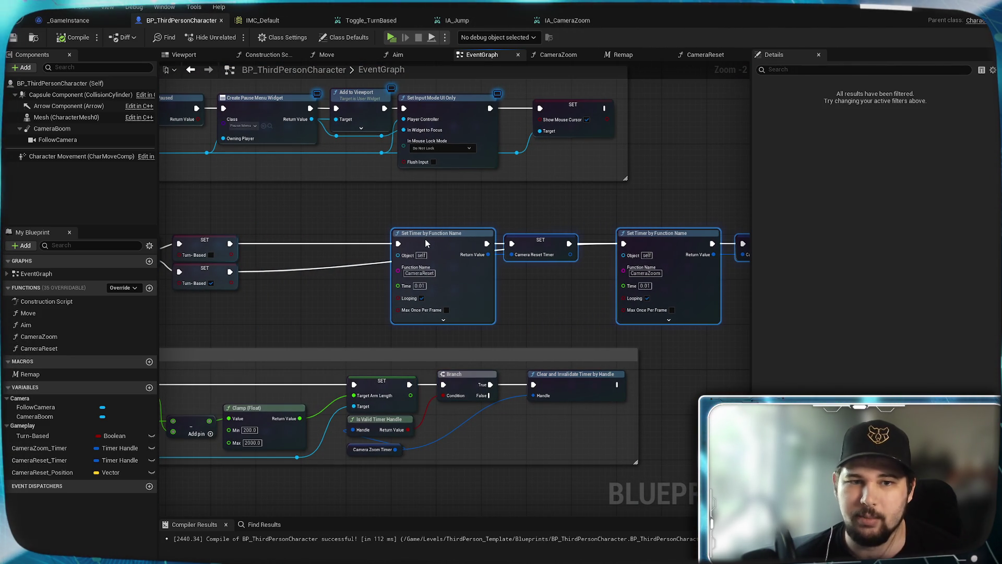
left_click(287, 300)
scroll(490, 283, "up", 2)
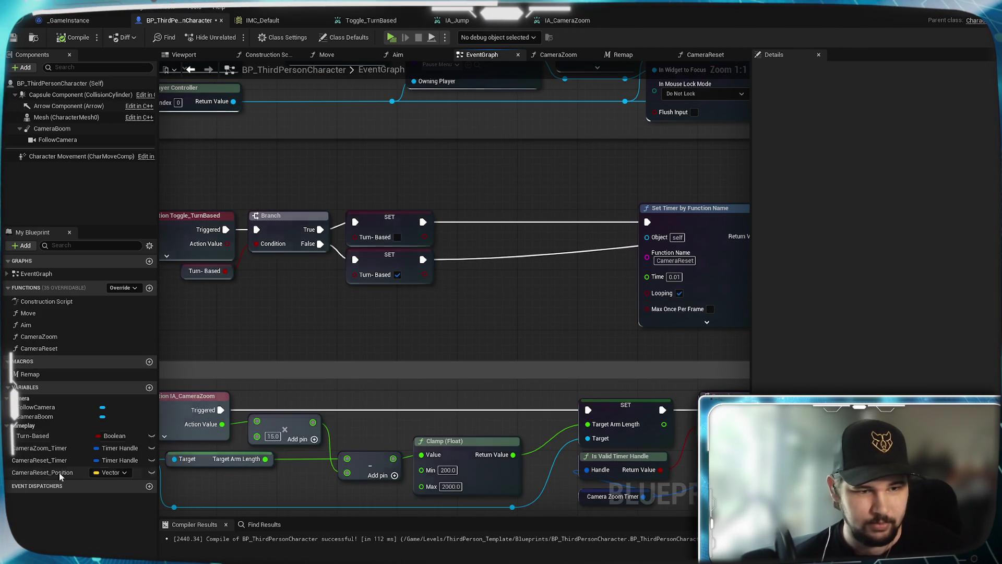
mouse_move(29, 472)
left_mouse_down()
mouse_move(357, 319)
mouse_move(501, 177)
mouse_move(499, 189)
mouse_move(540, 211)
left_mouse_up()
left_click(522, 208)
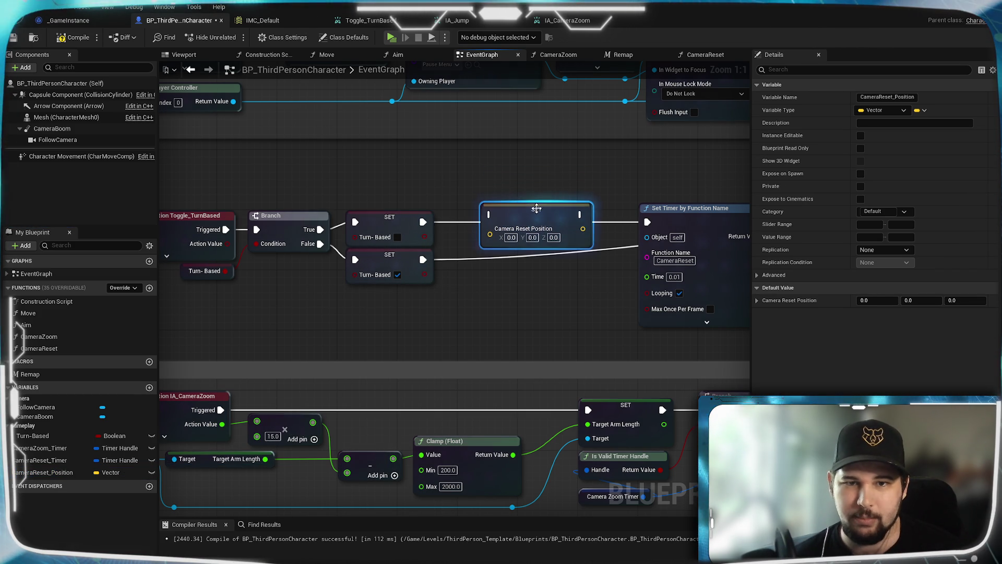
left_click_drag(424, 223, 491, 215)
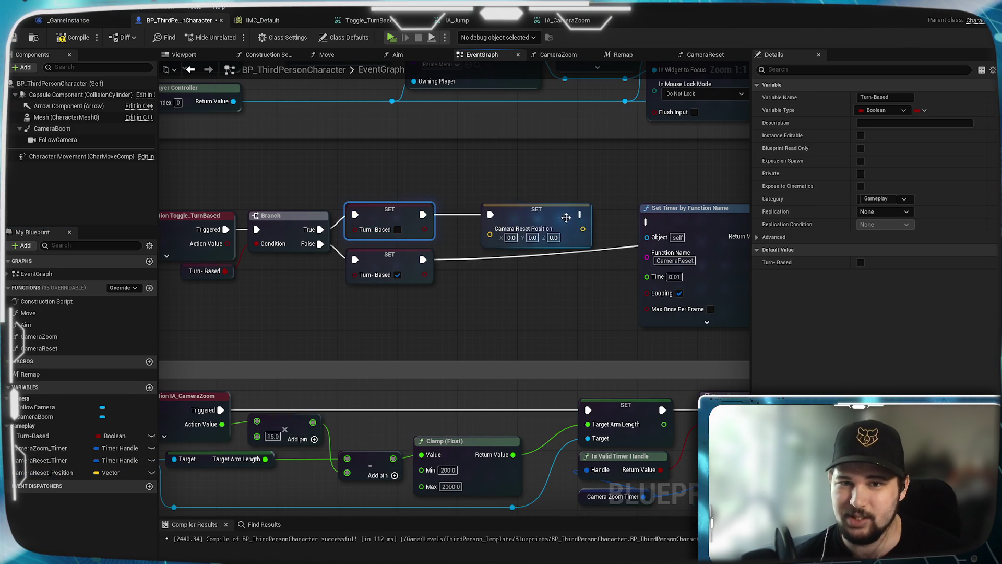
mouse_move(647, 222)
left_mouse_down()
mouse_move(519, 221)
mouse_move(568, 216)
left_mouse_up()
left_click(536, 164)
left_click(446, 338)
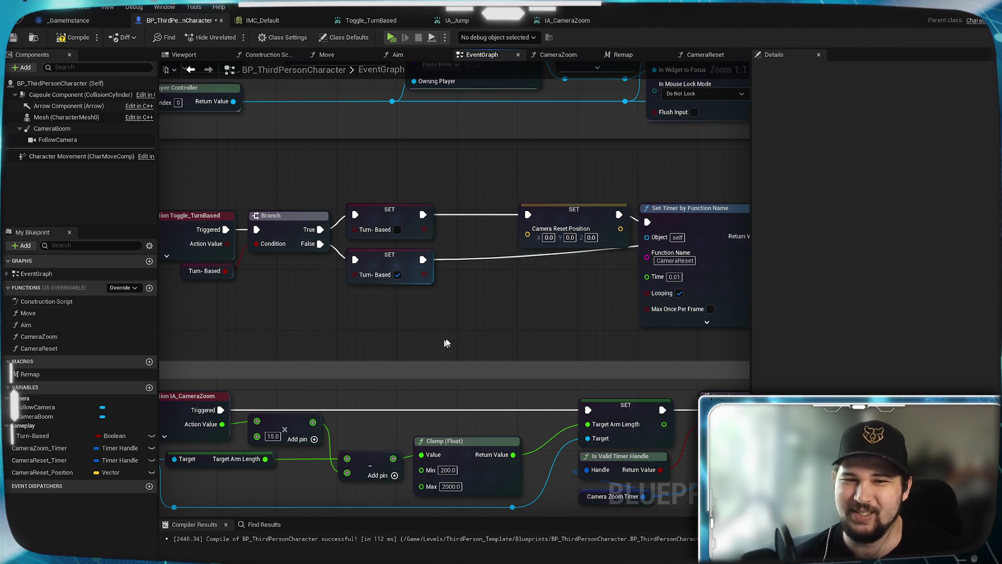
Step: Copy the Camera Boom and Target Offset nodes from CameraReset and paste them above the setter
left_click(695, 54)
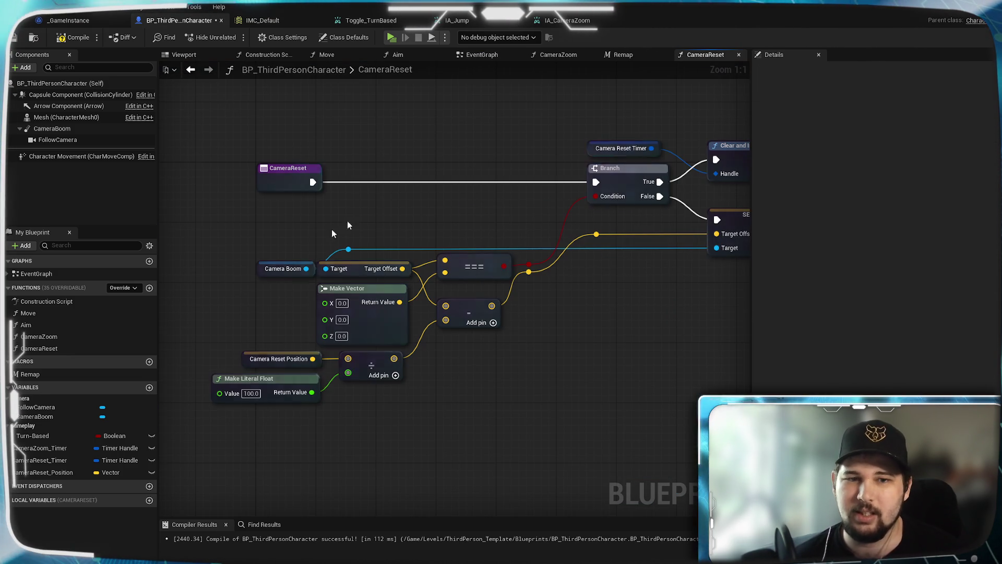
mouse_move(243, 245)
left_mouse_down()
mouse_move(361, 268)
mouse_move(332, 268)
left_mouse_up()
key("ctrl+c")
left_click(483, 55)
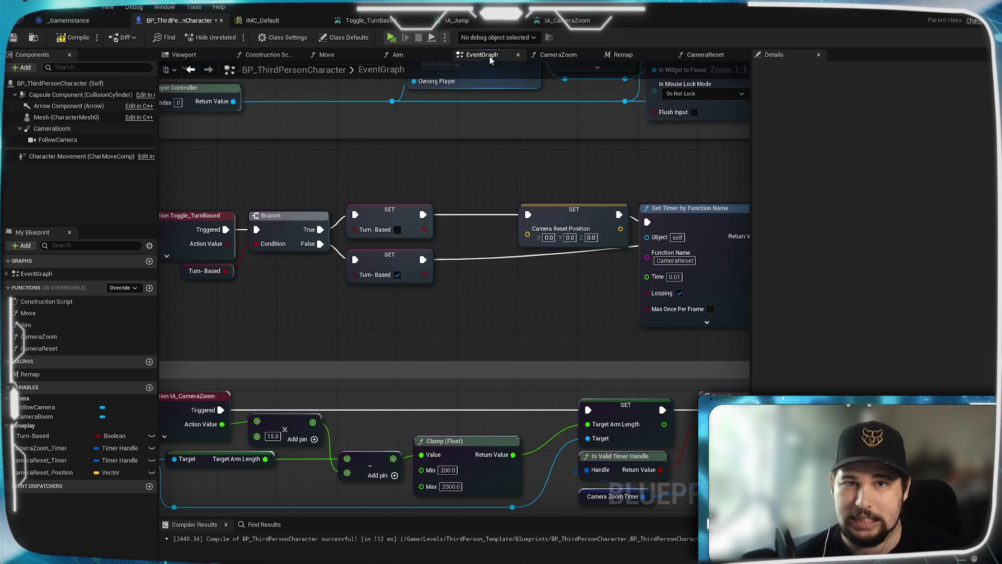
key("ctrl+v")
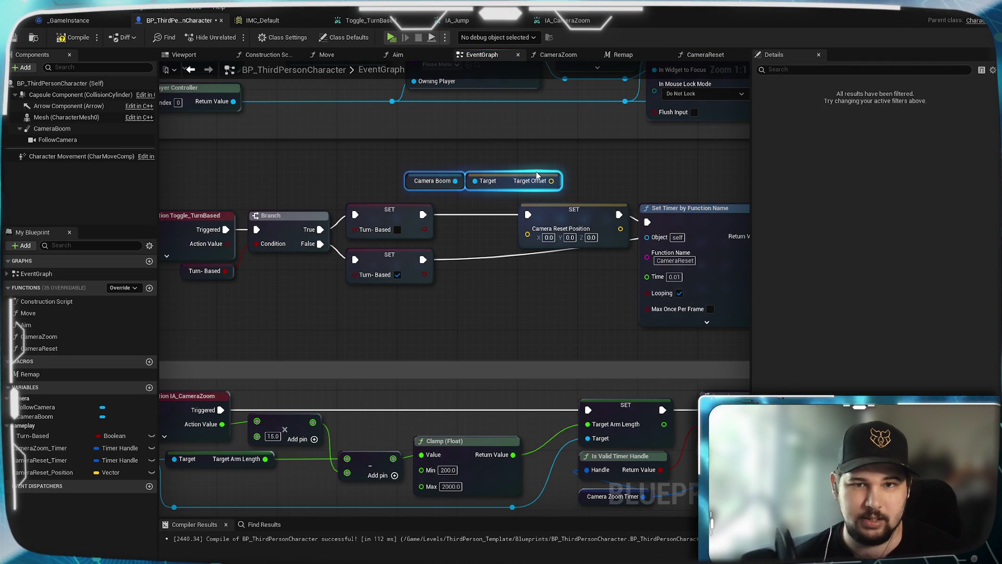
mouse_move(528, 173)
left_mouse_down()
mouse_move(469, 182)
mouse_move(543, 229)
mouse_move(528, 228)
left_mouse_up()
Step: Compile and save the blueprint, then launch the game for testing
left_click(58, 38)
key("ctrl+s")
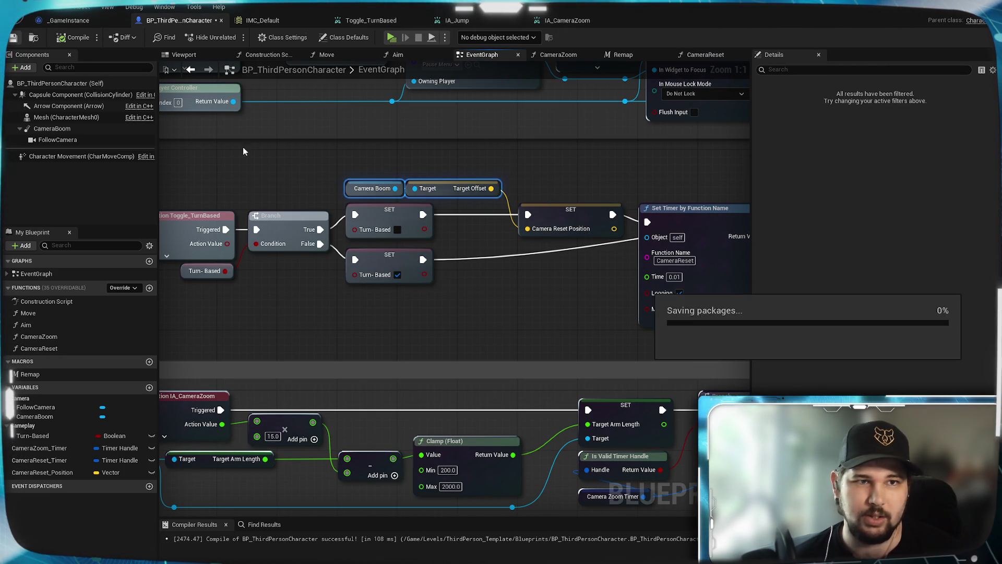
left_click(392, 37)
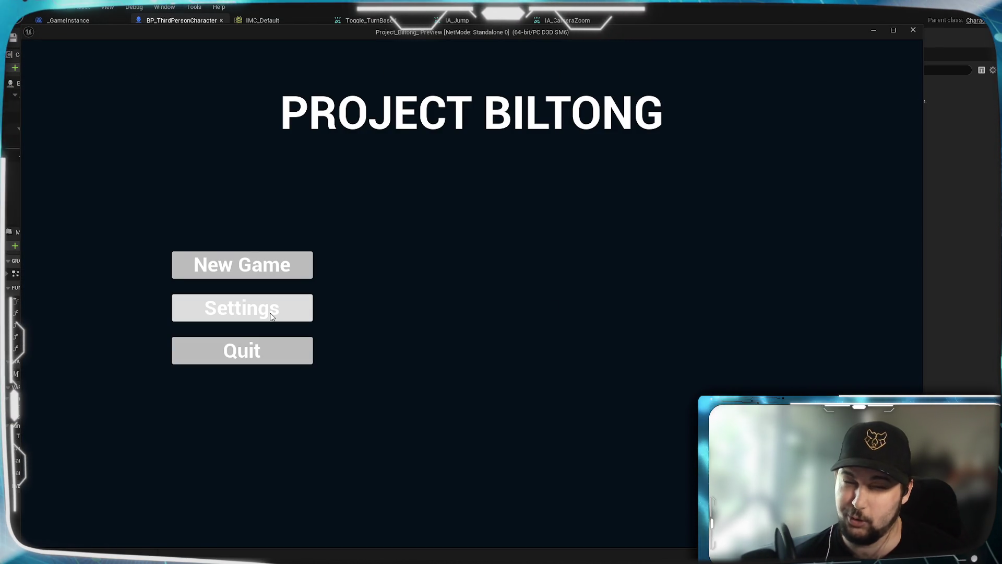
Step: Start a new game, run forward, zoom and swing the camera skyward, then exit the preview
left_click(245, 265)
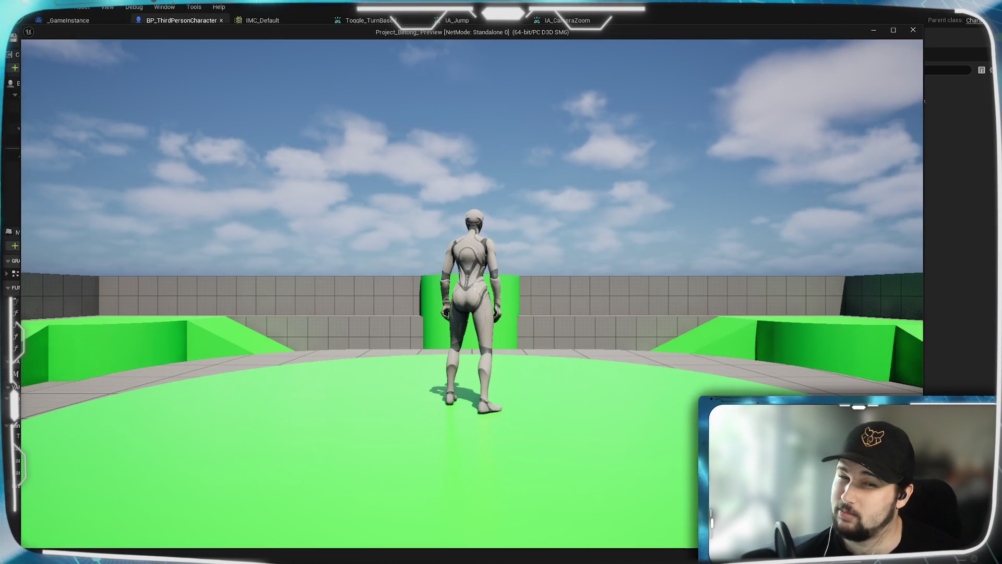
key("w")
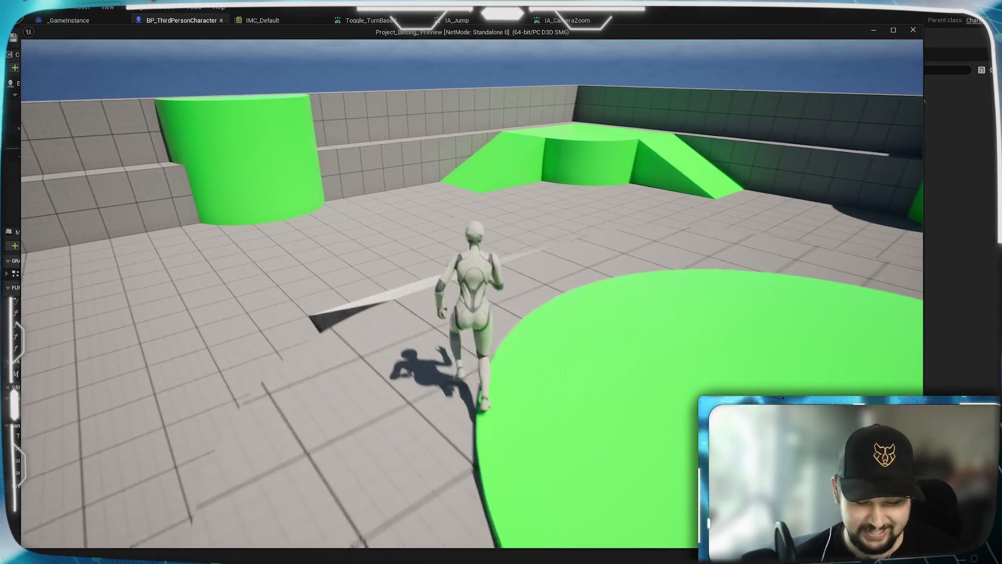
scroll(472, 294, "down", 5)
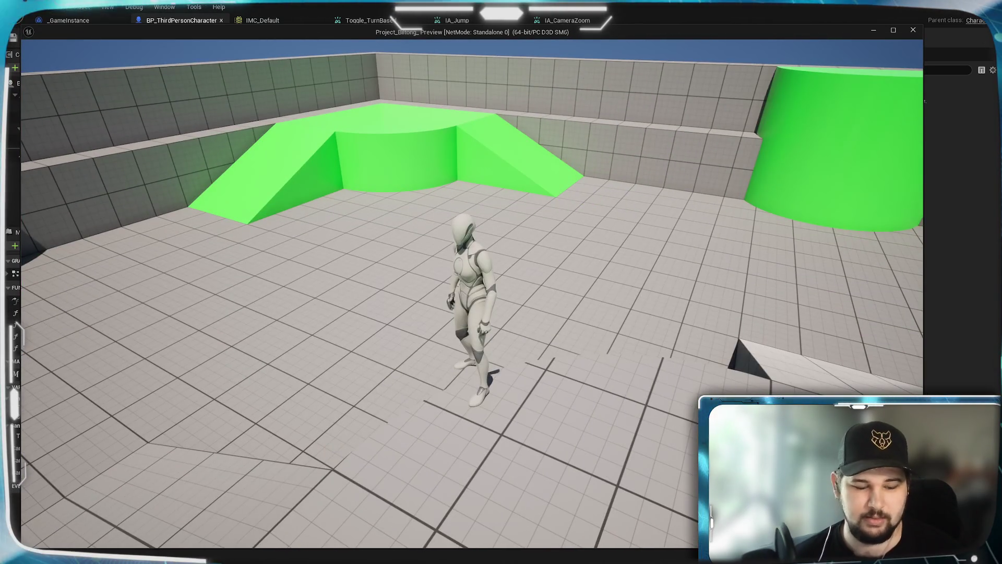
scroll(472, 293, "down", 5)
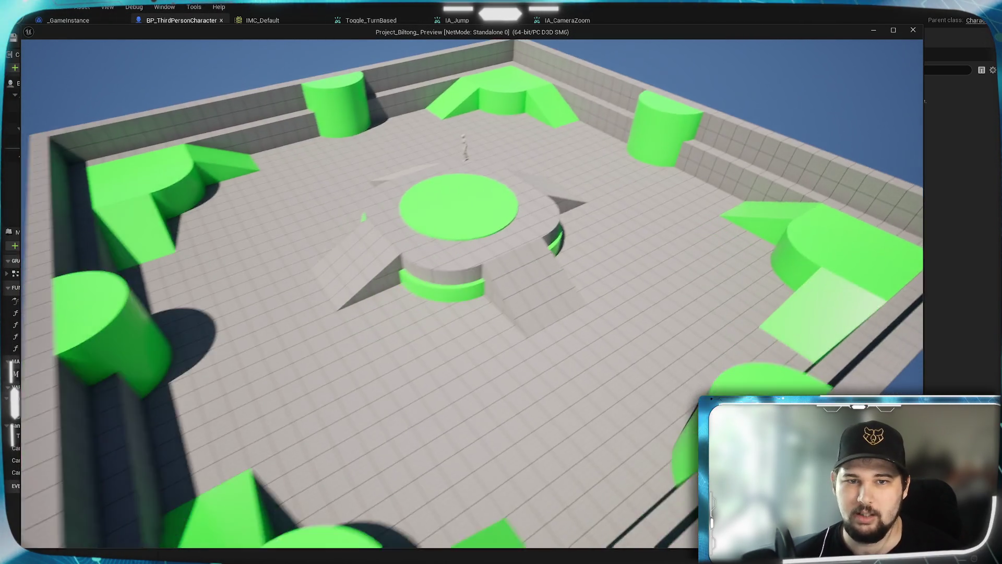
scroll(472, 293, "up", 8)
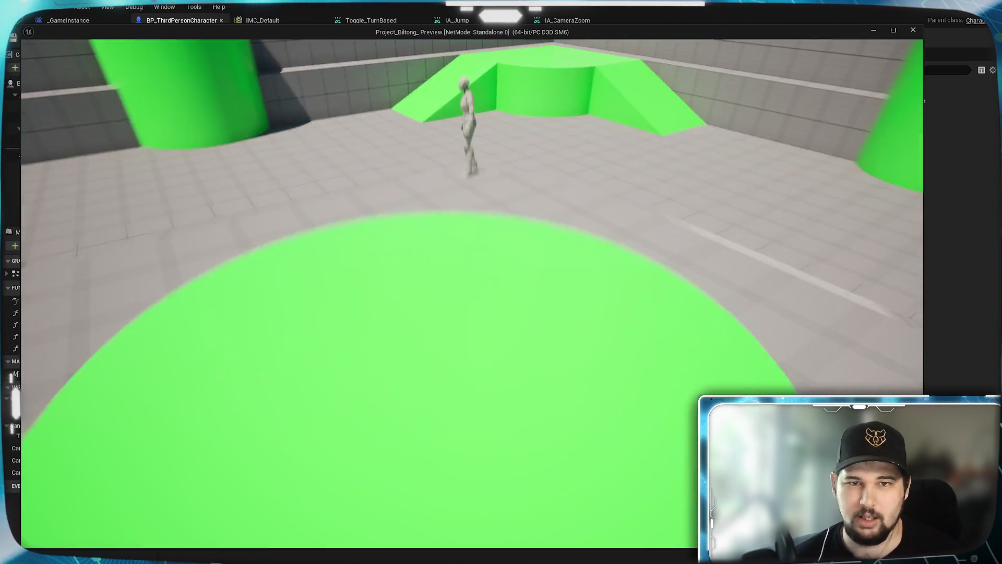
left_click_drag(472, 294, 472, 188)
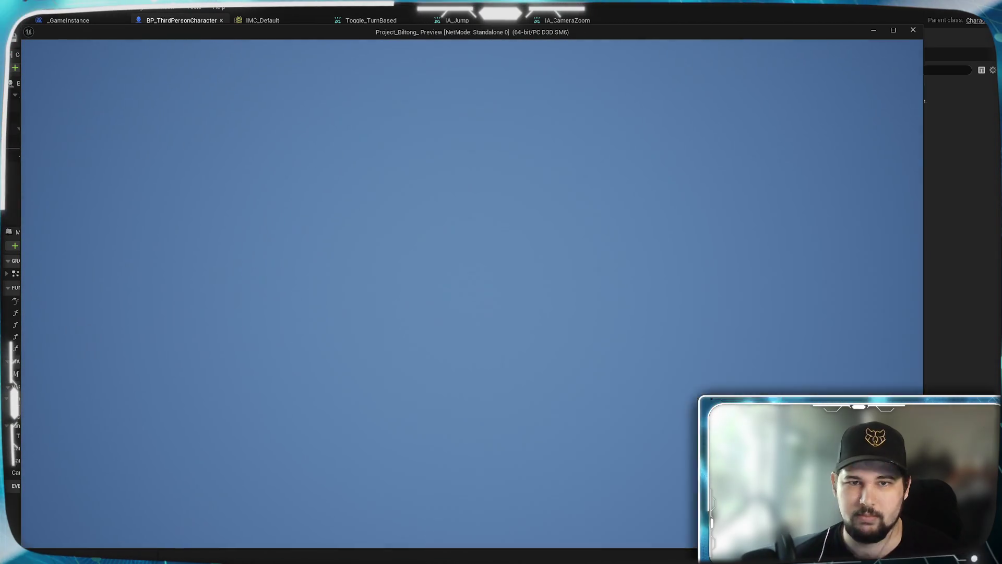
key("Escape")
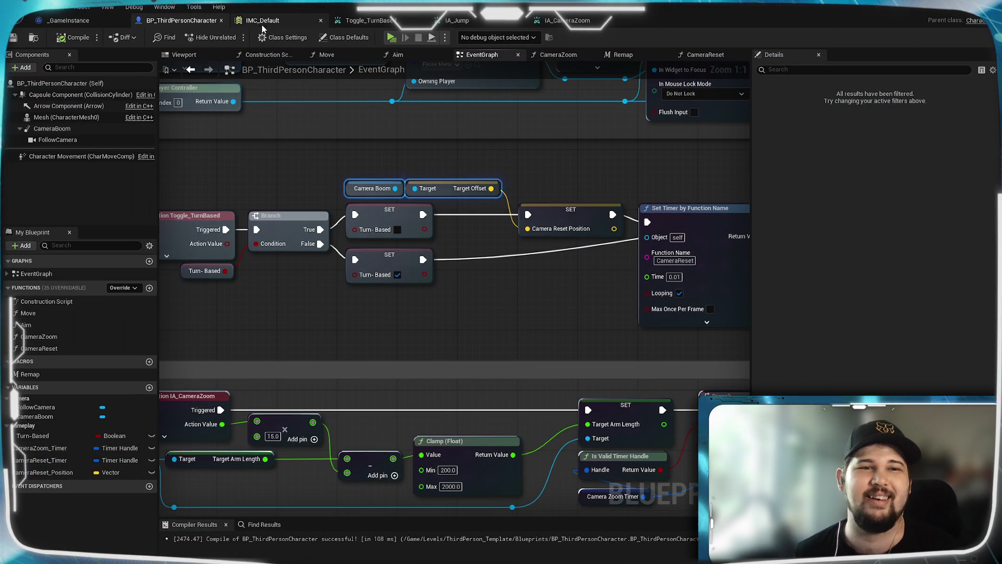
Step: In the CameraReset graph, add a Clamp Vector Size node off the subtraction result
left_click(724, 55)
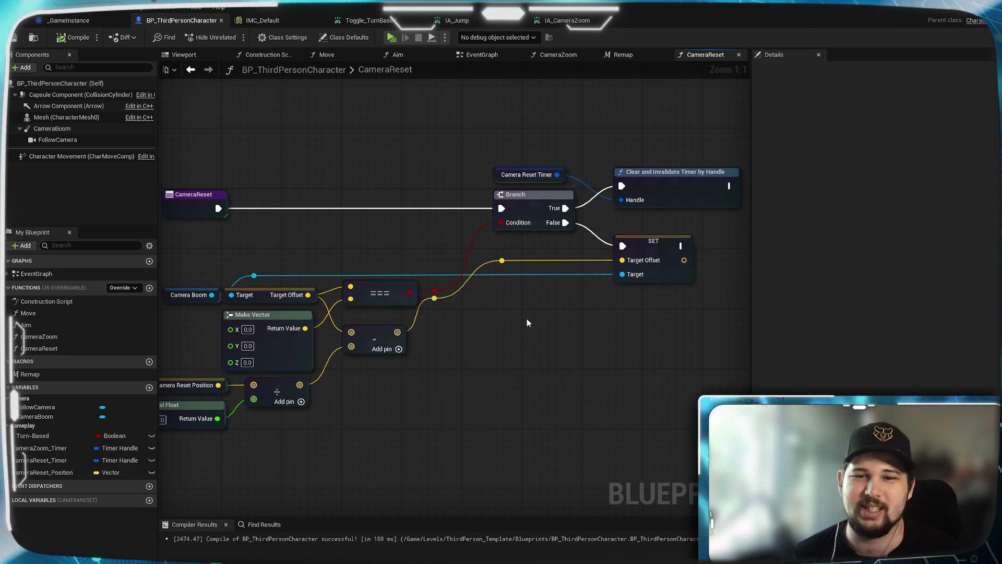
mouse_move(489, 322)
left_mouse_down()
mouse_move(554, 307)
mouse_move(510, 304)
mouse_move(577, 277)
mouse_move(572, 297)
left_mouse_up()
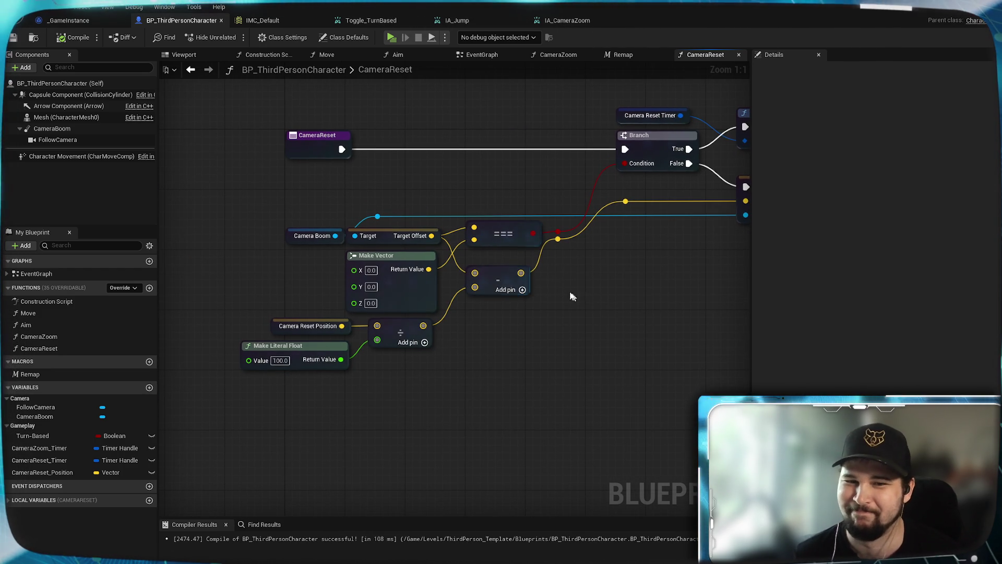
mouse_move(525, 276)
left_mouse_down()
mouse_move(349, 274)
mouse_move(399, 281)
left_mouse_up()
type("clamp")
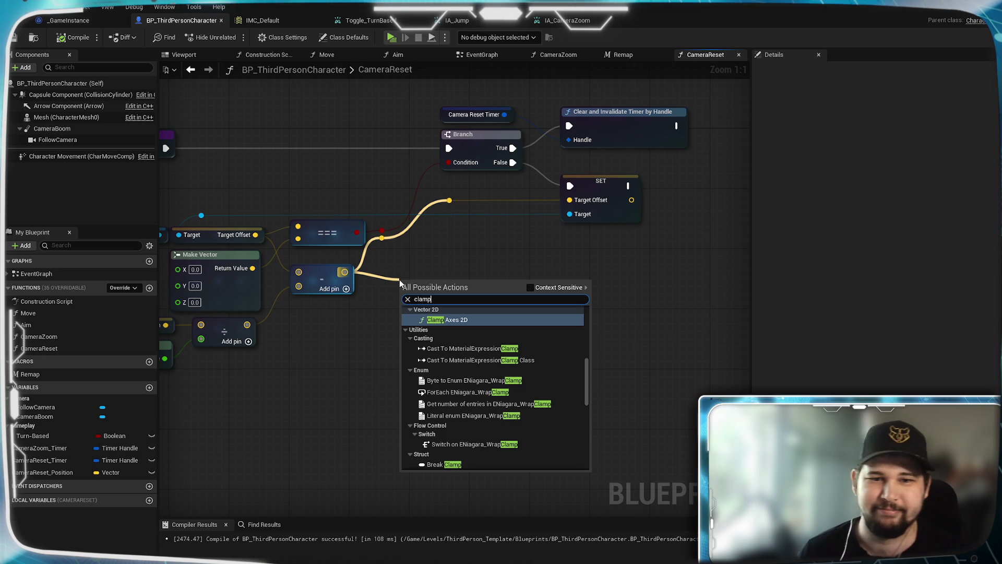
scroll(526, 402, "up", 3)
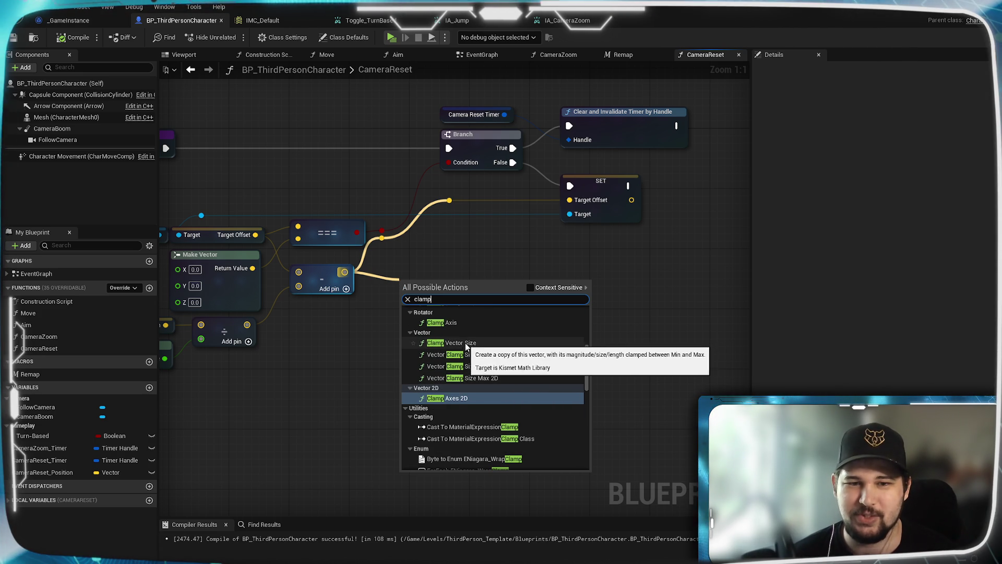
scroll(493, 387, "up", 2)
scroll(494, 386, "up", 2)
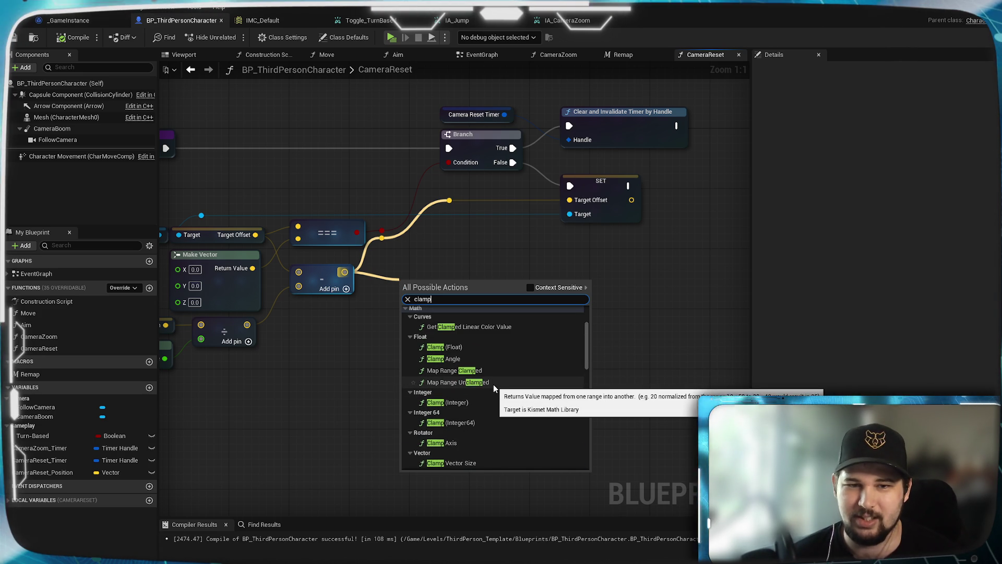
type(" ve")
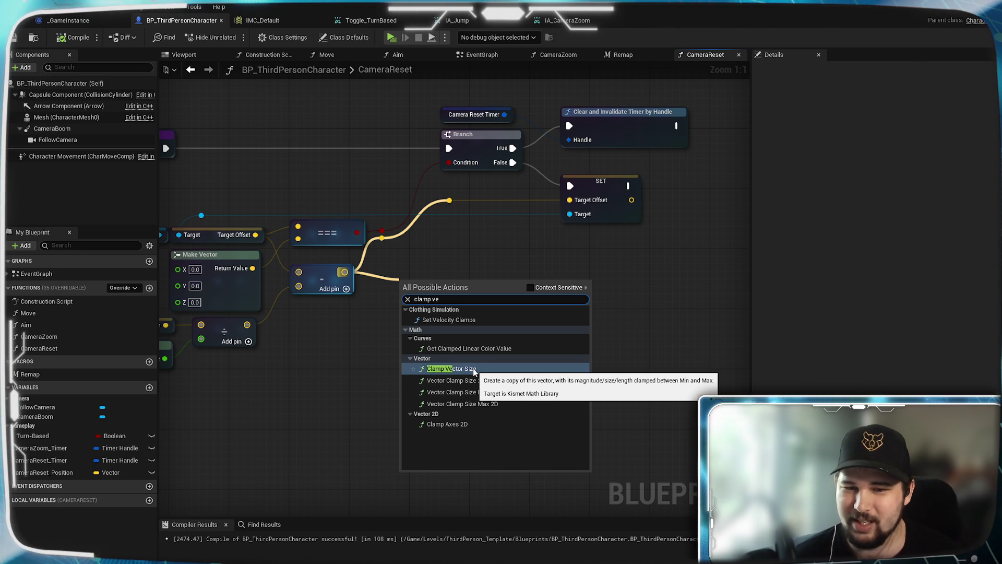
left_click(473, 372)
mouse_move(431, 288)
left_mouse_down()
mouse_move(442, 265)
mouse_move(433, 271)
left_mouse_up()
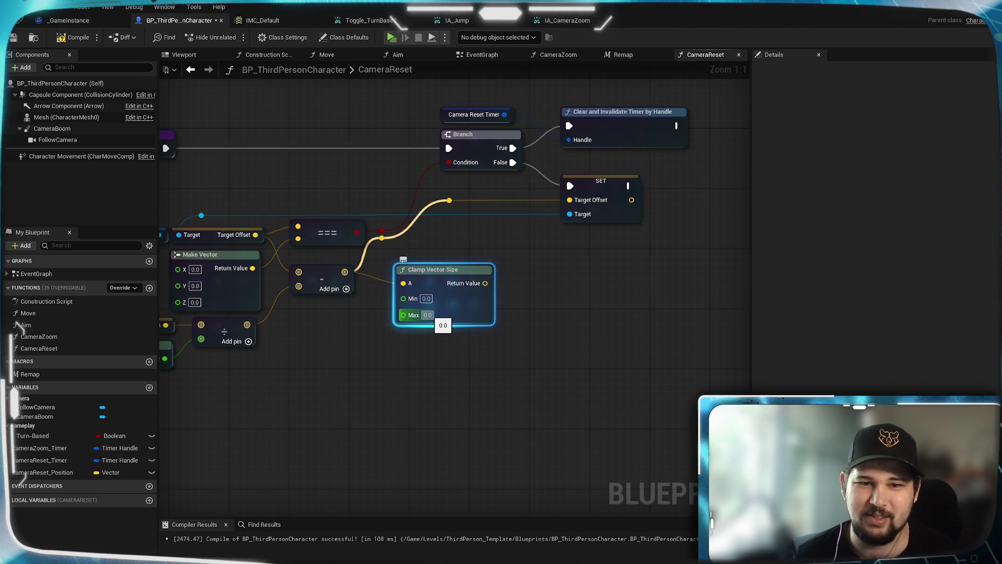
Step: Reposition the Clamp Vector Size and subtract nodes and try editing the clamp's Max value
mouse_move(381, 361)
left_mouse_down()
mouse_move(555, 320)
mouse_move(470, 367)
left_mouse_up()
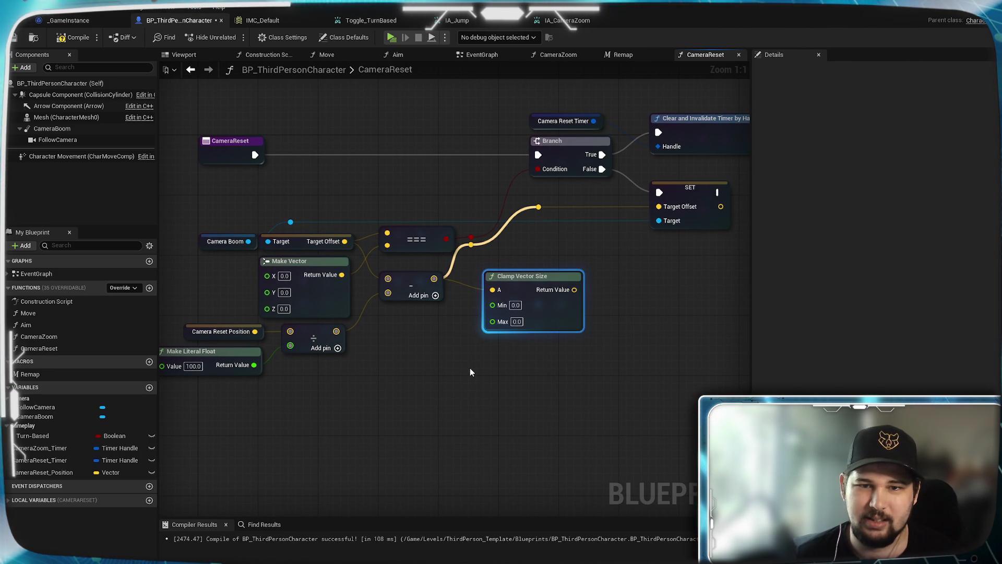
left_click_drag(522, 288, 508, 272)
key("ctrl+z")
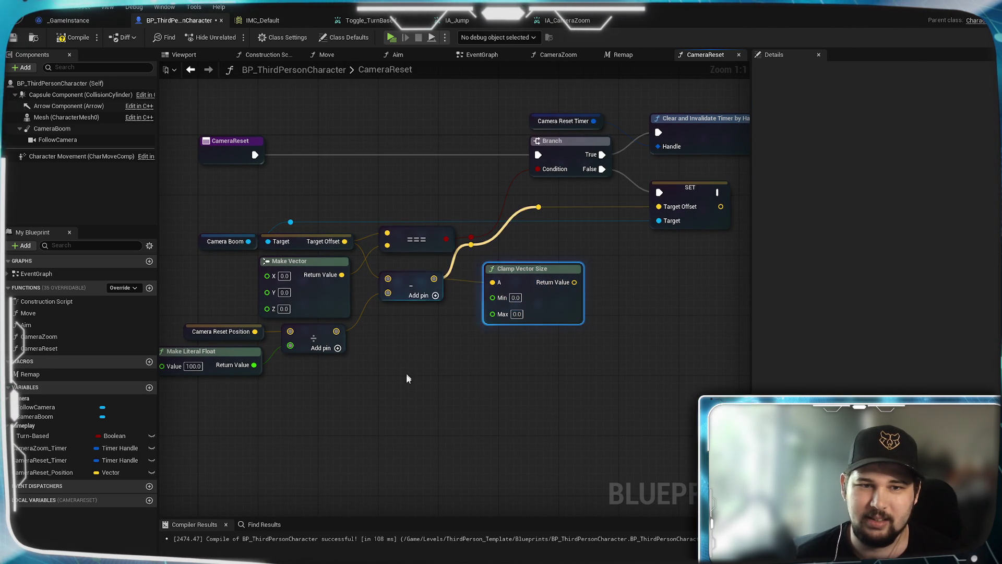
left_click_drag(434, 278, 480, 307)
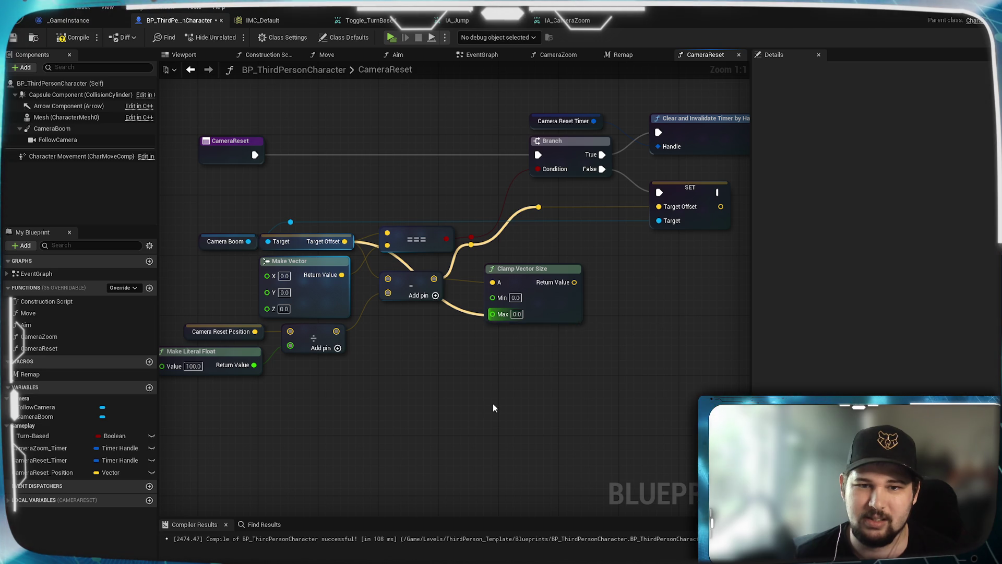
left_click_drag(495, 407, 494, 408)
key("Escape")
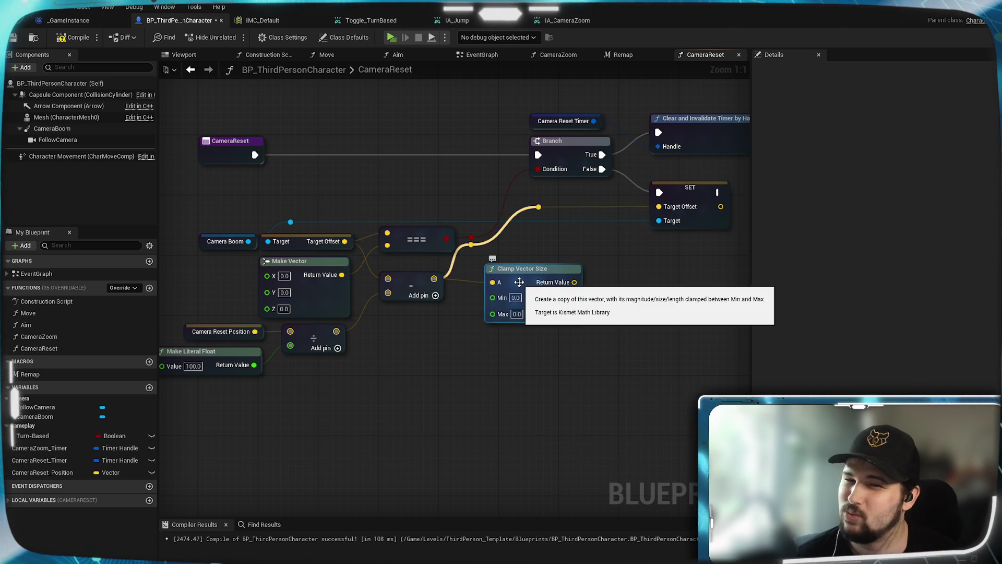
left_click(517, 314)
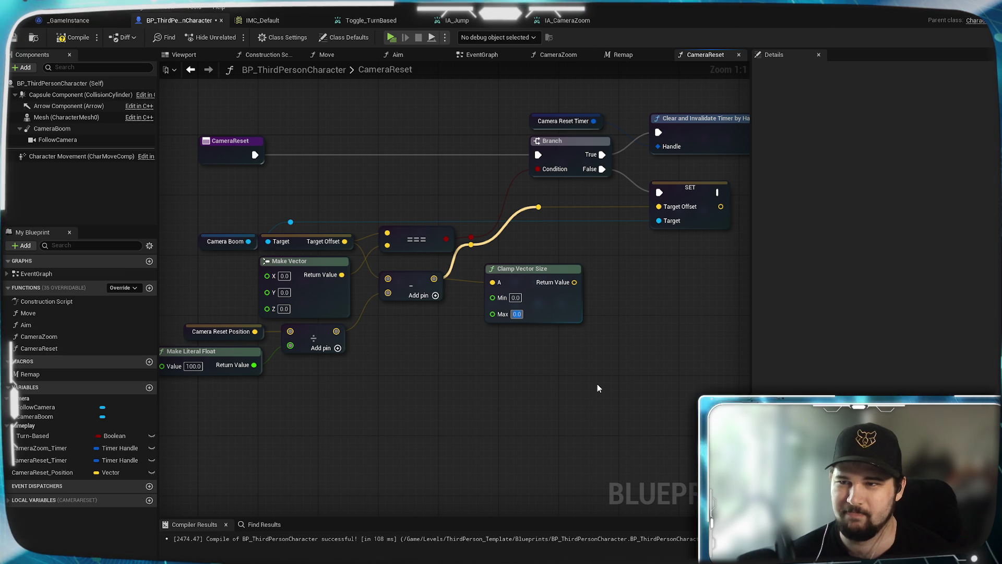
mouse_move(522, 269)
left_mouse_down()
mouse_move(496, 277)
mouse_move(455, 397)
left_mouse_up()
mouse_move(412, 285)
left_mouse_down()
mouse_move(509, 315)
mouse_move(432, 281)
mouse_move(445, 285)
mouse_move(510, 320)
mouse_move(517, 308)
left_mouse_up()
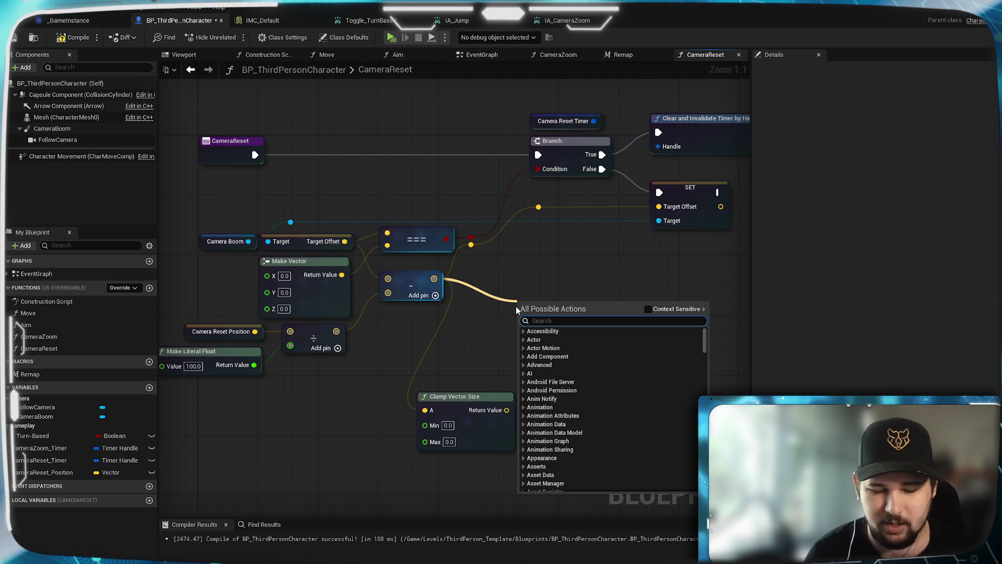
Step: Search for 'clamp vecto' without adding anything, then delete the unused Clamp Vector Size node
type("cclam")
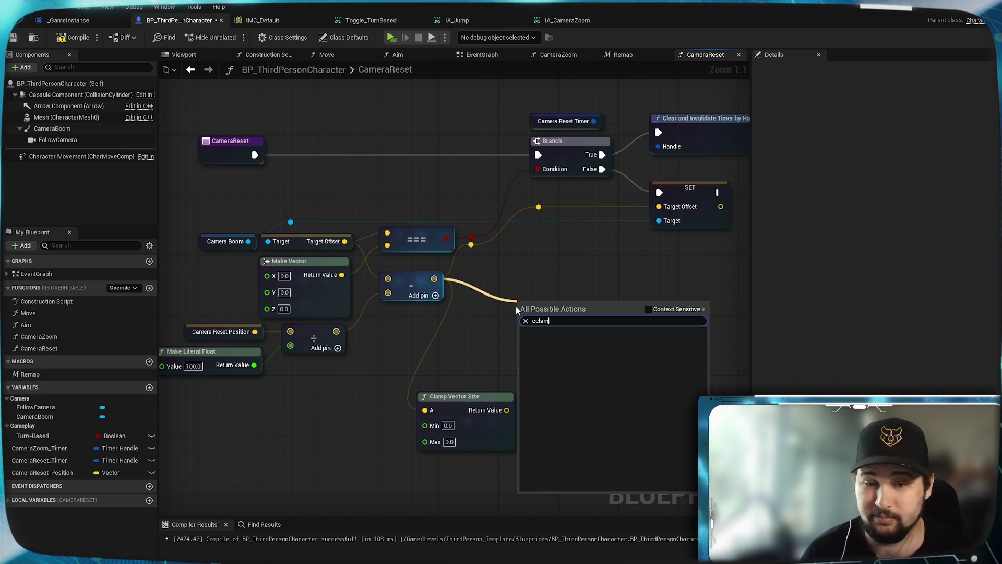
key("BackSpace")
key("BackSpace")
key("BackSpace")
type("lamp")
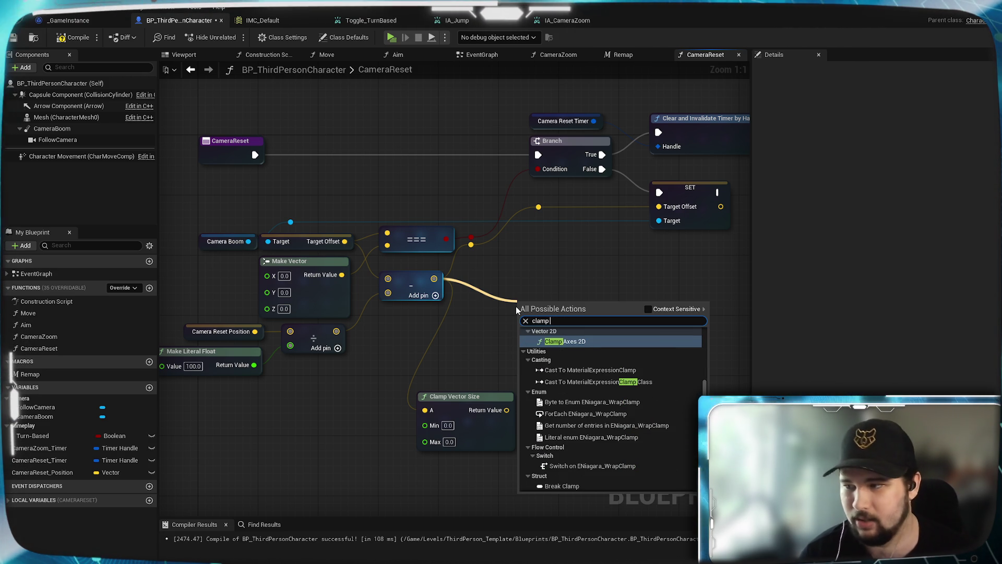
type(" vector")
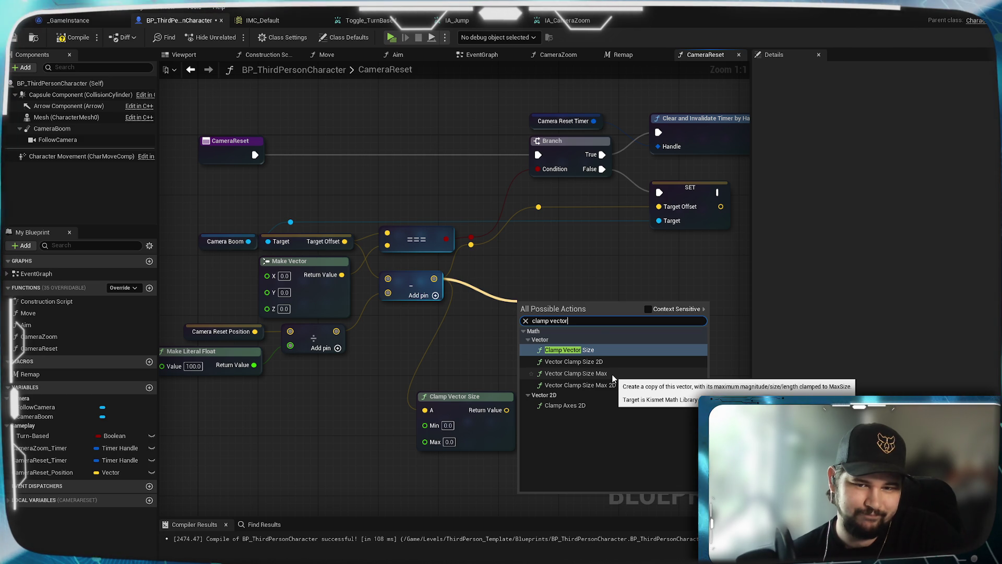
left_click(583, 270)
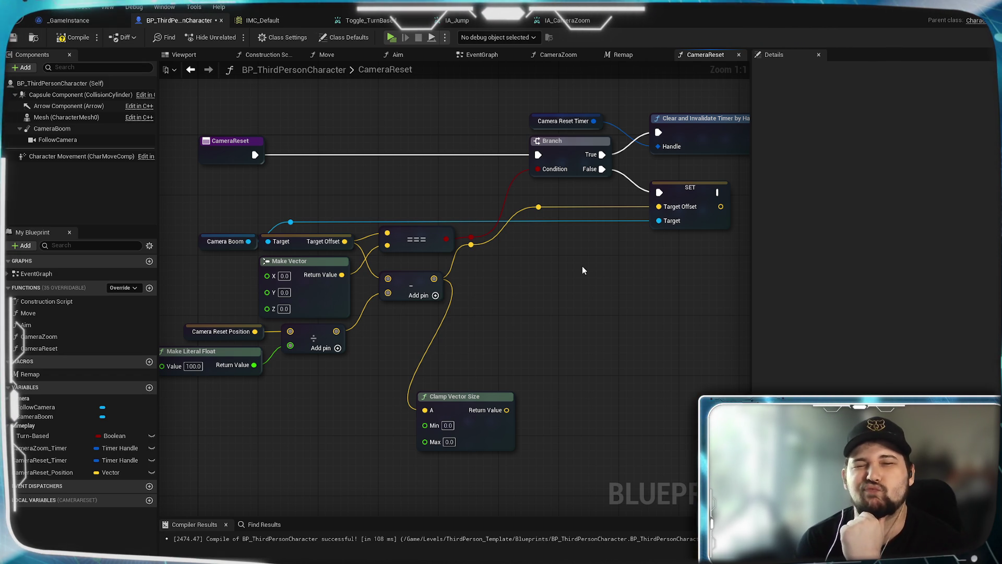
mouse_move(445, 423)
left_mouse_down()
mouse_move(500, 397)
mouse_move(565, 340)
left_mouse_up()
key("Delete")
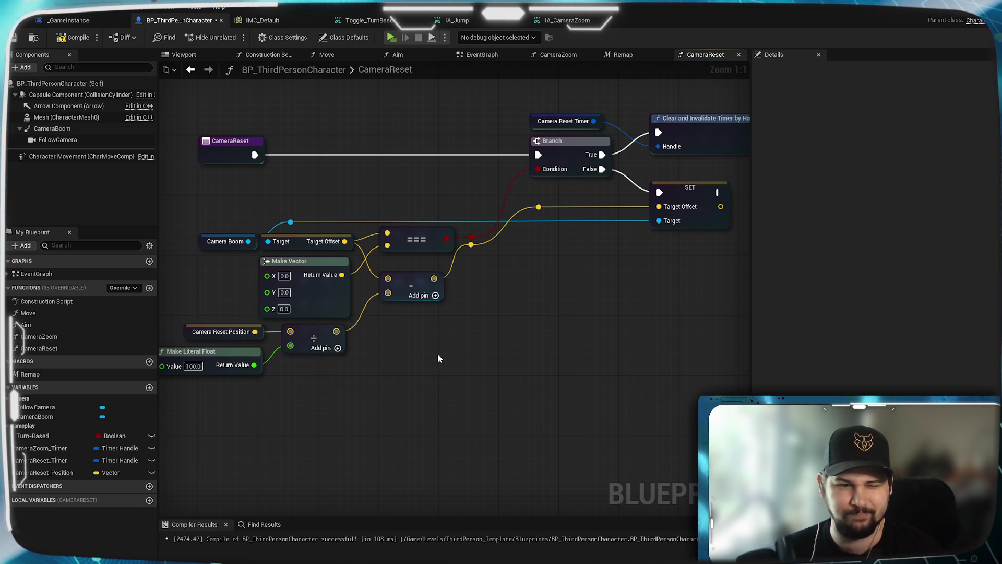
mouse_move(405, 402)
left_mouse_down()
mouse_move(584, 297)
mouse_move(539, 291)
mouse_move(413, 346)
left_mouse_up()
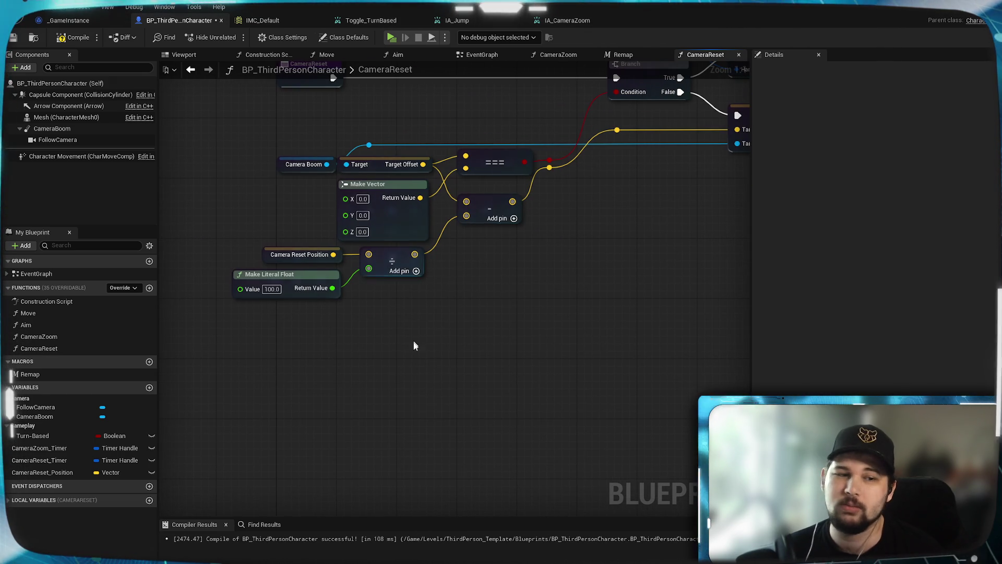
Step: Add a CameraReset_Position getter and split its pin into X, Y and Z
left_click(35, 472)
left_click_drag(365, 466, 324, 338)
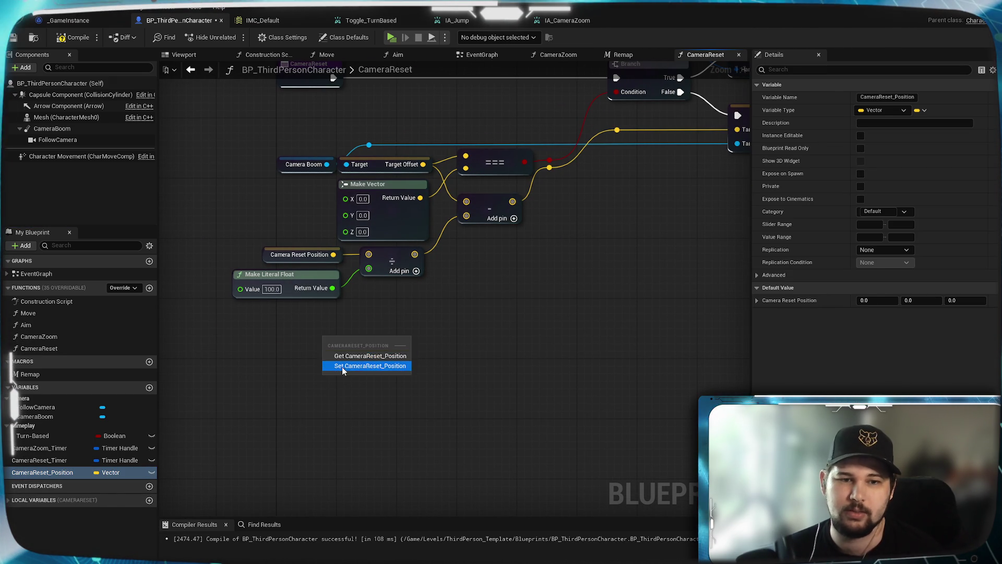
left_click(346, 355)
right_click(377, 338)
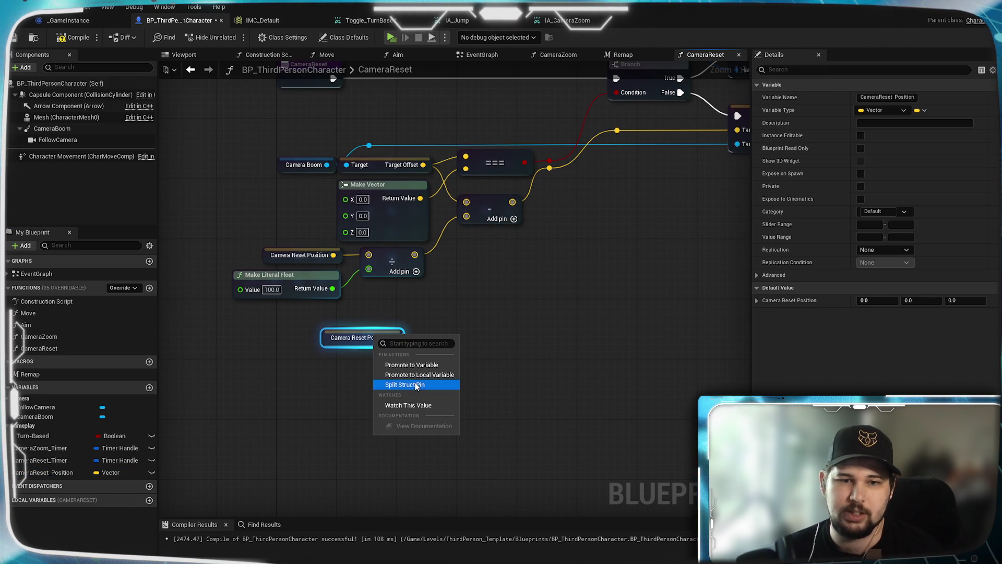
left_click(405, 385)
mouse_move(496, 313)
left_mouse_down()
mouse_move(320, 375)
mouse_move(365, 381)
left_mouse_up()
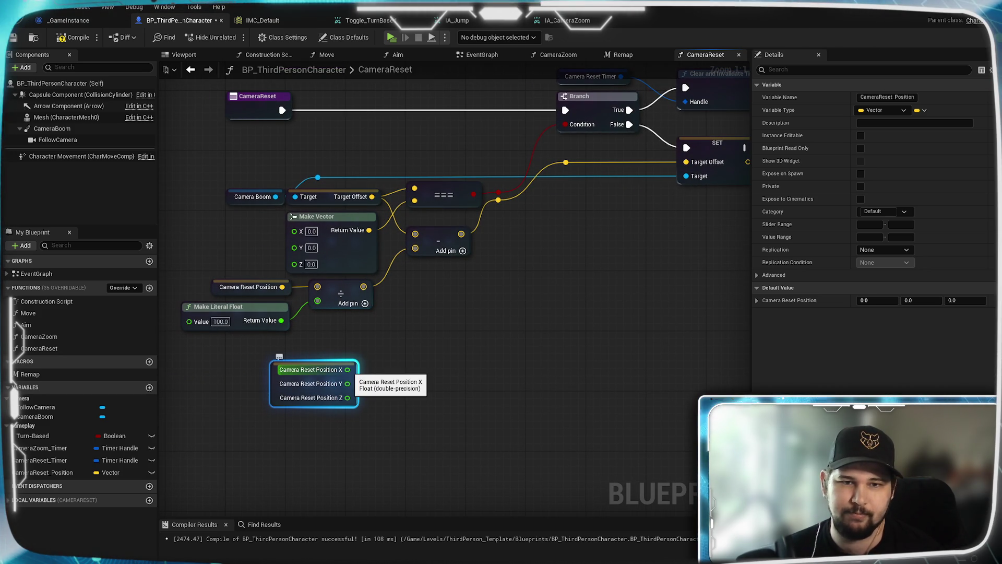
Step: Split the subtraction result into X, Y, Z and pull a wire from X to list nodes
right_click(459, 235)
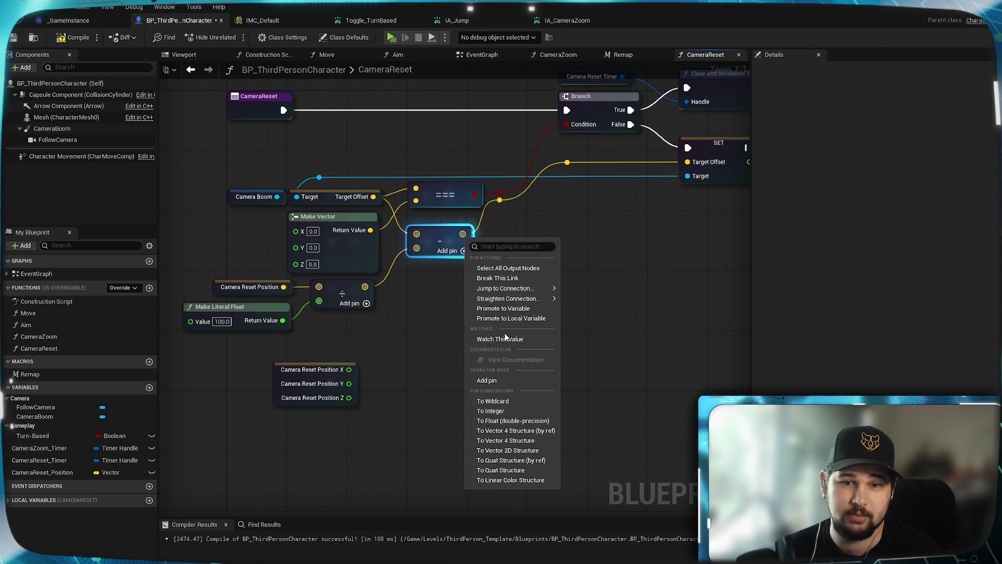
left_click(407, 340)
left_click_drag(465, 220, 516, 274)
right_click(459, 238)
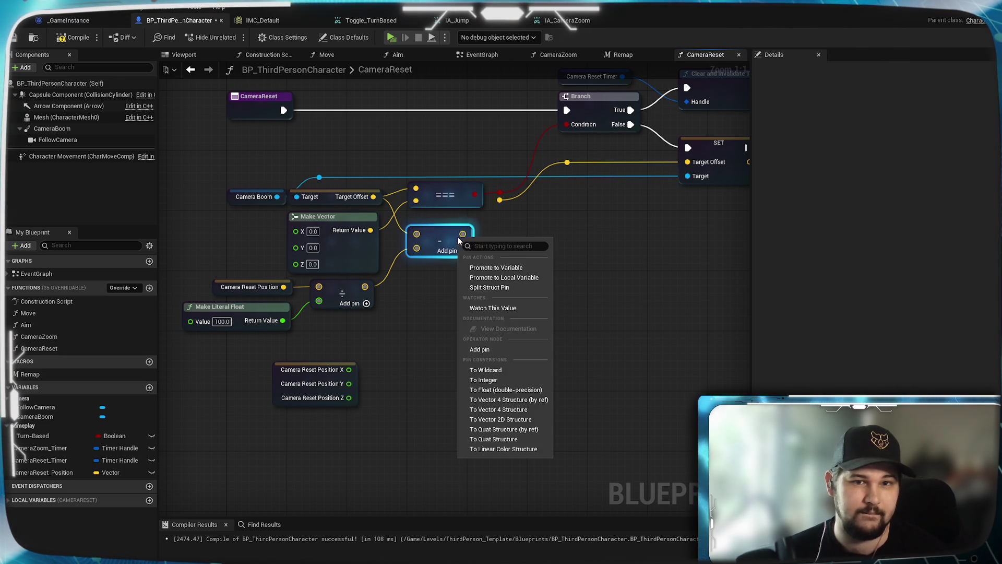
left_click(501, 287)
left_click_drag(478, 261, 399, 272)
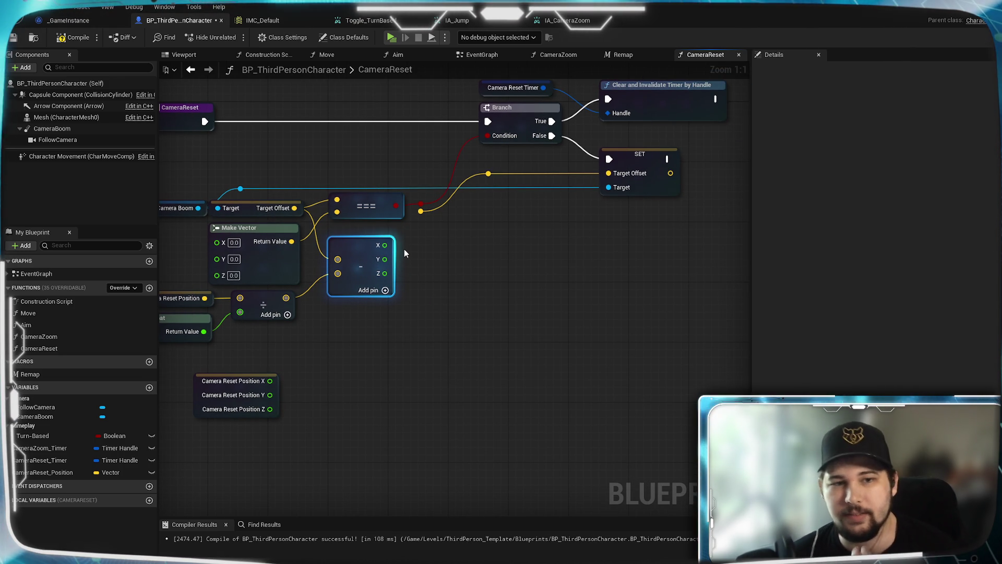
left_click_drag(400, 308, 428, 312)
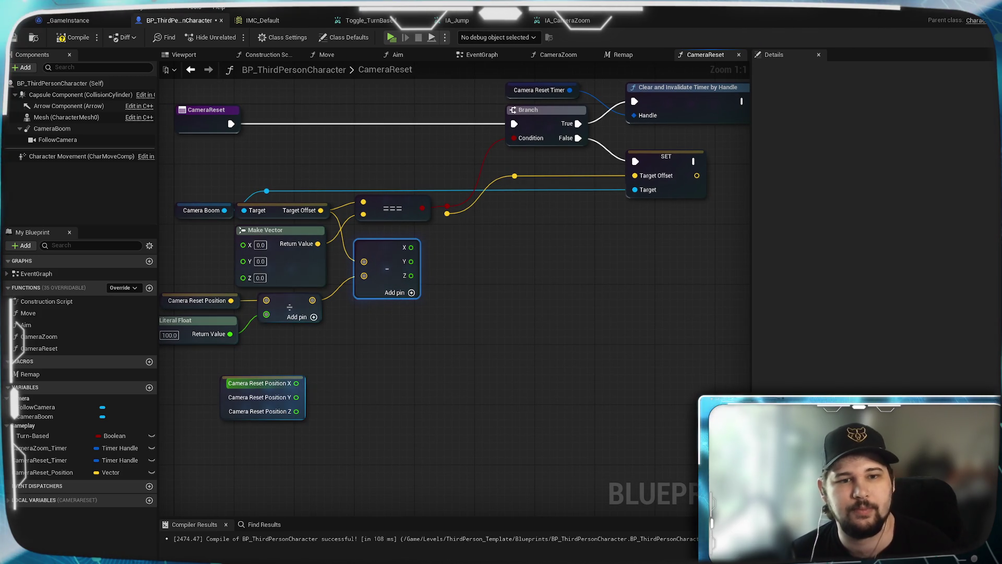
left_click_drag(412, 249, 477, 281)
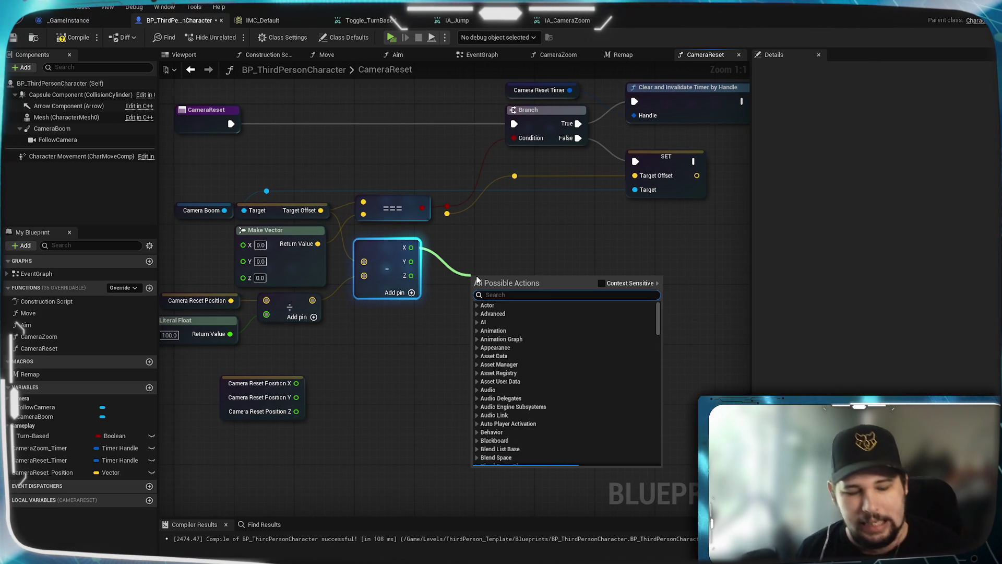
Step: Add a Clamp (Float) on the X difference with Camera Reset Position X as Max
type("clamp")
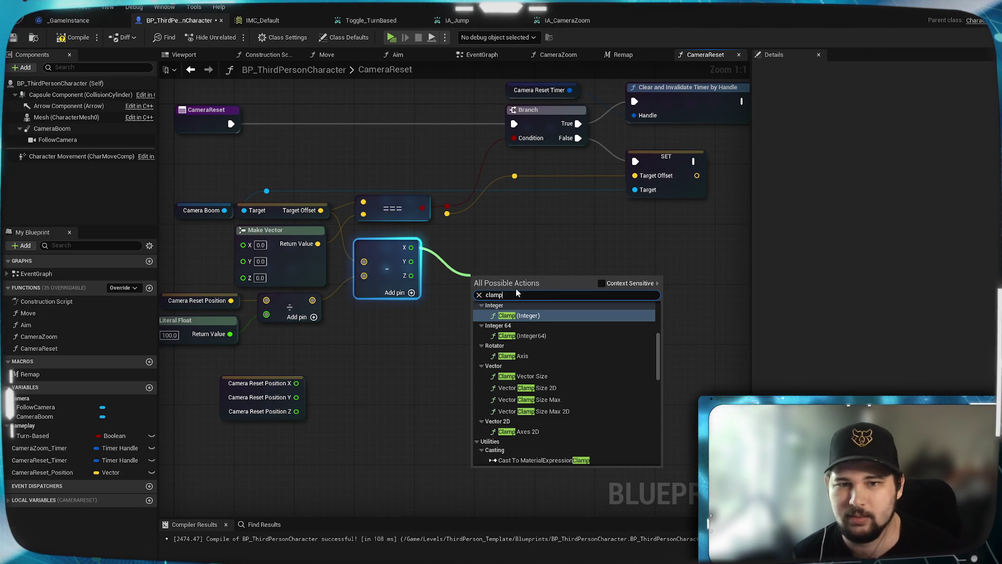
scroll(535, 346, "up", 3)
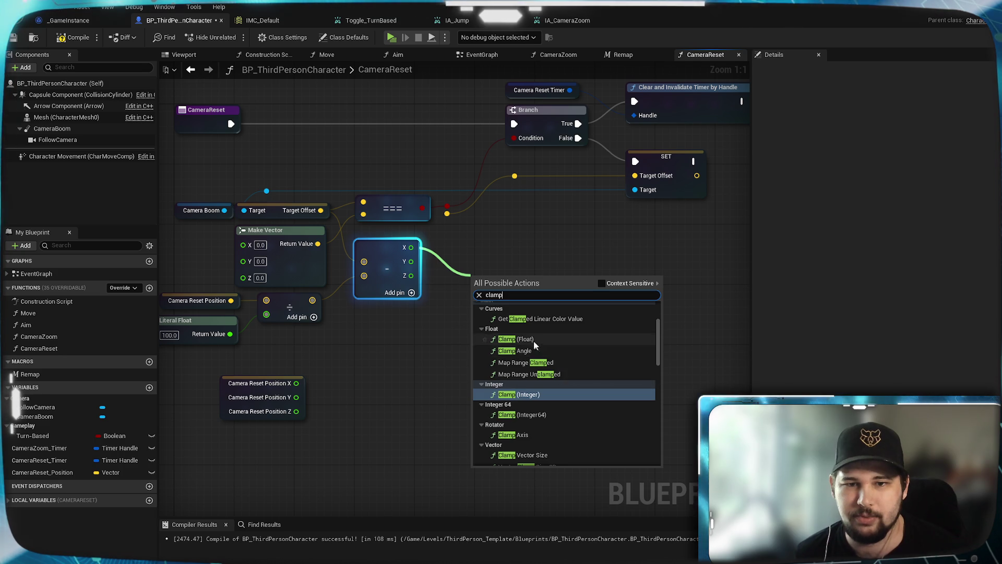
left_click(535, 340)
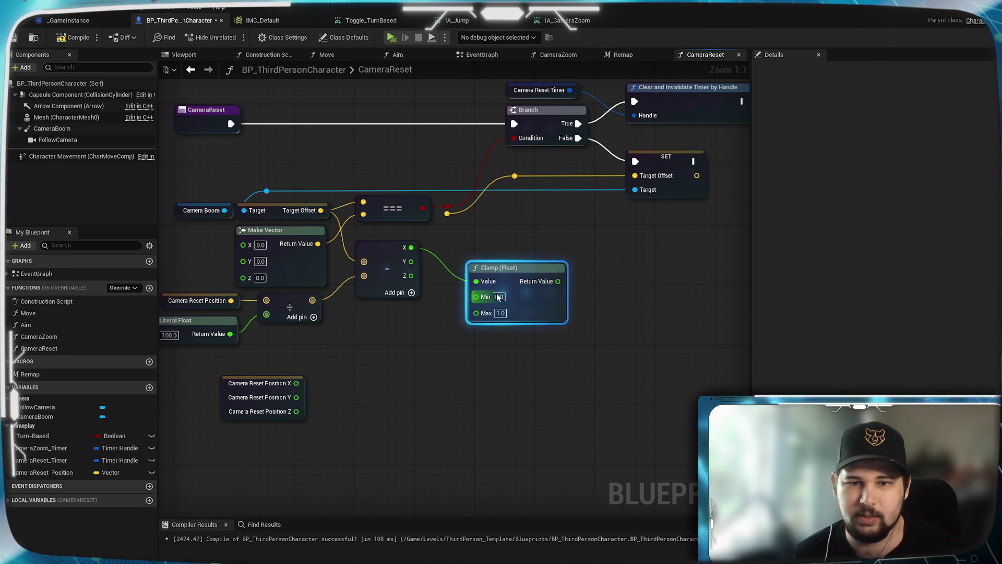
mouse_move(296, 383)
left_mouse_down()
mouse_move(369, 396)
mouse_move(509, 325)
mouse_move(476, 312)
left_mouse_up()
mouse_move(507, 273)
left_mouse_down()
mouse_move(495, 267)
mouse_move(484, 281)
left_mouse_up()
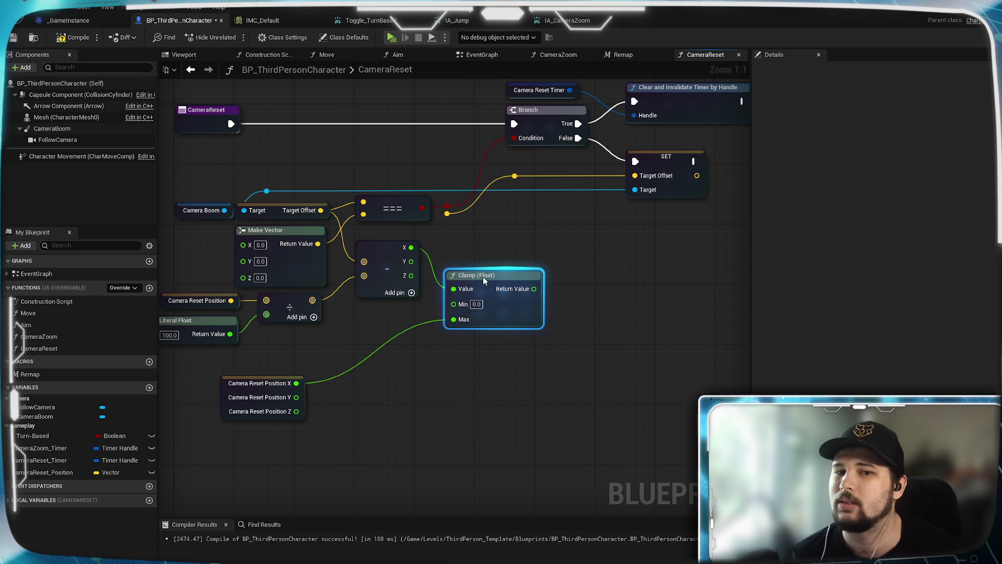
Step: Duplicate the clamp twice, wiring the Y difference and Camera Reset Position Y and Z maximums
key("ctrl+v")
mouse_move(480, 392)
left_mouse_down()
mouse_move(438, 336)
mouse_move(453, 338)
left_mouse_up()
key("ctrl+v")
left_click_drag(543, 430, 512, 400)
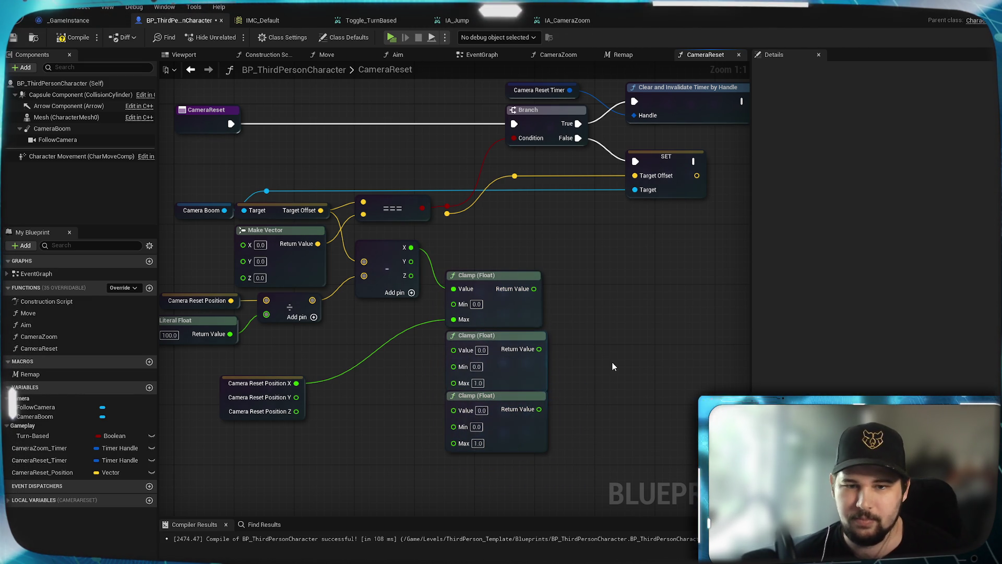
mouse_move(414, 262)
left_mouse_down()
mouse_move(456, 358)
mouse_move(431, 344)
mouse_move(454, 410)
left_mouse_up()
left_click_drag(296, 397, 456, 383)
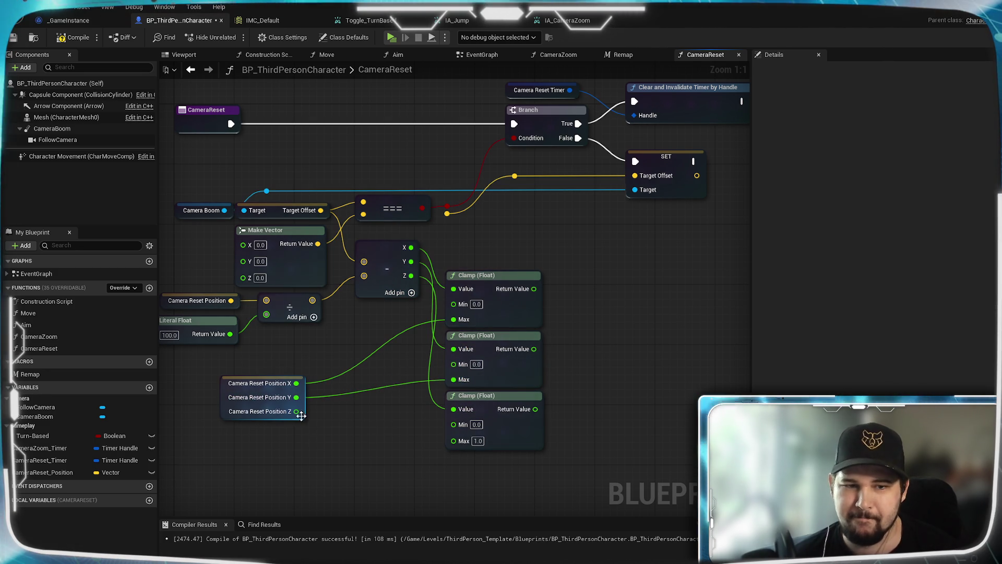
mouse_move(296, 412)
left_mouse_down()
mouse_move(425, 448)
mouse_move(462, 440)
mouse_move(454, 441)
left_mouse_up()
Step: Tidy the Camera Reset Position and three clamp nodes, then select the existing Make Vector
mouse_move(362, 389)
left_mouse_down()
mouse_move(504, 384)
mouse_move(487, 404)
left_mouse_up()
mouse_move(398, 398)
left_mouse_down()
mouse_move(412, 375)
mouse_move(411, 425)
mouse_move(318, 420)
left_mouse_up()
mouse_move(620, 452)
left_mouse_down()
mouse_move(523, 299)
mouse_move(553, 261)
mouse_move(531, 256)
left_mouse_up()
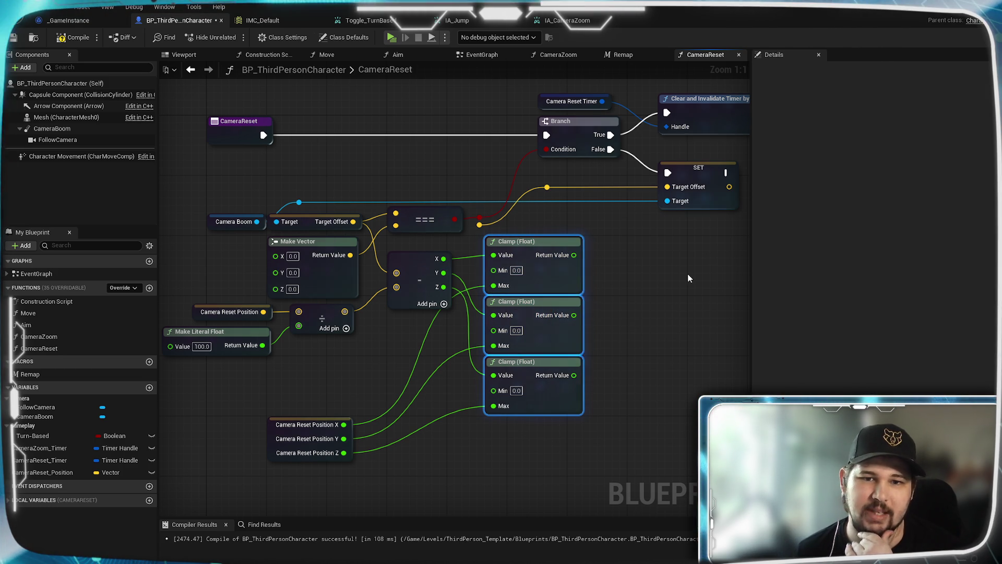
left_click(621, 301)
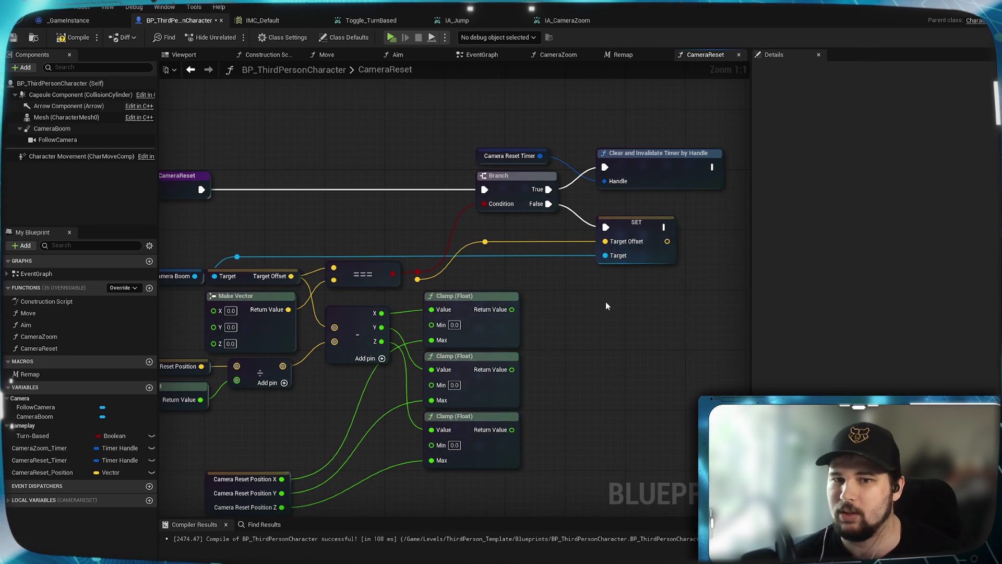
left_click(238, 267)
Step: Feed the three clamp outputs into a copied Make Vector driving SET Target Offset, then compile and save
key("ctrl+c")
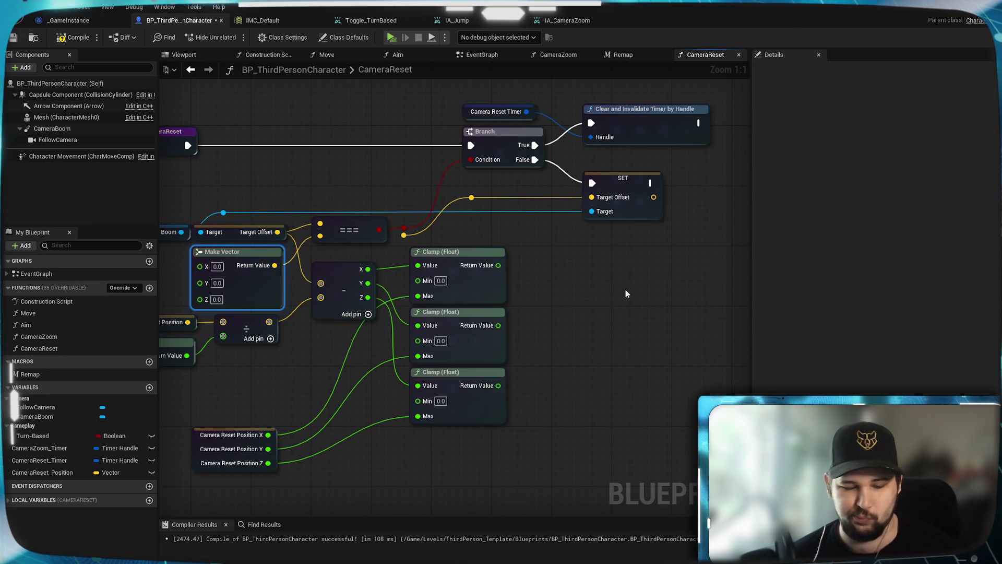
key("ctrl+v")
left_click_drag(672, 291, 580, 261)
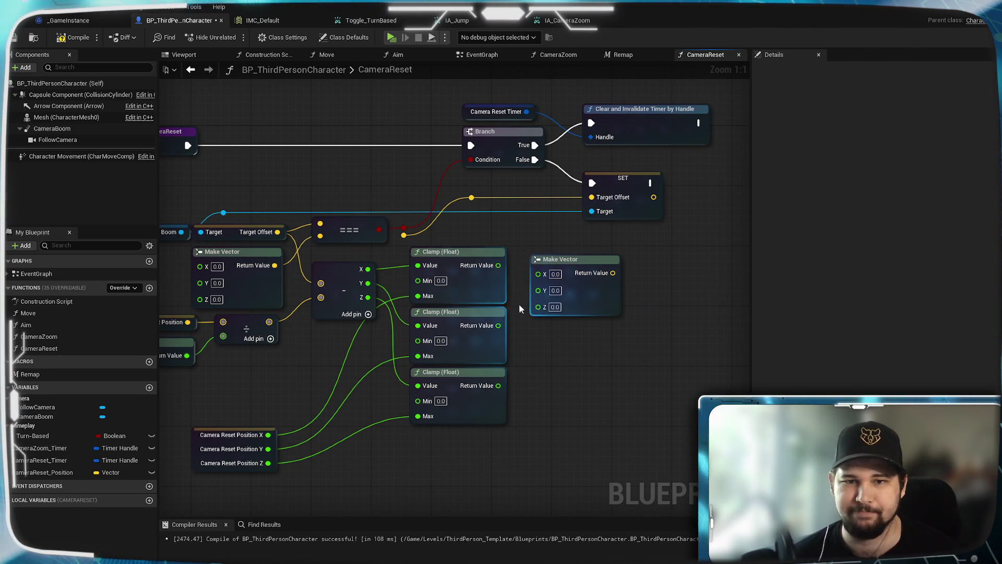
left_click_drag(499, 265, 538, 273)
left_click_drag(499, 325, 538, 286)
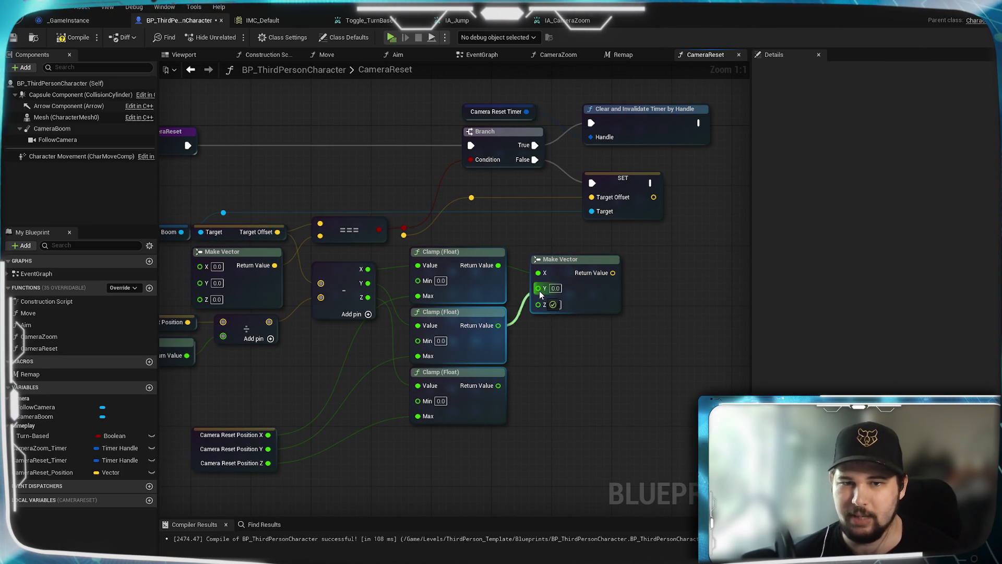
left_click_drag(498, 386, 538, 301)
mouse_move(600, 272)
left_mouse_down()
mouse_move(604, 280)
mouse_move(548, 217)
mouse_move(592, 198)
left_mouse_up()
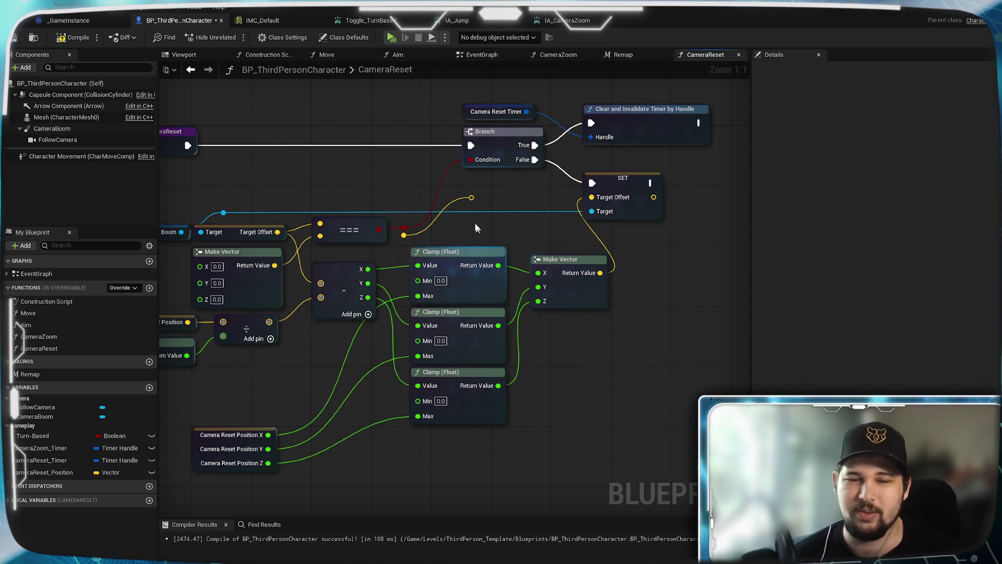
left_click(73, 37)
left_click(13, 38)
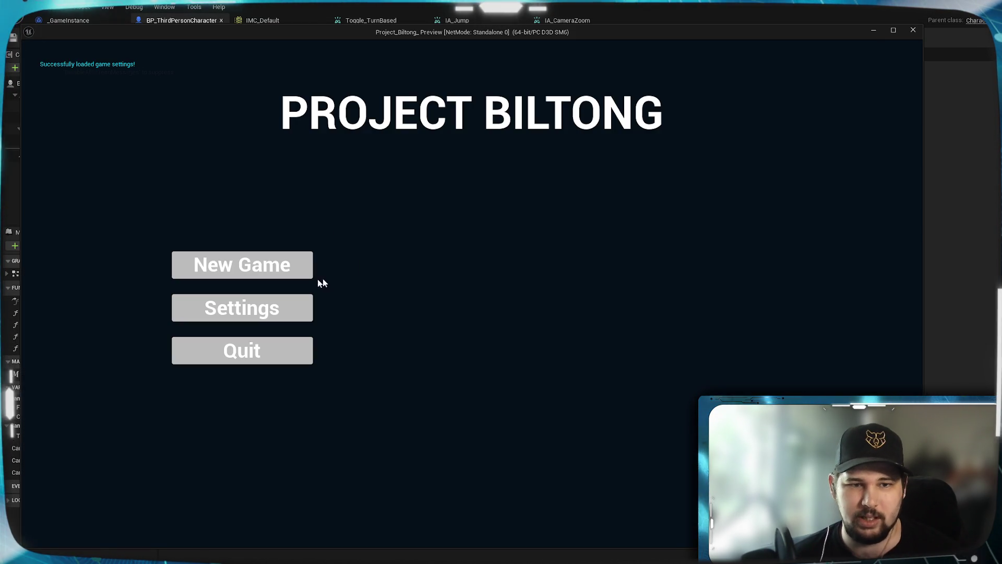
Step: Start a new game, zoom the camera in and out repeatedly, then stop the preview
left_click(245, 264)
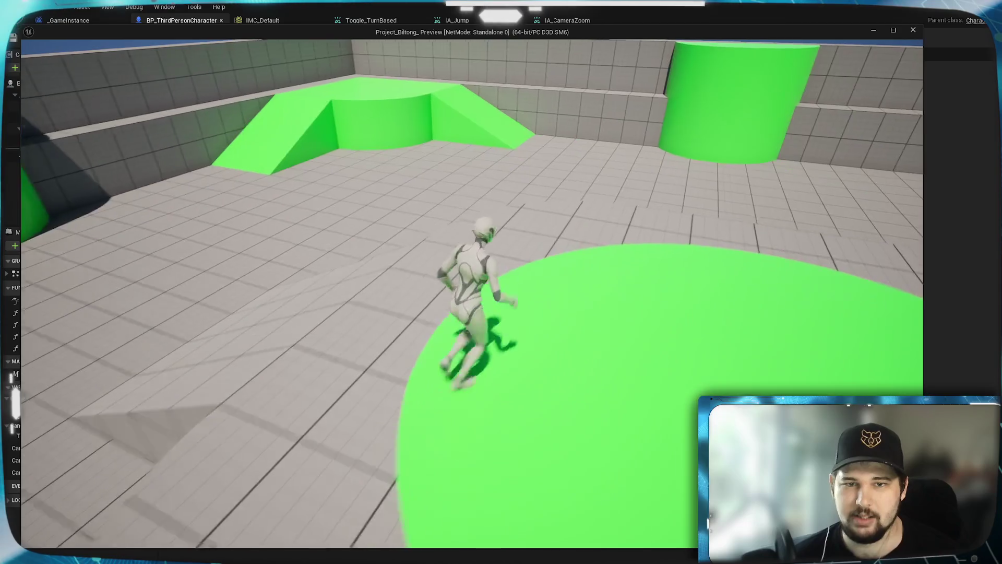
scroll(472, 293, "down", 5)
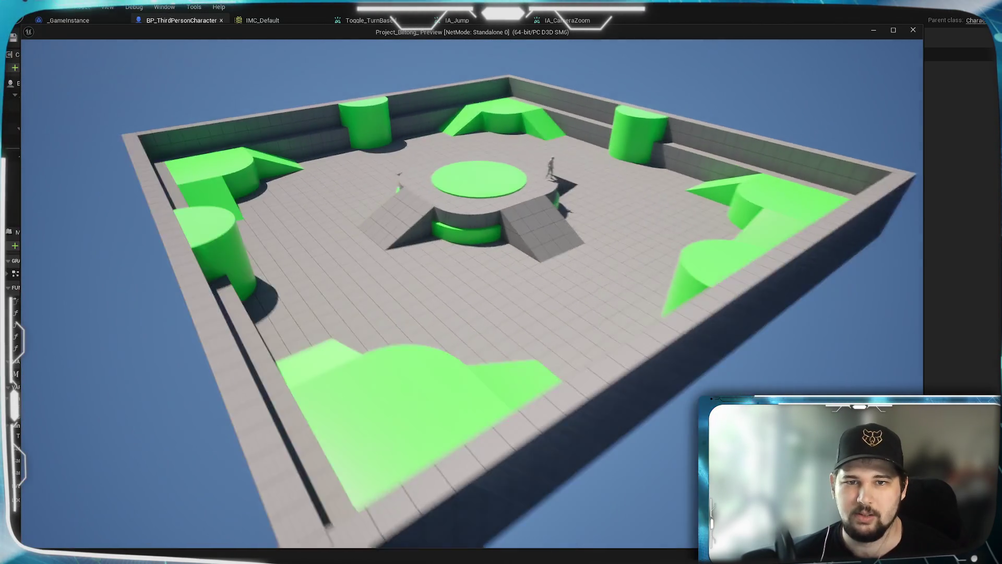
scroll(473, 292, "up", 5)
scroll(472, 292, "down", 5)
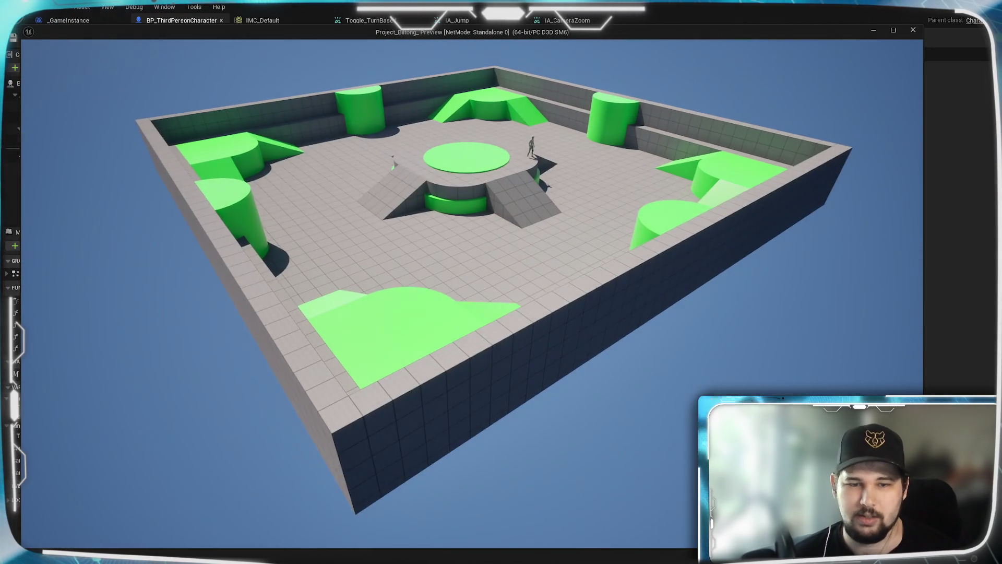
scroll(473, 292, "up", 5)
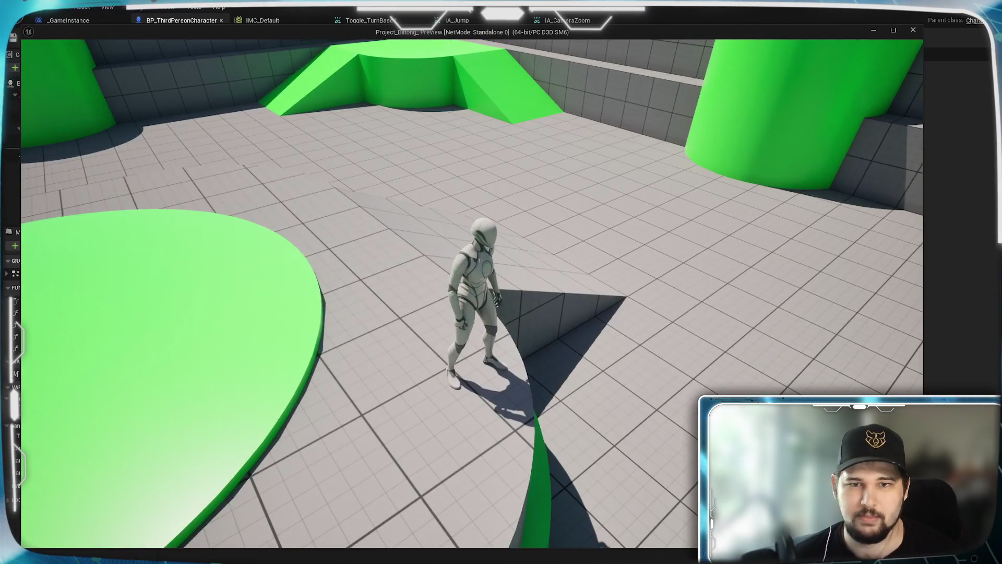
scroll(472, 292, "down", 5)
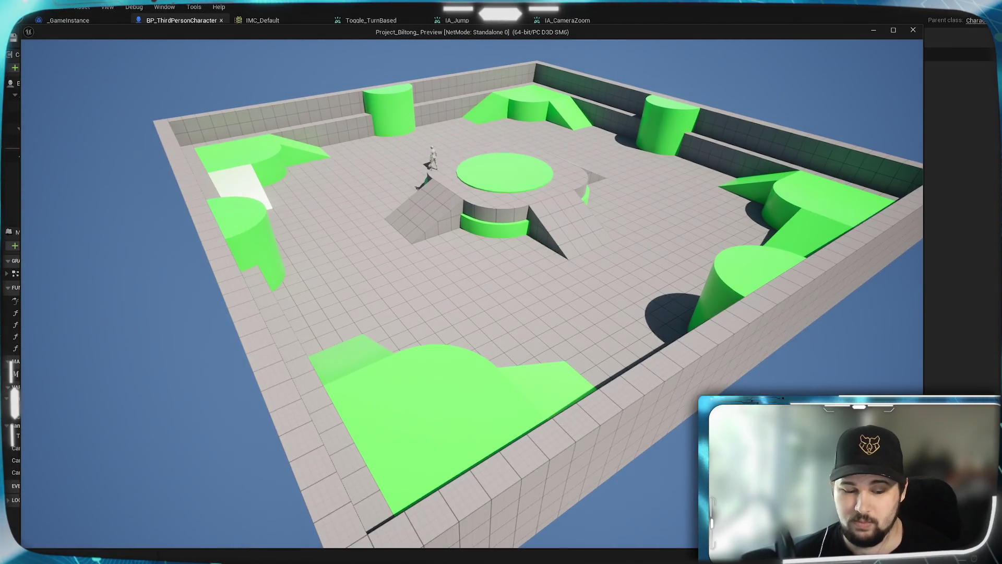
scroll(473, 292, "up", 5)
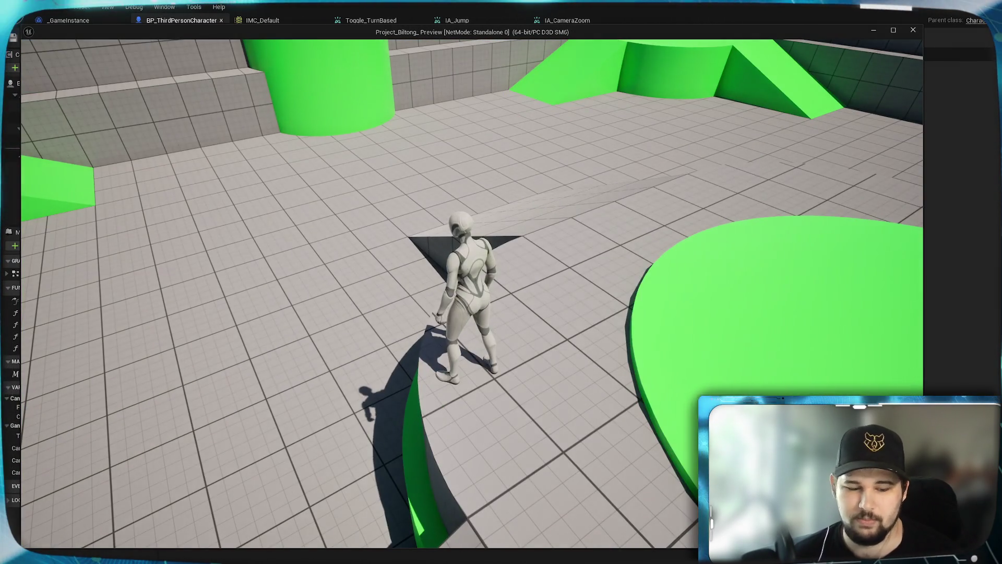
scroll(473, 292, "down", 5)
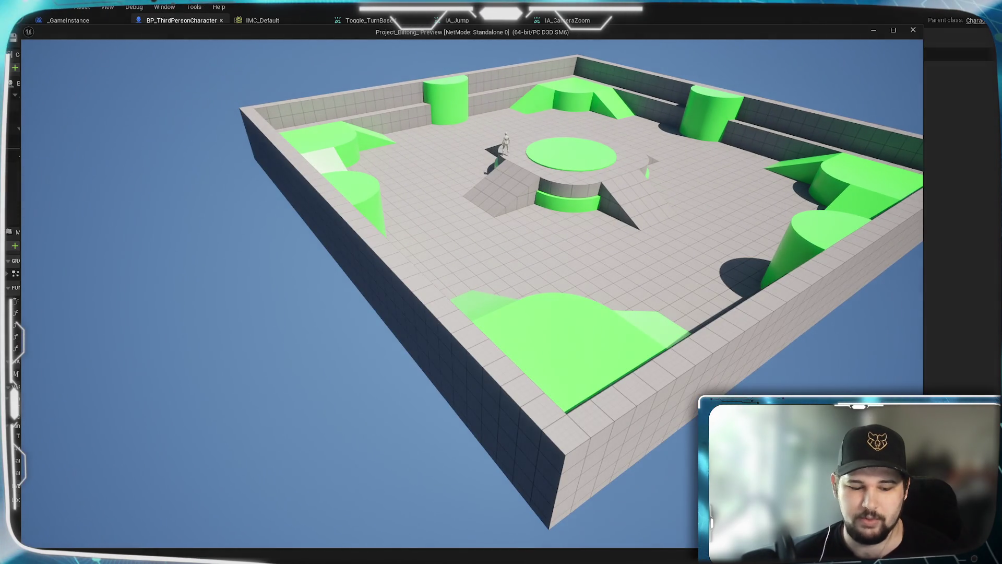
scroll(472, 292, "up", 5)
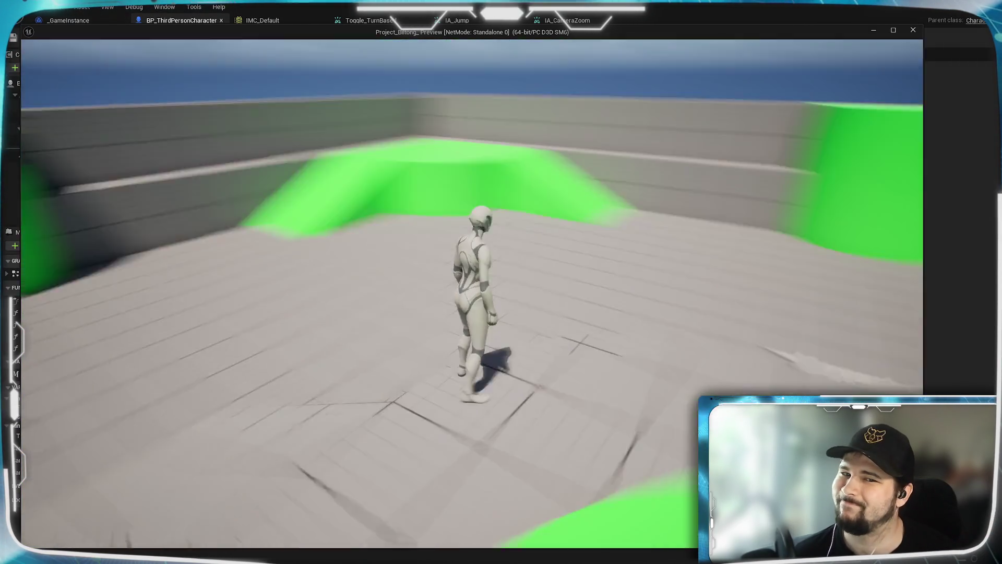
key("Escape")
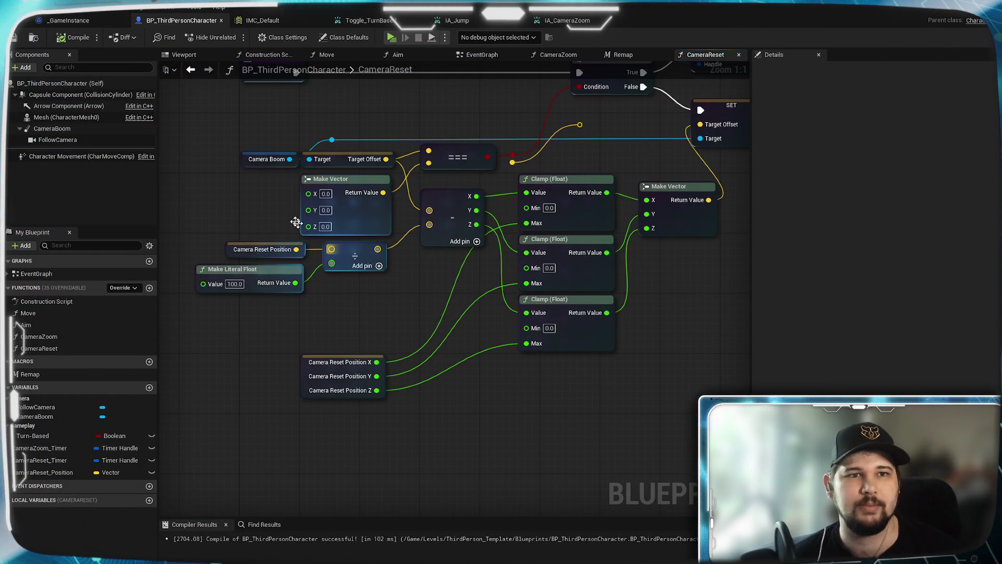
Step: Save, delete the leftover reroute node, and wire the comparison result into the Branch Condition
key("ctrl+s")
mouse_move(613, 431)
left_mouse_down()
mouse_move(490, 399)
mouse_move(566, 349)
mouse_move(506, 226)
mouse_move(687, 208)
mouse_move(694, 220)
left_mouse_up()
mouse_move(380, 307)
left_mouse_down()
mouse_move(311, 281)
mouse_move(315, 289)
mouse_move(448, 248)
left_mouse_up()
left_click(447, 248)
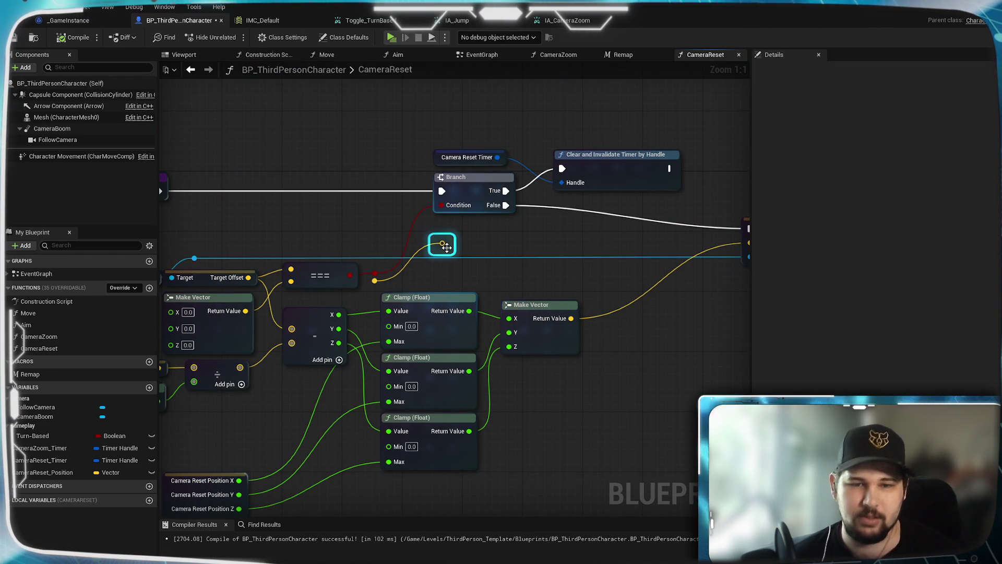
key("Delete")
mouse_move(406, 303)
left_mouse_down()
mouse_move(436, 244)
mouse_move(482, 273)
mouse_move(460, 311)
left_mouse_up()
left_click_drag(402, 282, 496, 214)
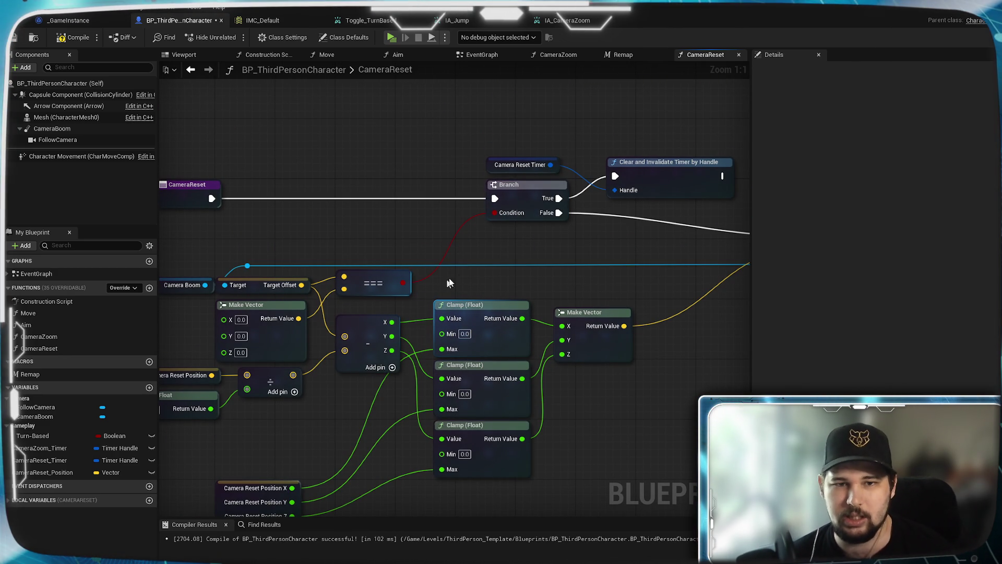
Step: Rearrange the timer, Branch, comparison and Camera Reset Position nodes into a tidy layout
mouse_move(741, 230)
left_mouse_down()
mouse_move(601, 151)
mouse_move(483, 151)
left_mouse_up()
mouse_move(515, 193)
left_mouse_down()
mouse_move(470, 193)
mouse_move(565, 201)
left_mouse_up()
mouse_move(587, 242)
left_mouse_down()
mouse_move(577, 230)
mouse_move(598, 214)
mouse_move(578, 250)
left_mouse_up()
left_click(605, 223)
mouse_move(676, 243)
left_mouse_down()
mouse_move(600, 268)
mouse_move(496, 168)
mouse_move(434, 136)
left_mouse_up()
left_click_drag(562, 329, 727, 303)
left_click_drag(366, 324, 258, 315)
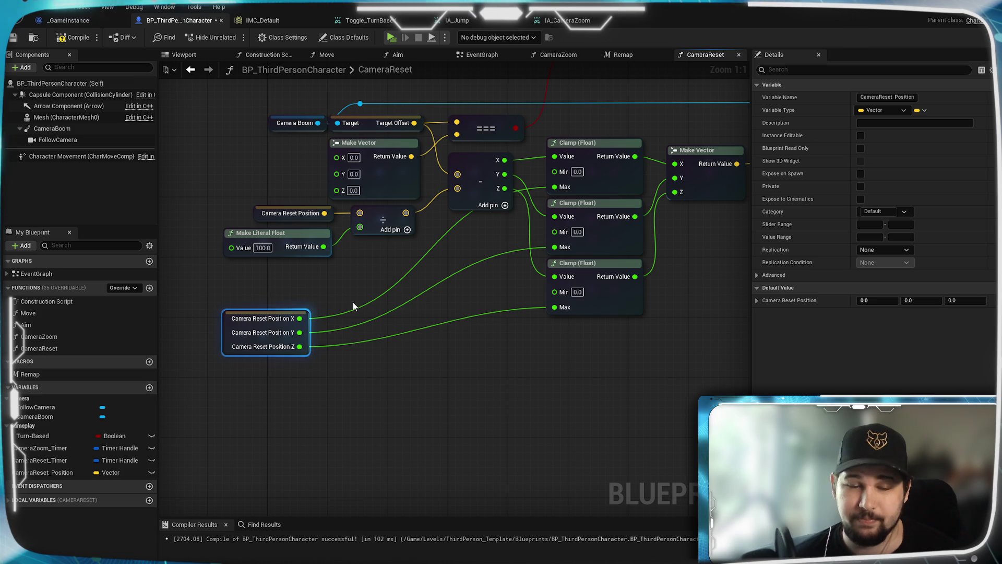
left_click_drag(427, 334, 277, 414)
mouse_move(573, 394)
left_mouse_down()
mouse_move(300, 394)
mouse_move(336, 380)
mouse_move(421, 385)
left_mouse_up()
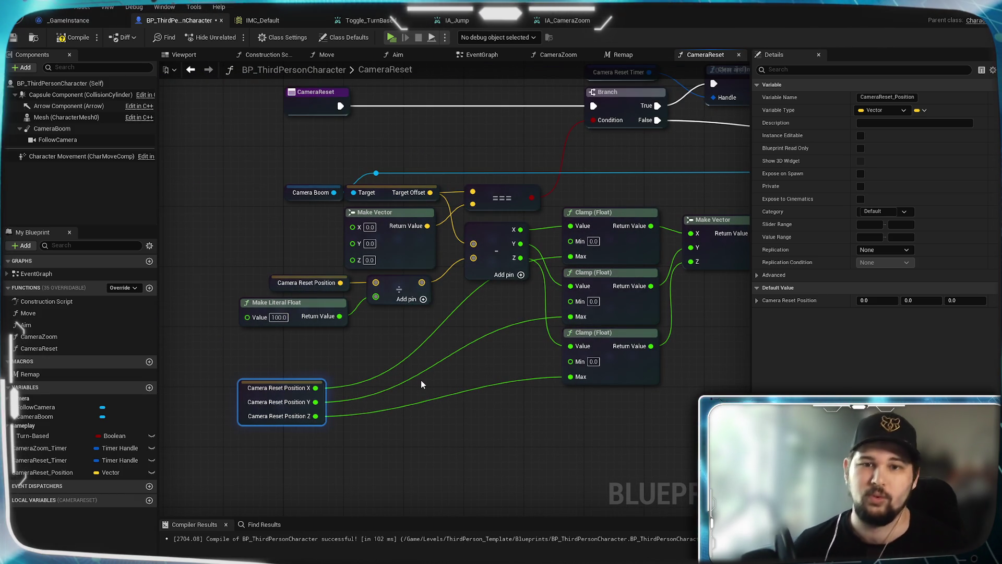
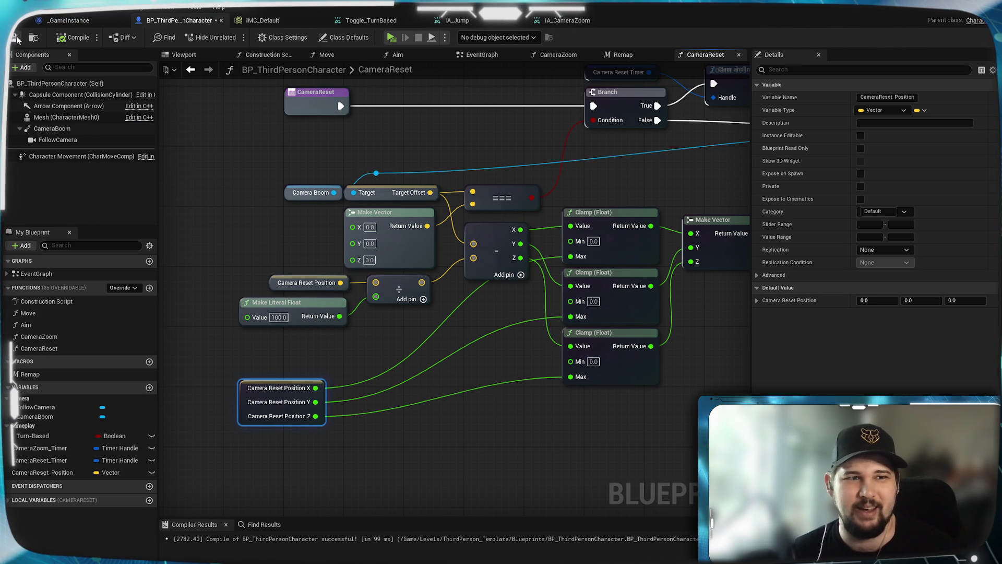
Step: Save BP_ThirdPersonCharacter and add a new empty macro, NewMacro, in My Blueprint
left_click(14, 38)
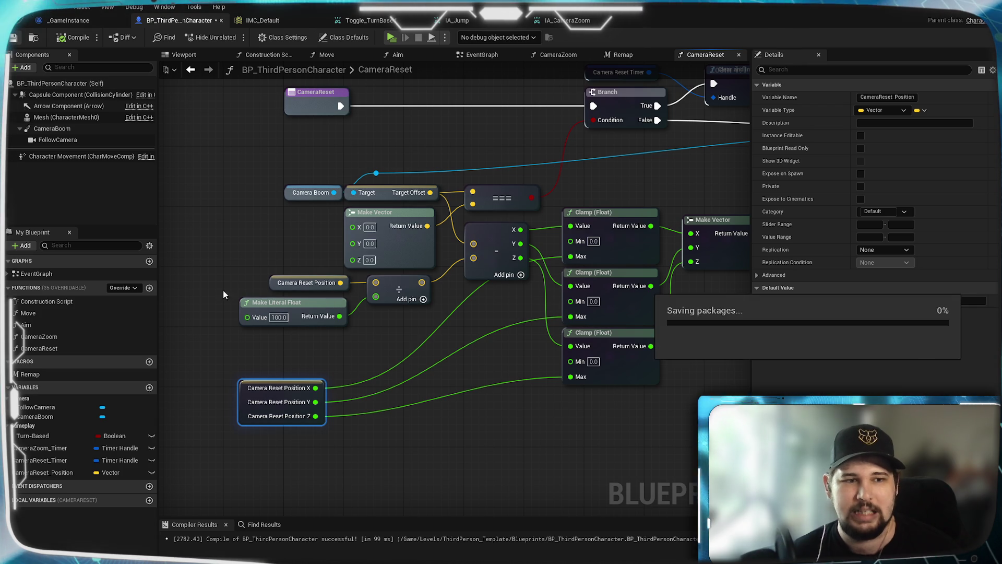
left_click(149, 362)
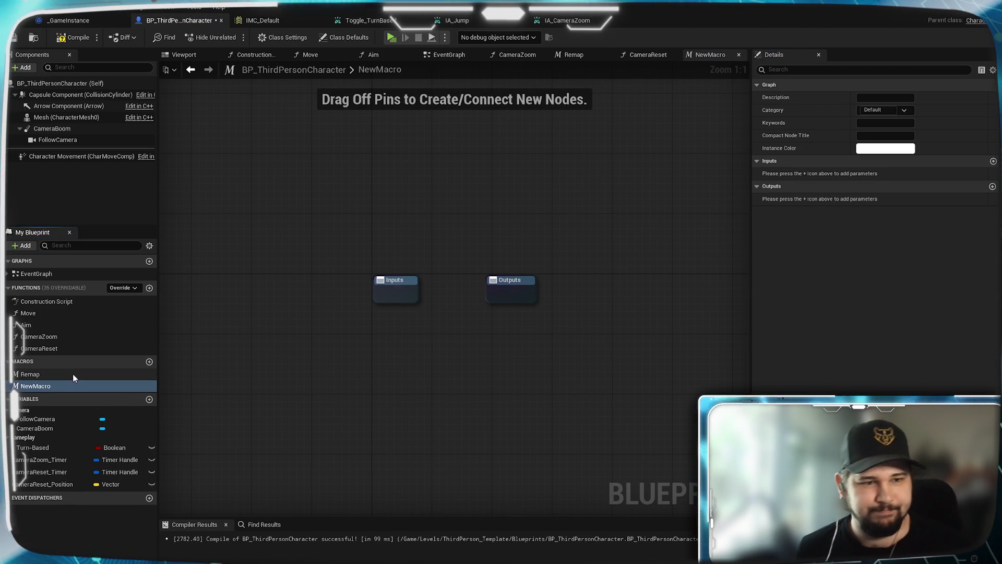
Step: Rename NewMacro in My Blueprint to 'Clamp (0 -> Negative Inclusive)', fixing a typo along the way
left_click(54, 386)
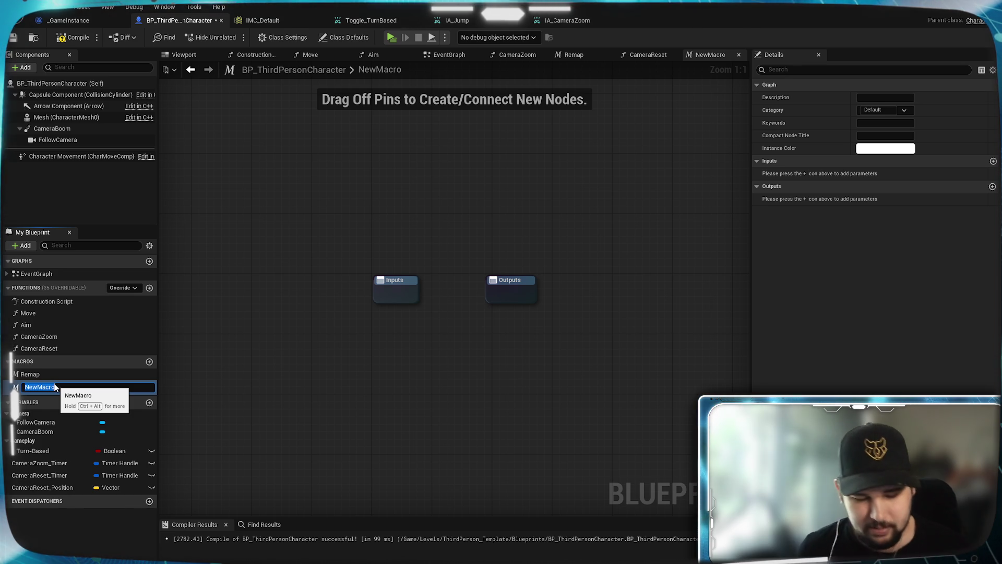
type("Clamp")
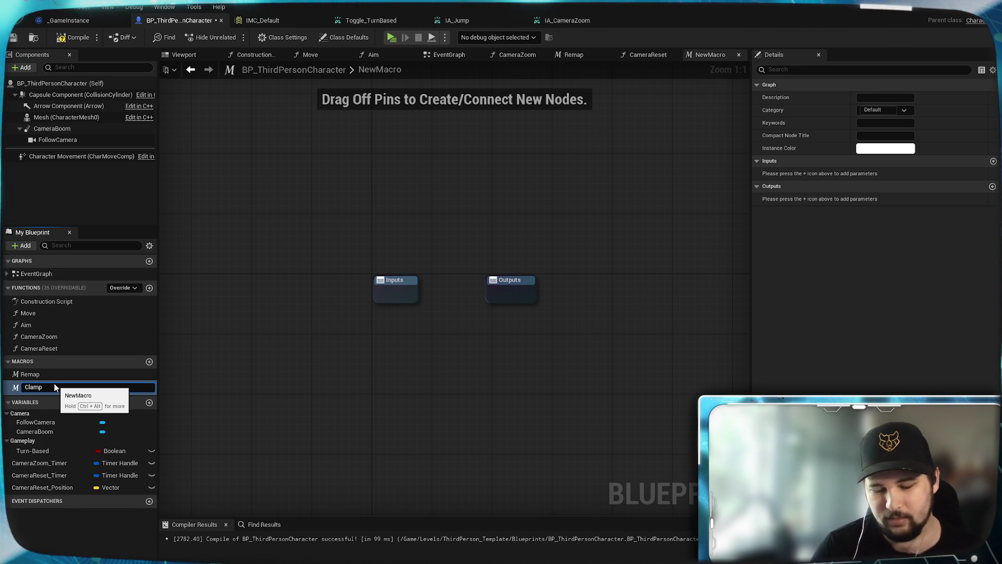
type(" ()")
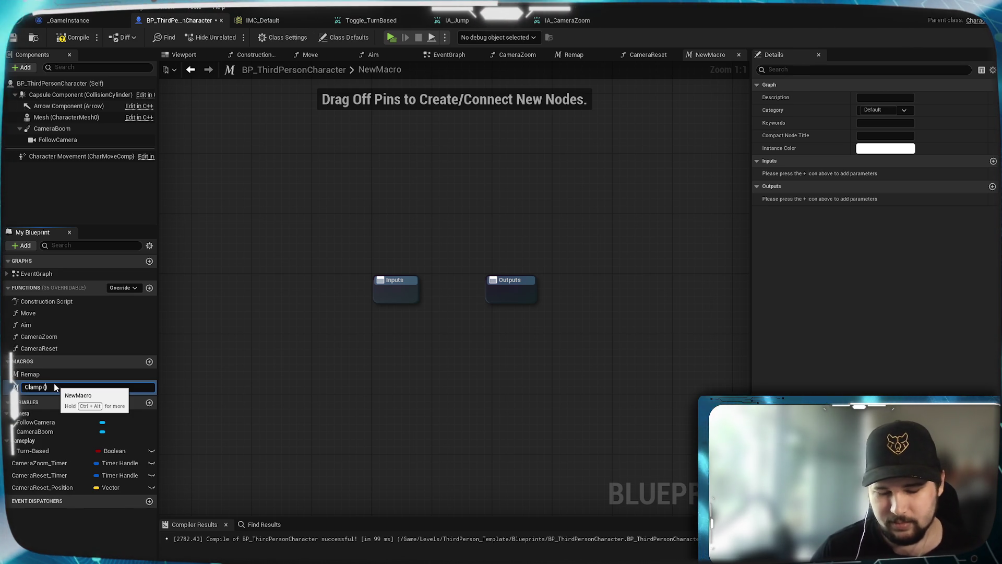
type("0")
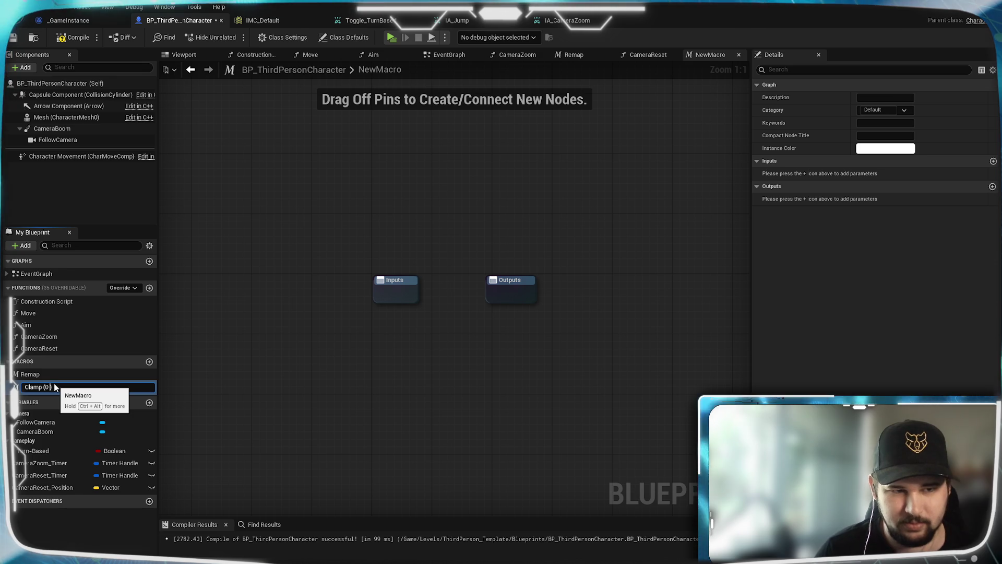
type(" -")
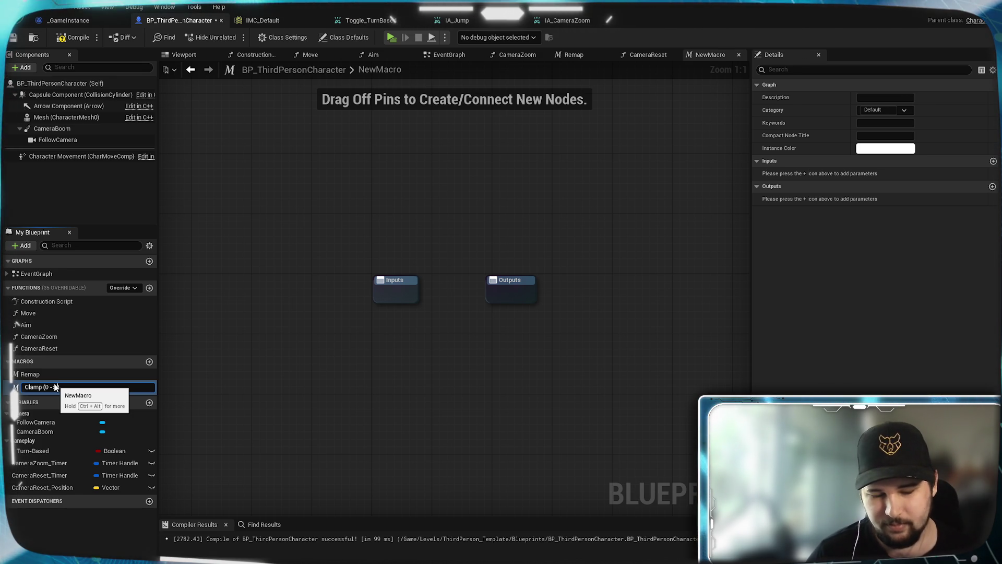
type("gative)")
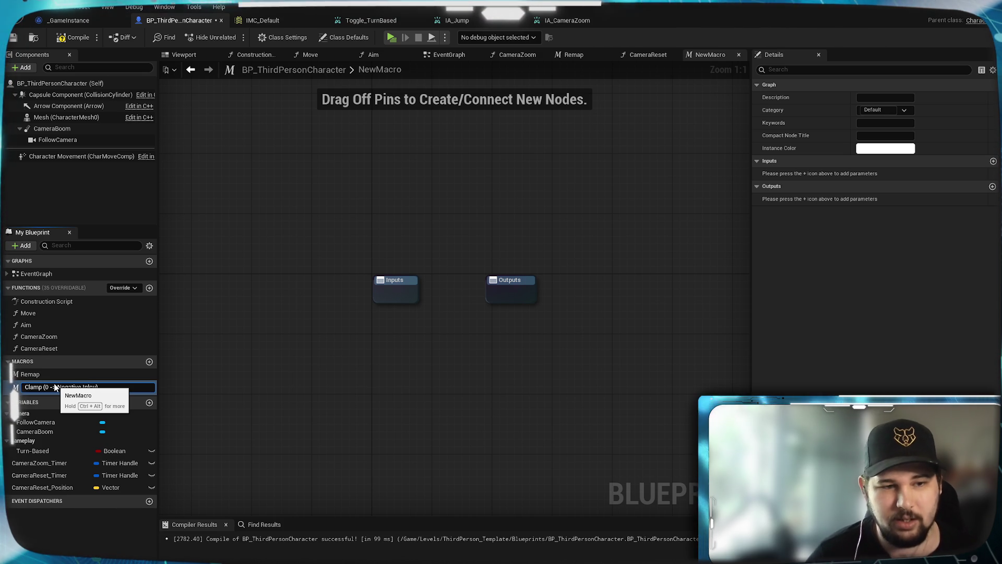
key("BackSpace")
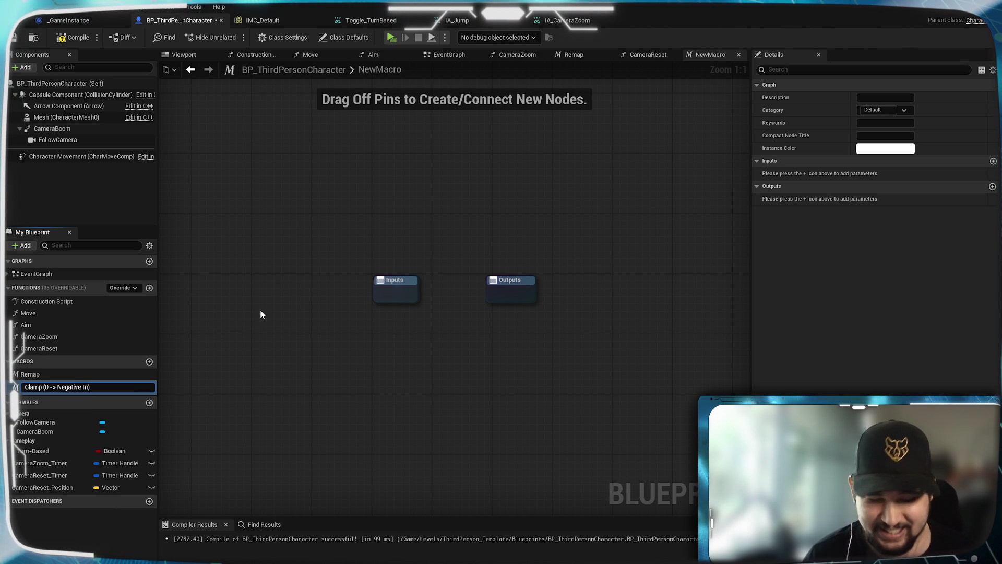
type("clusive)")
key("Return")
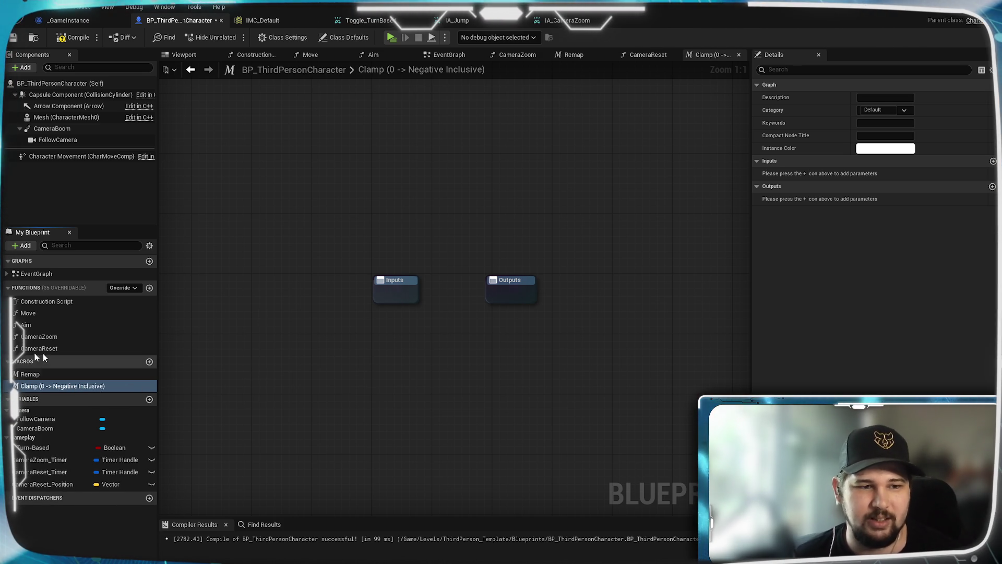
Step: Search 'clamp' and place a Clamp (Float) node between the Inputs and Outputs nodes
mouse_move(525, 300)
left_mouse_down()
mouse_move(432, 255)
mouse_move(657, 252)
left_mouse_up()
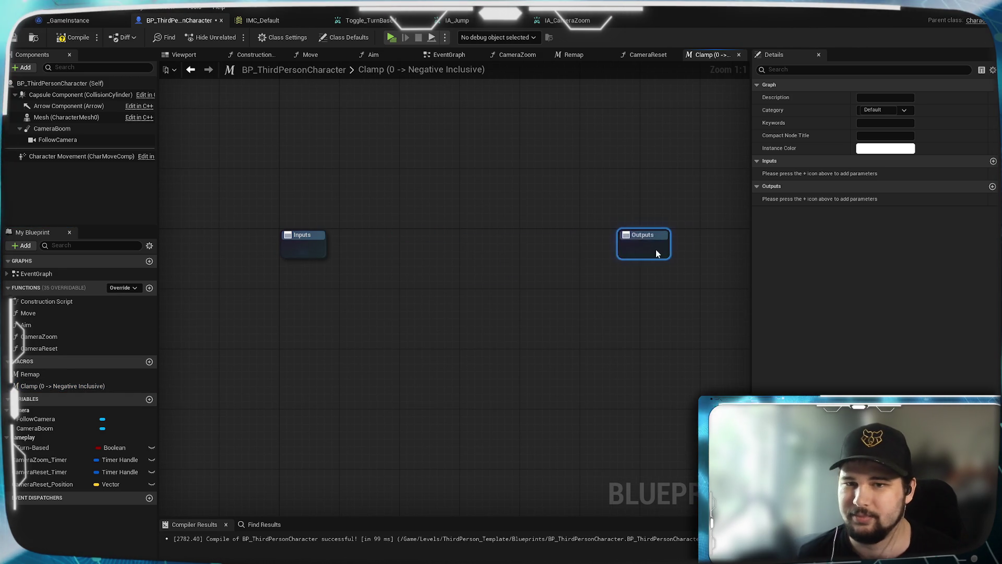
left_click(609, 293)
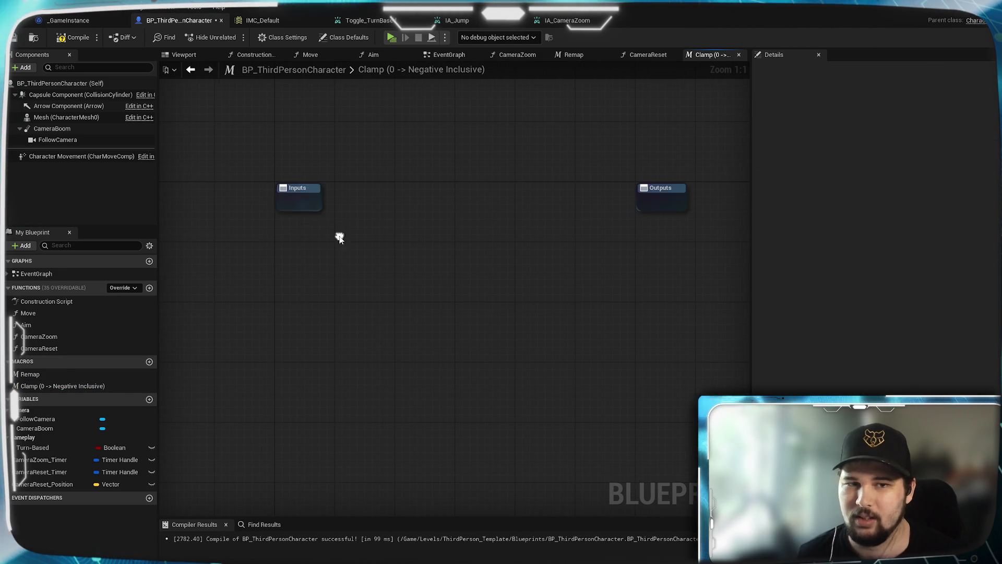
right_click(352, 325)
type("clamp")
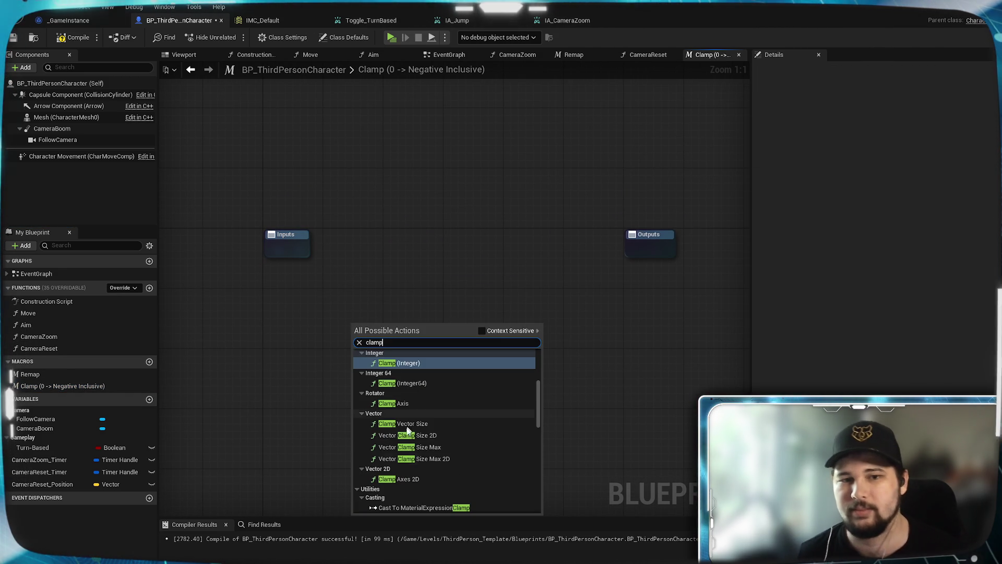
scroll(398, 456, "down", 5)
key("Escape")
mouse_move(412, 324)
left_mouse_down()
mouse_move(494, 234)
mouse_move(508, 238)
left_mouse_up()
Step: Reframe the graph and move the Clamp (Float) node up and to the right
left_click(509, 308)
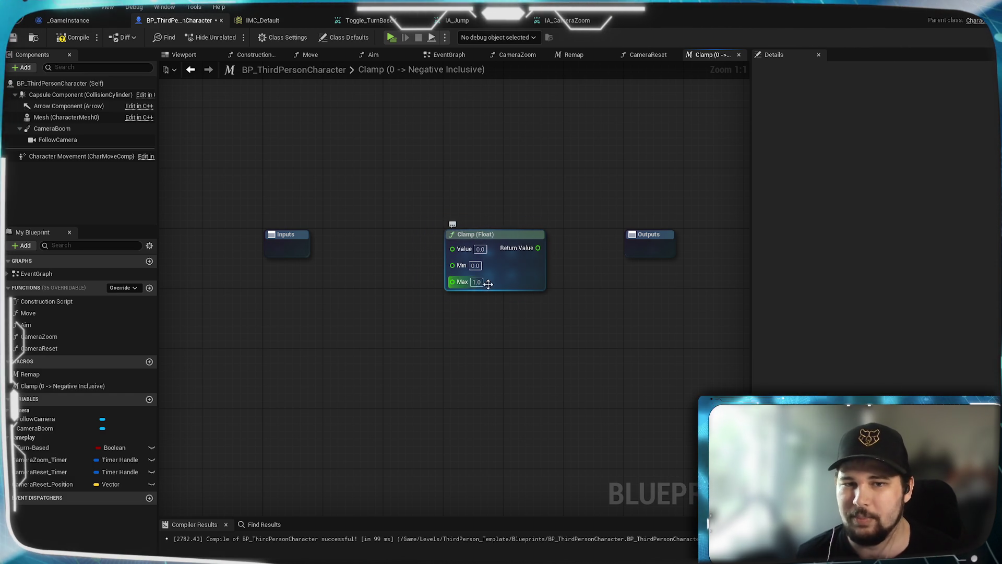
mouse_move(520, 239)
left_mouse_down()
mouse_move(503, 240)
mouse_move(518, 237)
left_mouse_up()
left_click(468, 363)
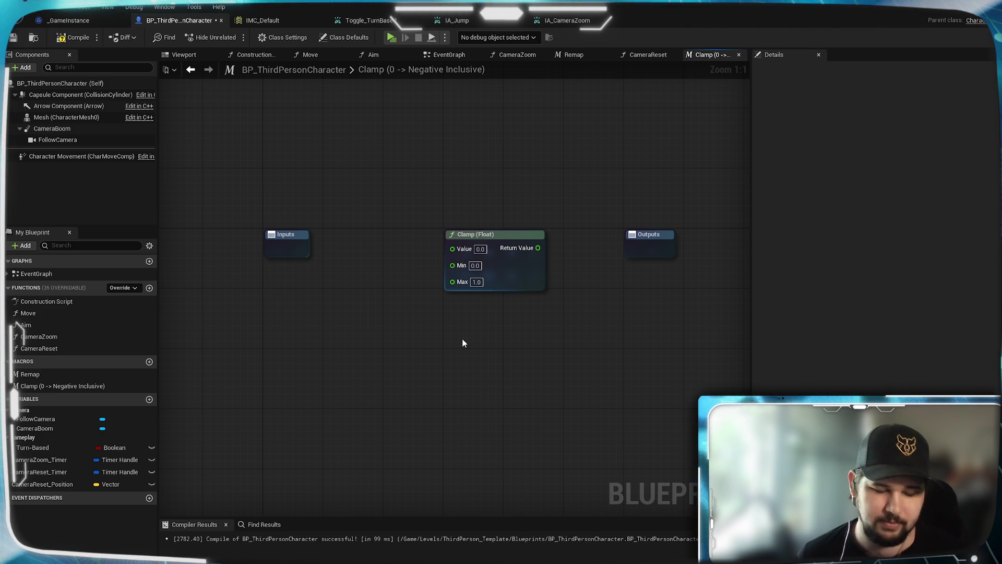
key("Home")
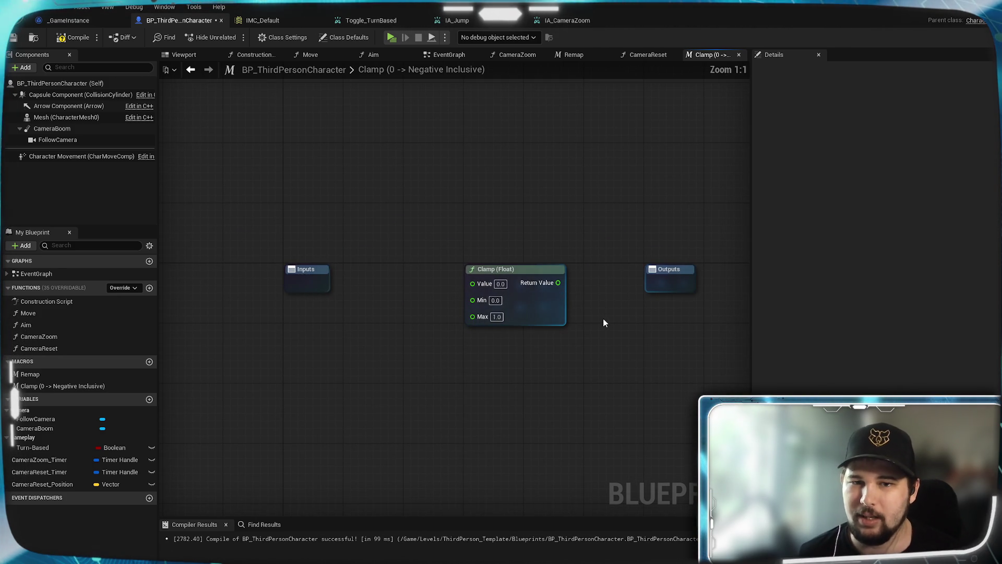
left_click(620, 268)
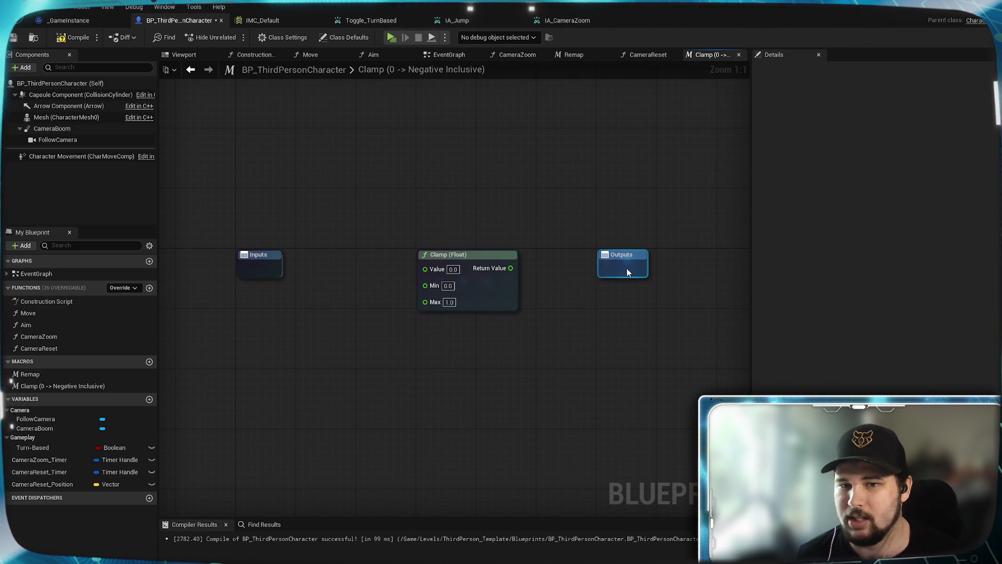
left_click(575, 419)
mouse_move(477, 283)
left_mouse_down()
mouse_move(591, 144)
mouse_move(595, 161)
left_mouse_up()
left_click(396, 347)
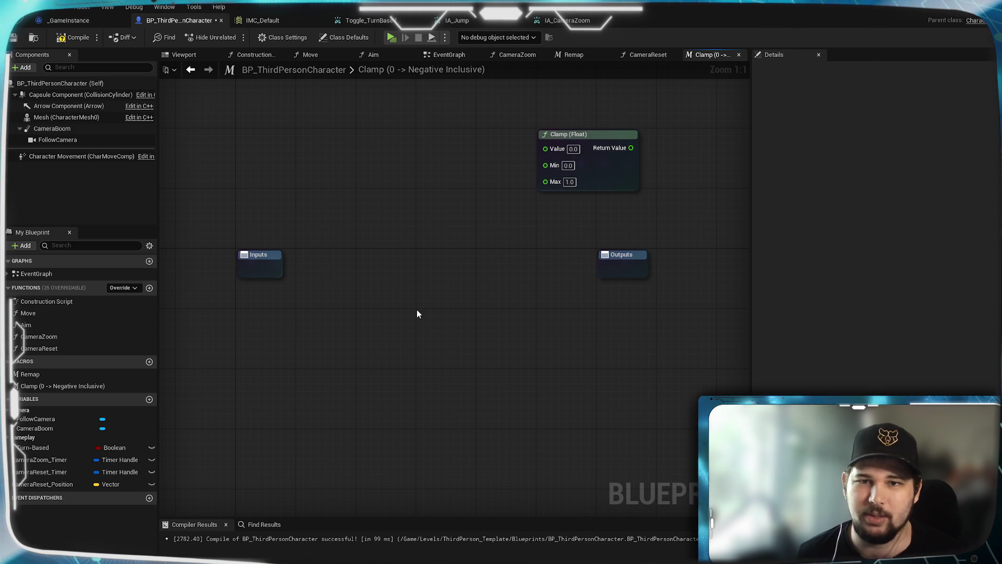
Step: Add two float inputs named Input and Min to the macro's Inputs node
left_click(280, 267)
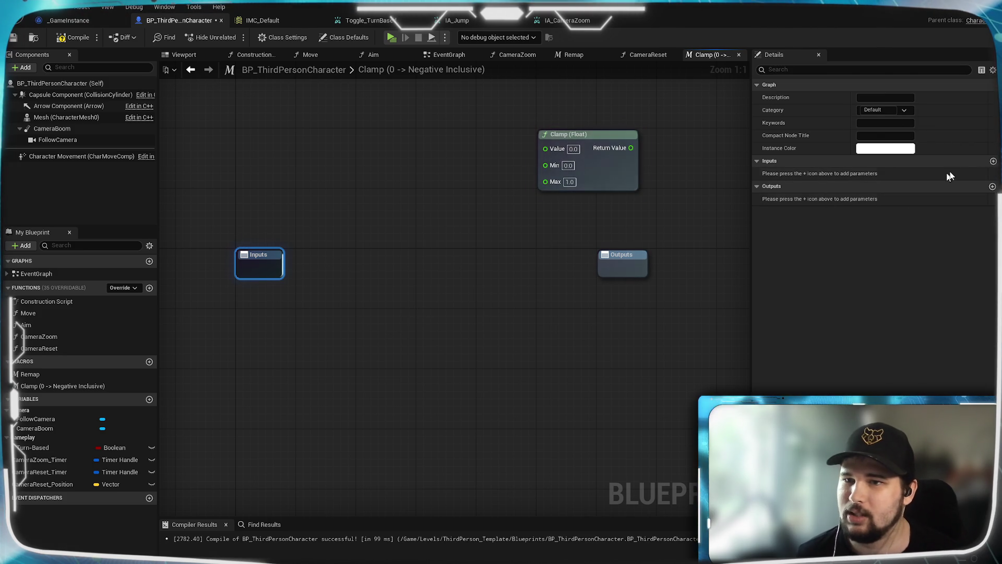
left_click(994, 162)
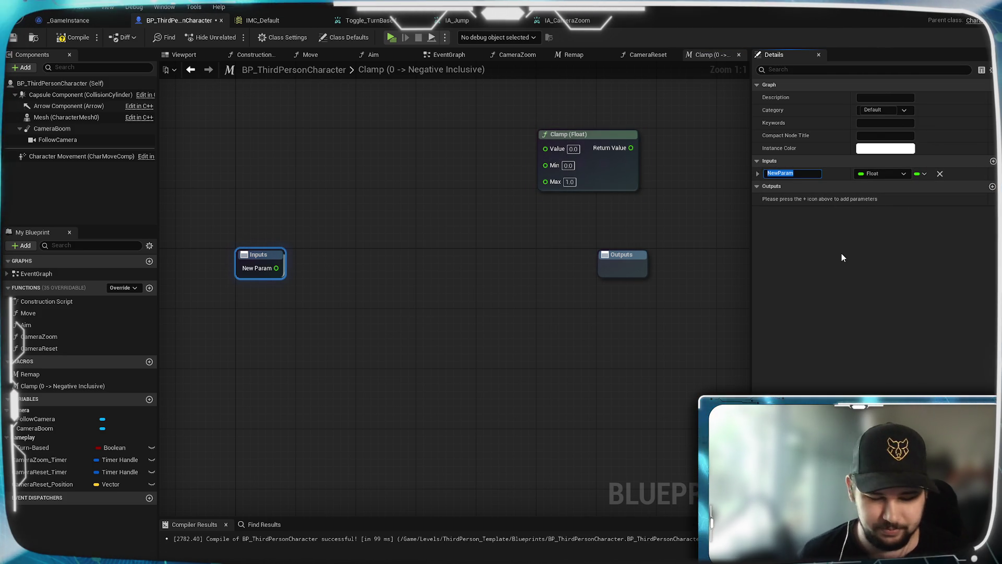
type("IOnput")
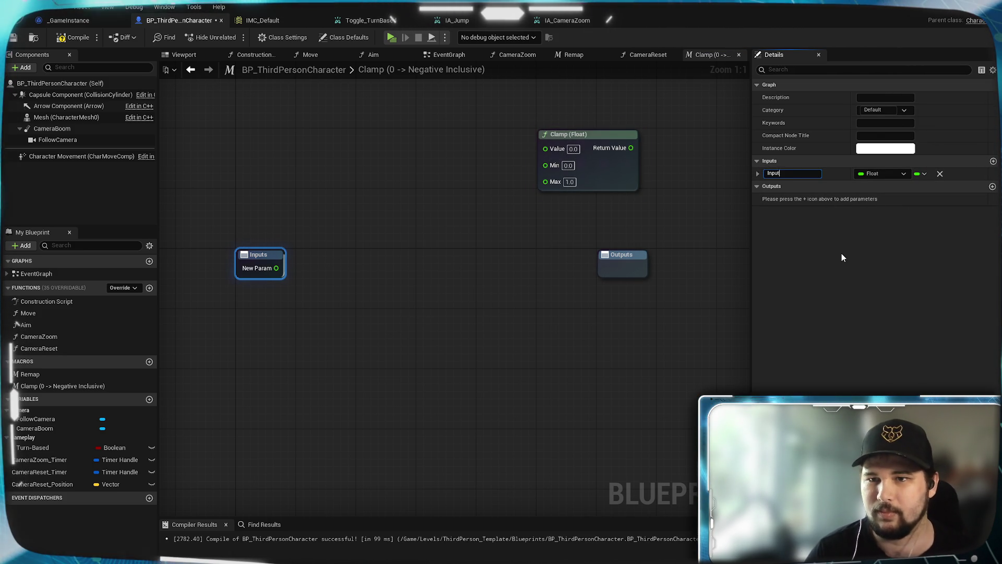
key("Return")
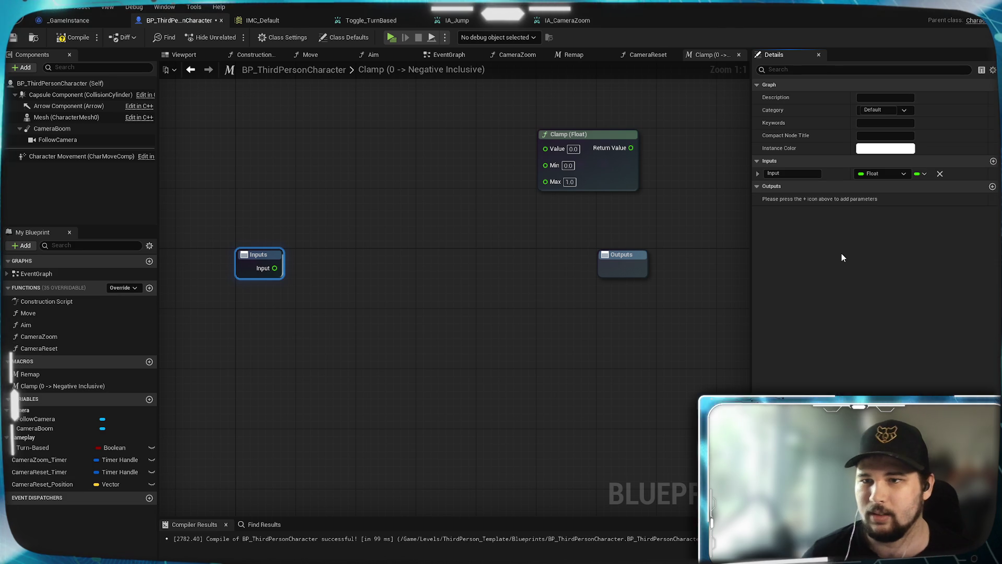
left_click(993, 161)
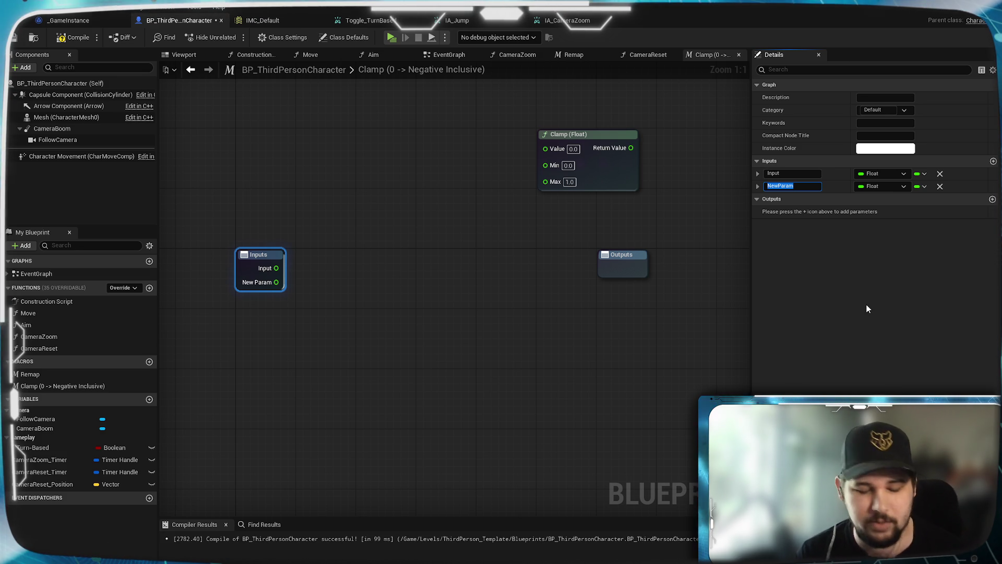
type("Min")
key("Return")
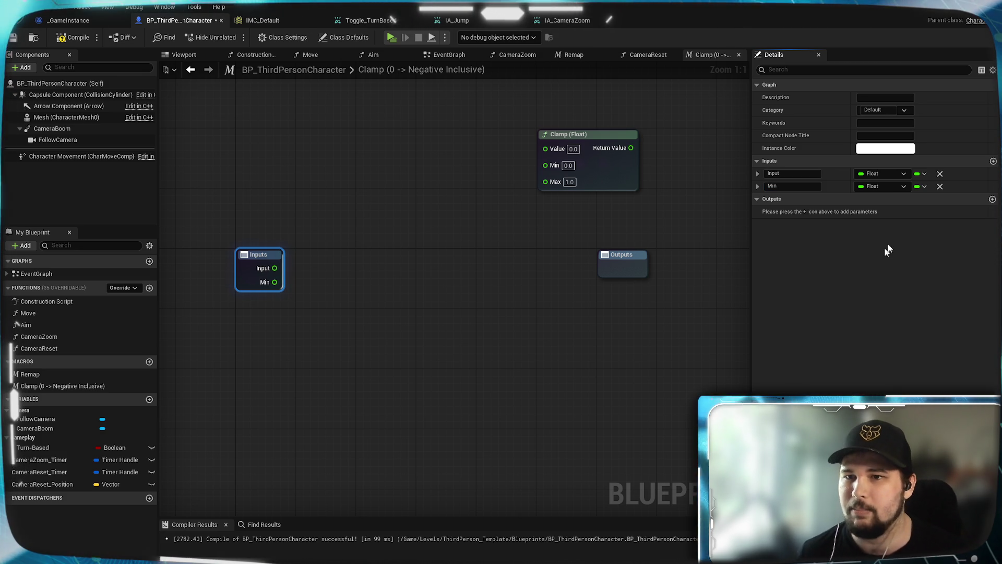
Step: Add a third float input named Max
left_click(993, 162)
double_click(783, 199)
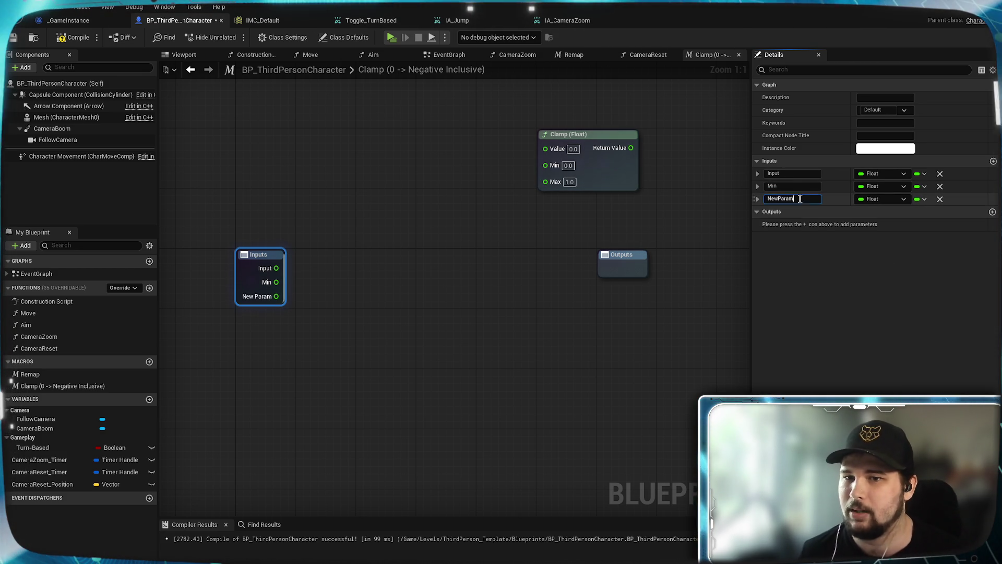
type("Ma")
key("BackSpace")
key("BackSpace")
type("Max")
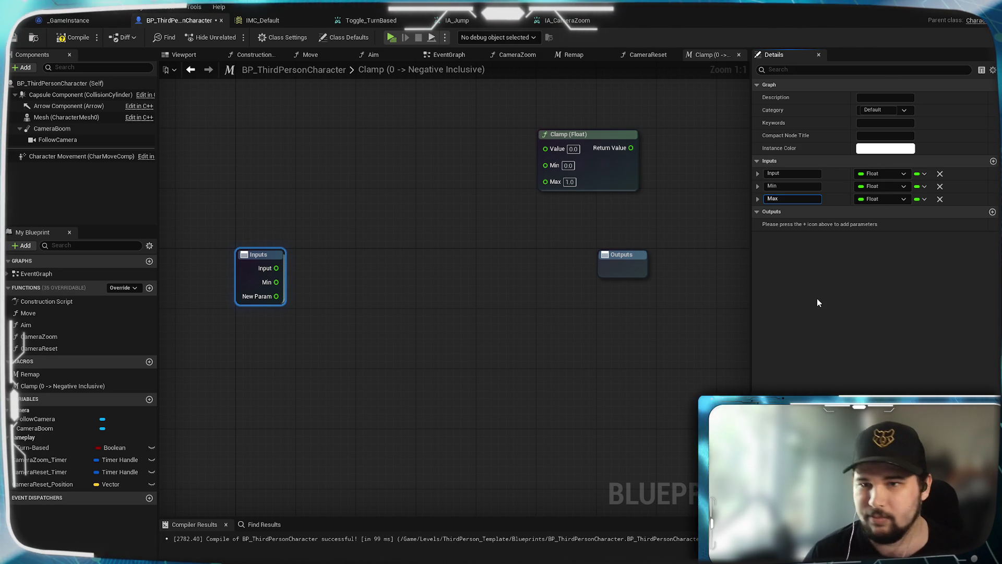
key("Return")
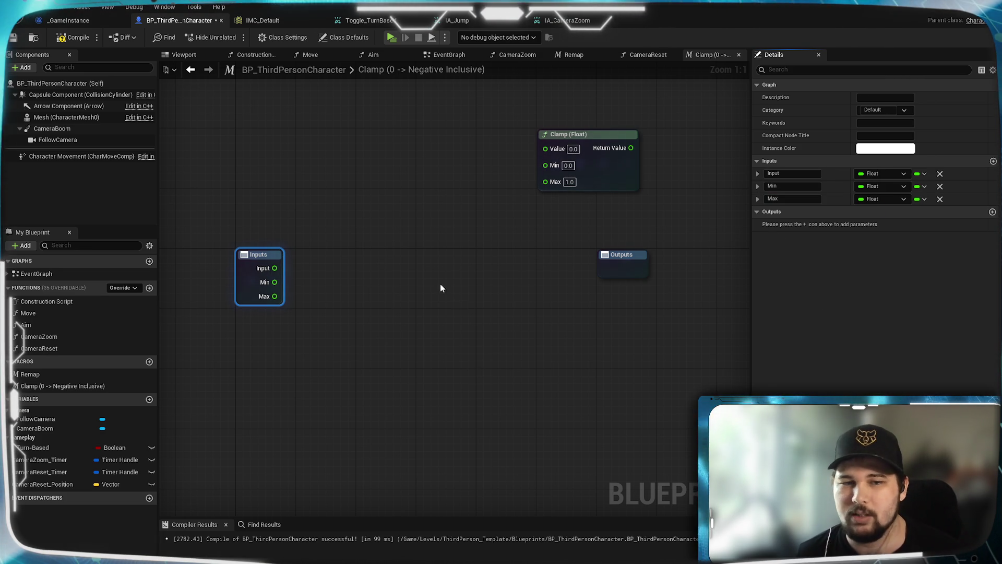
Step: Shift the Clamp (Float) node slightly right and reselect the Inputs node
left_click(440, 287)
mouse_move(562, 179)
left_mouse_down()
mouse_move(560, 142)
mouse_move(606, 178)
left_mouse_up()
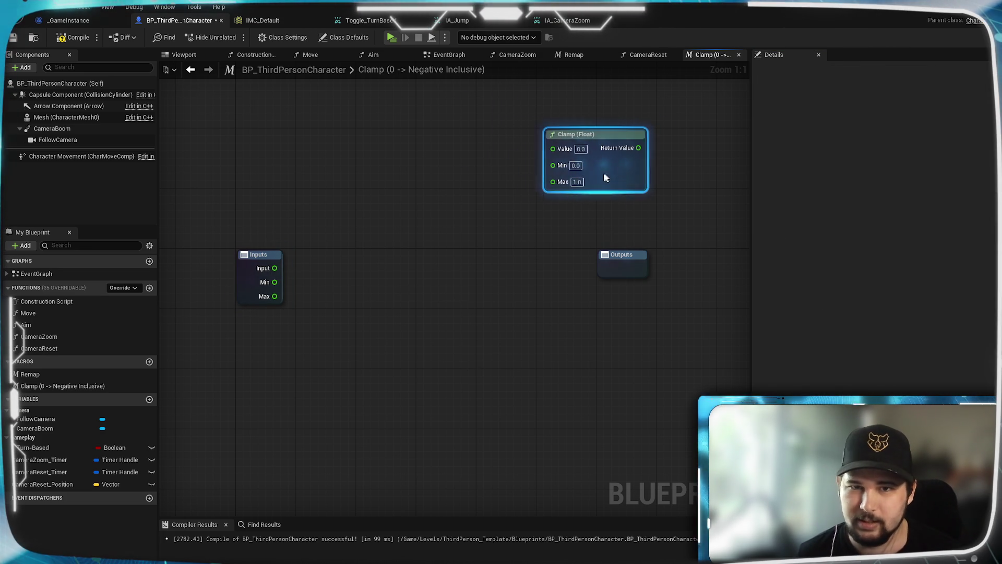
left_click(465, 257)
left_click(337, 298)
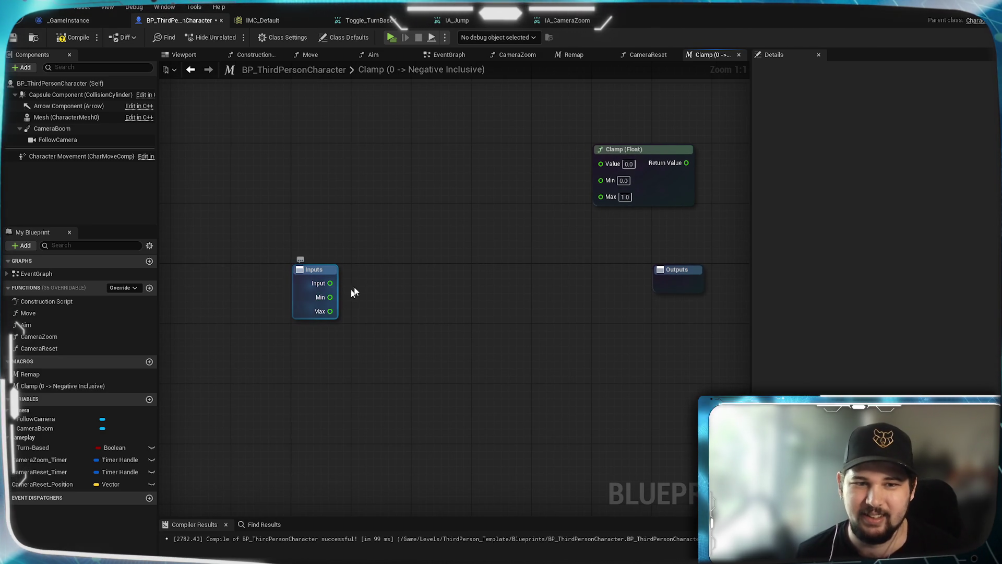
Step: Feed the Input and Min pins into a new Max (Float) node
left_click_drag(330, 283, 408, 286)
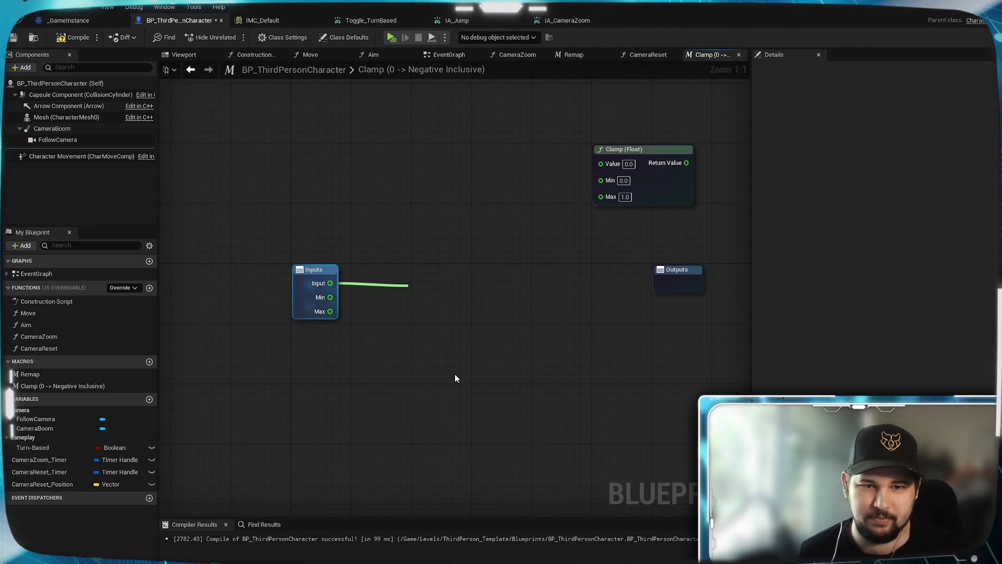
type("max")
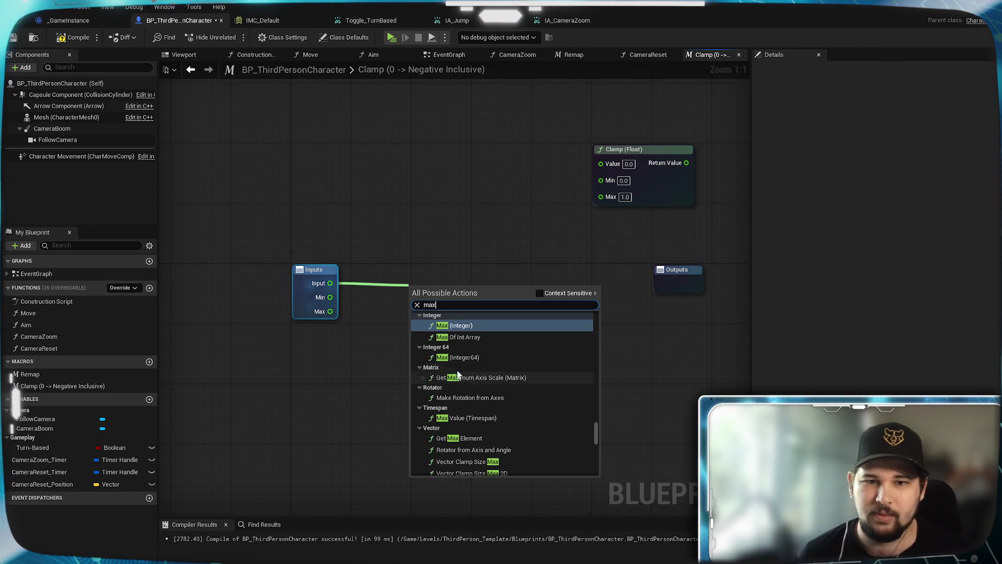
scroll(474, 359, "up", 2)
left_click(459, 341)
mouse_move(330, 297)
left_mouse_down()
mouse_move(442, 291)
mouse_move(441, 271)
mouse_move(388, 280)
left_mouse_up()
left_click(430, 341)
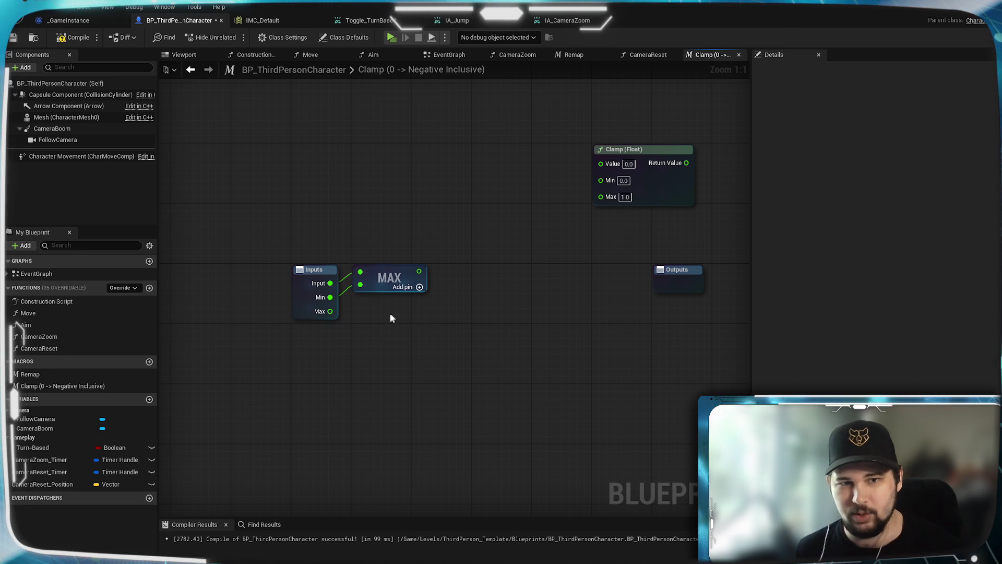
mouse_move(427, 273)
left_mouse_down()
mouse_move(444, 270)
mouse_move(408, 271)
mouse_move(423, 272)
mouse_move(410, 273)
mouse_move(459, 355)
left_mouse_up()
Step: Add a Min (Float) node taking the MAX result and the Max input
type("min")
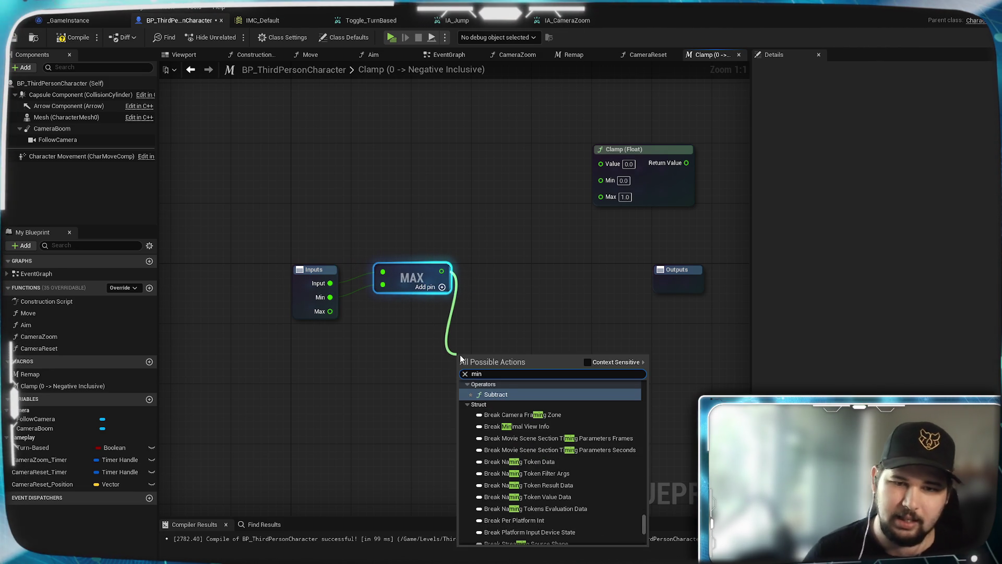
scroll(560, 431, "up", 2)
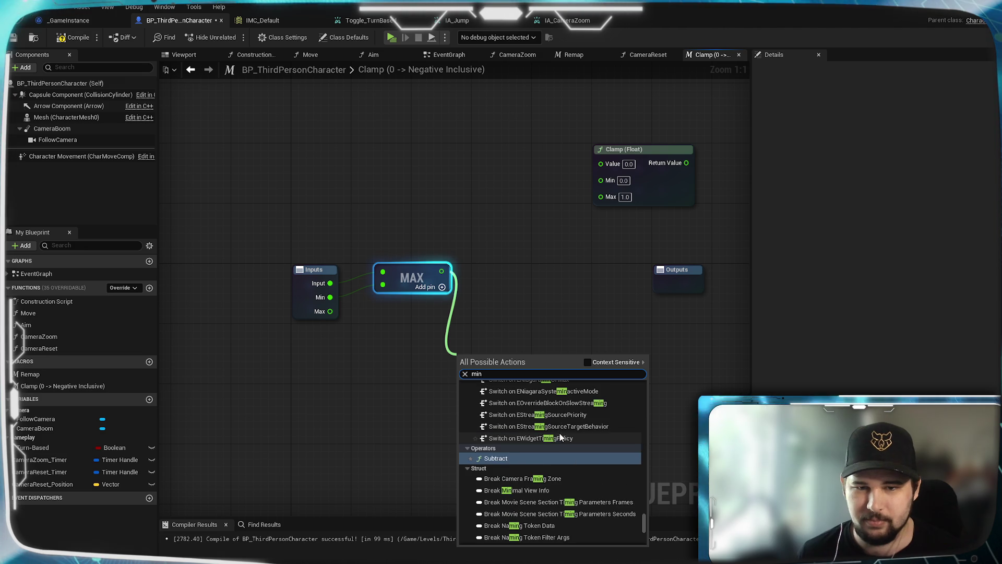
scroll(560, 431, "down", 2)
type(" float")
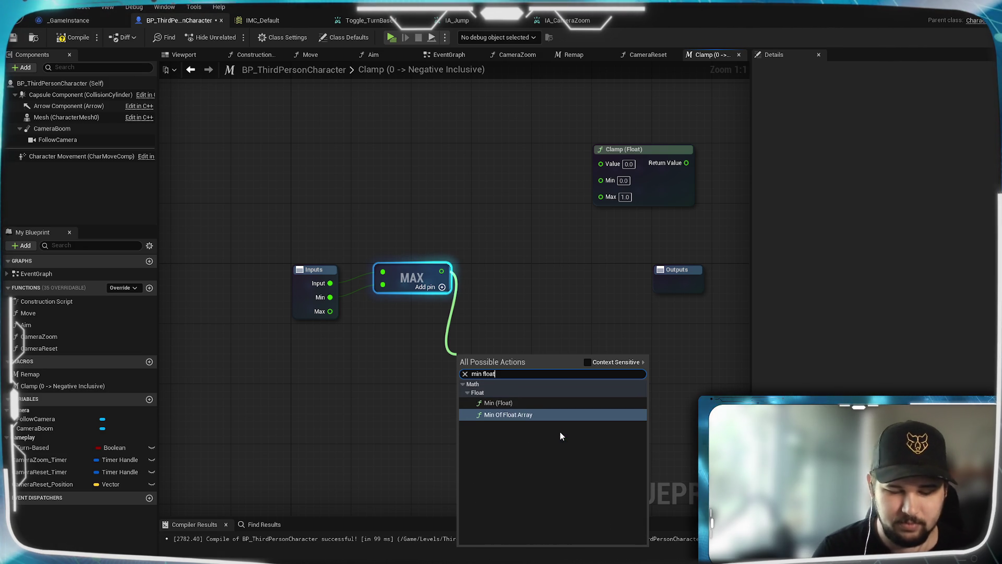
left_click(533, 403)
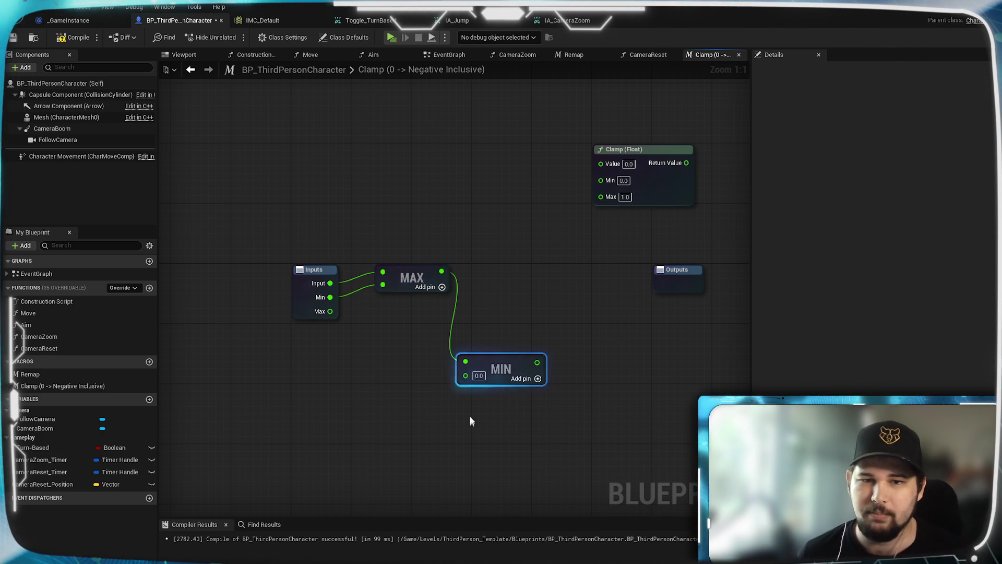
mouse_move(330, 311)
left_mouse_down()
mouse_move(462, 381)
mouse_move(510, 343)
mouse_move(491, 291)
left_mouse_up()
left_click(601, 340)
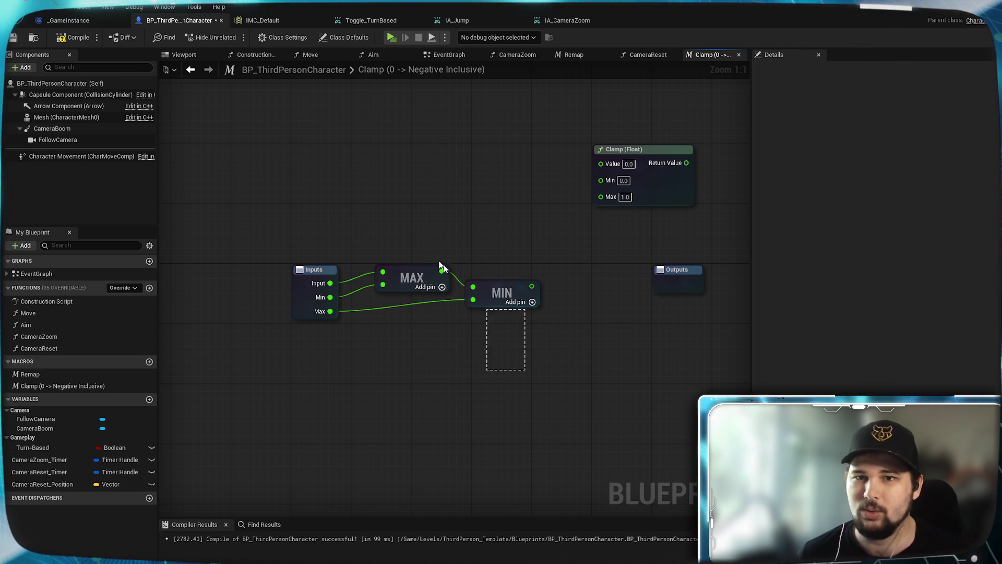
Step: Move the Clamp (Float) node left and clear the node selection
mouse_move(664, 200)
left_mouse_down()
mouse_move(568, 230)
mouse_move(597, 219)
mouse_move(601, 199)
left_mouse_up()
left_click(579, 250)
left_click(496, 349)
right_click(484, 344)
key("Escape")
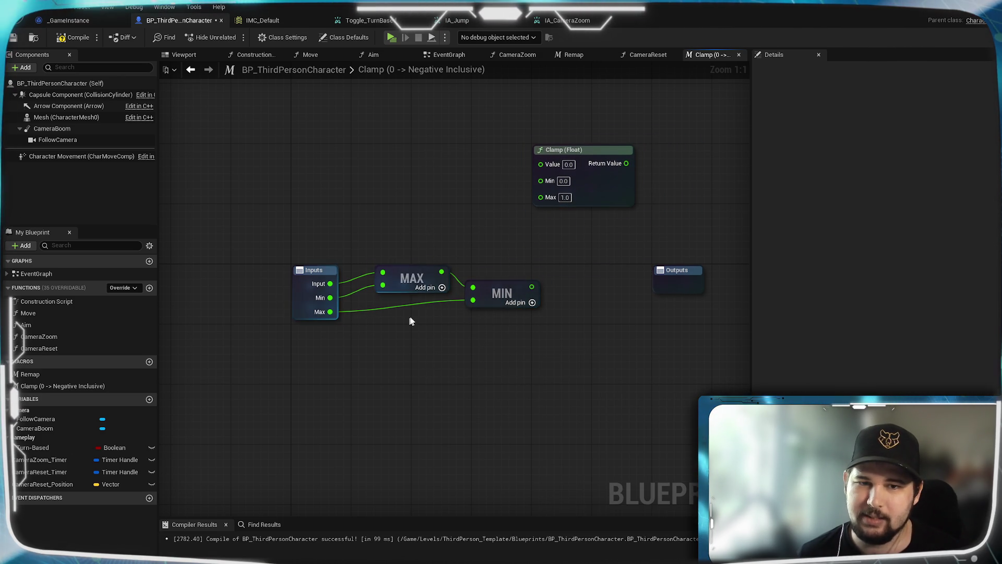
Step: Shift MAX and MIN right, then add a Less (<) node comparing Max against Min
mouse_move(483, 289)
left_mouse_down()
mouse_move(416, 243)
mouse_move(452, 269)
mouse_move(481, 266)
left_mouse_up()
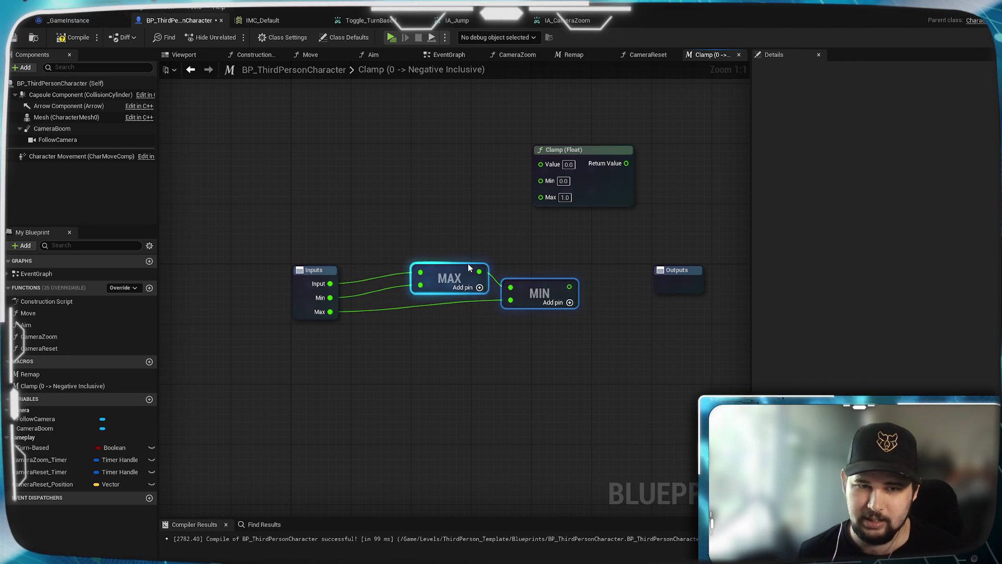
left_click(475, 237)
mouse_move(330, 312)
left_mouse_down()
mouse_move(355, 321)
mouse_move(402, 411)
left_mouse_up()
type("<")
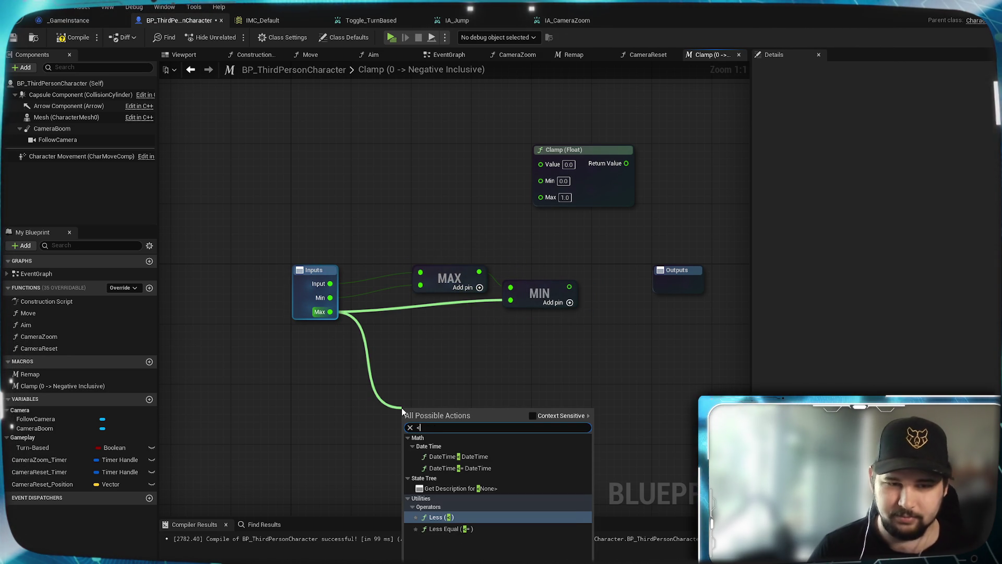
left_click(452, 516)
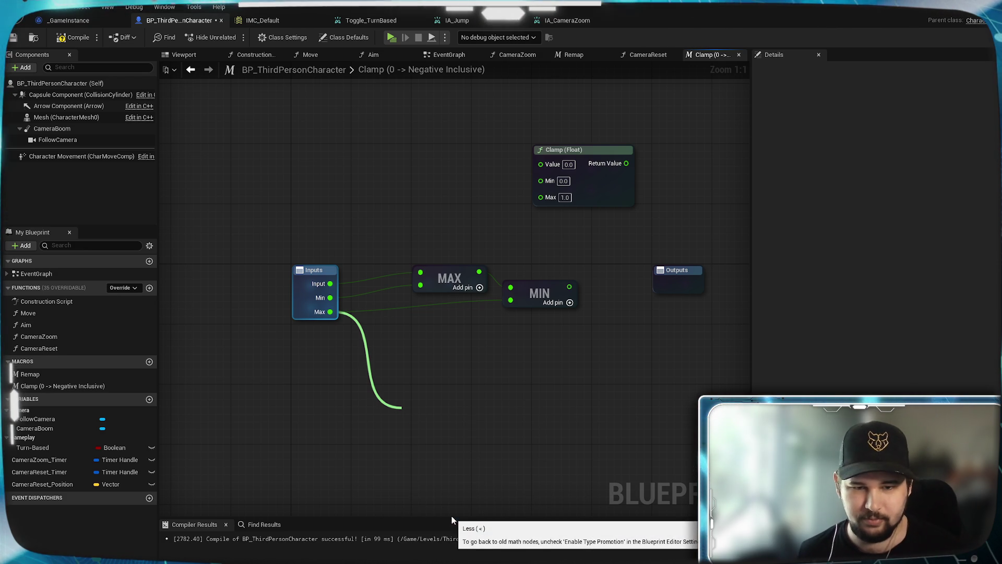
mouse_move(330, 298)
left_mouse_down()
mouse_move(410, 457)
mouse_move(427, 339)
left_mouse_up()
Step: Reposition the Less node near the Inputs node and reframe the graph
left_click(471, 459)
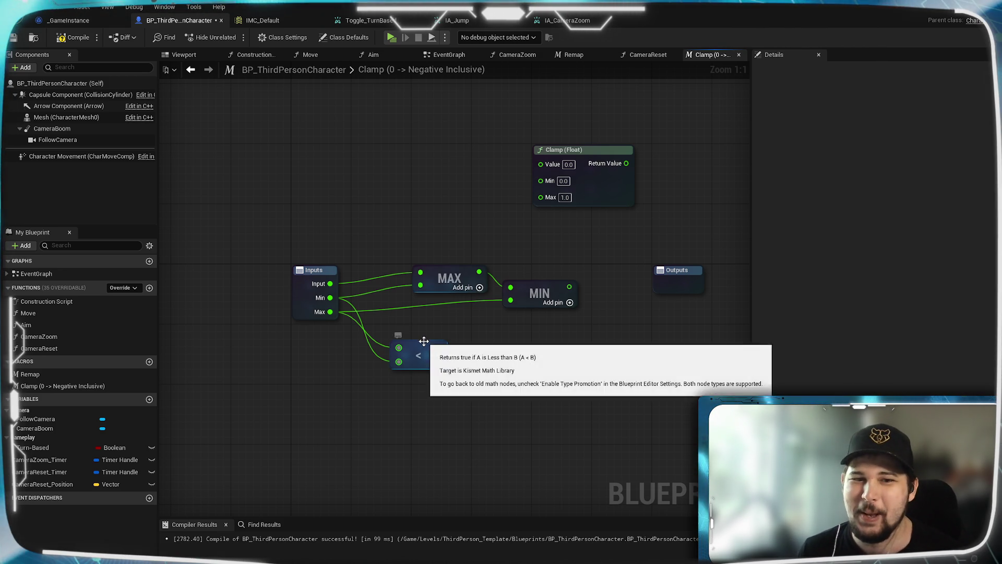
left_click_drag(427, 346, 442, 331)
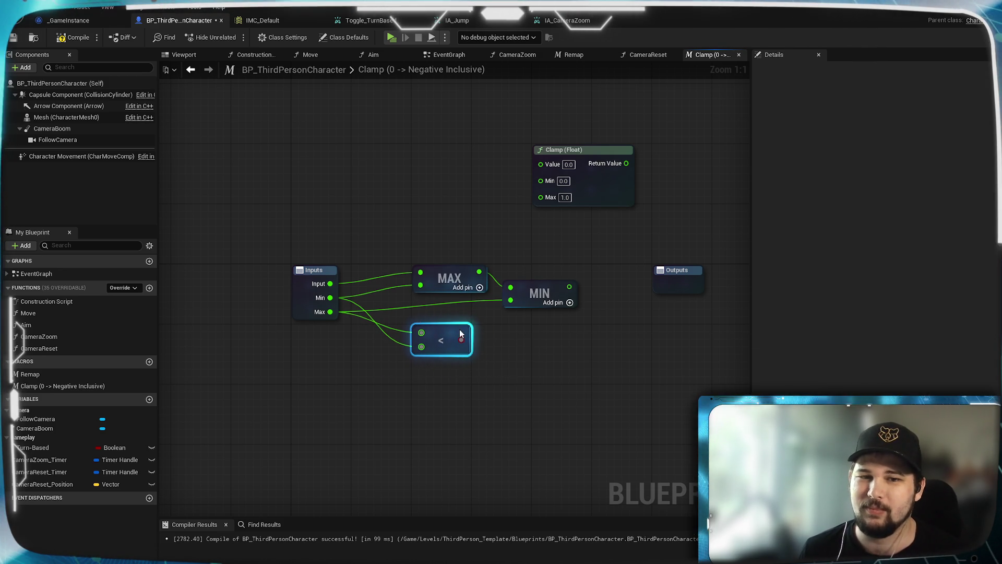
left_click(334, 334)
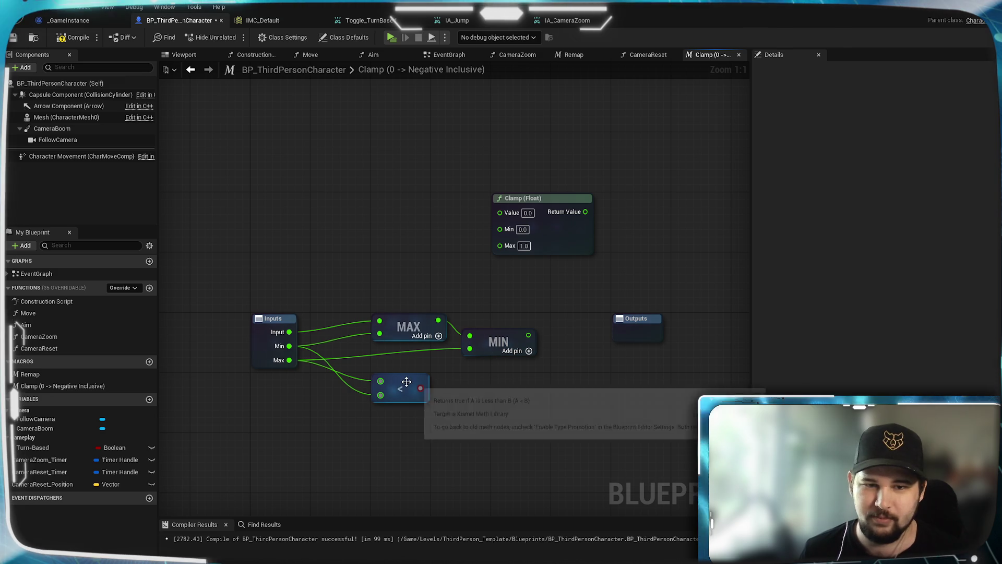
left_click_drag(407, 386, 356, 423)
left_click_drag(474, 425, 512, 344)
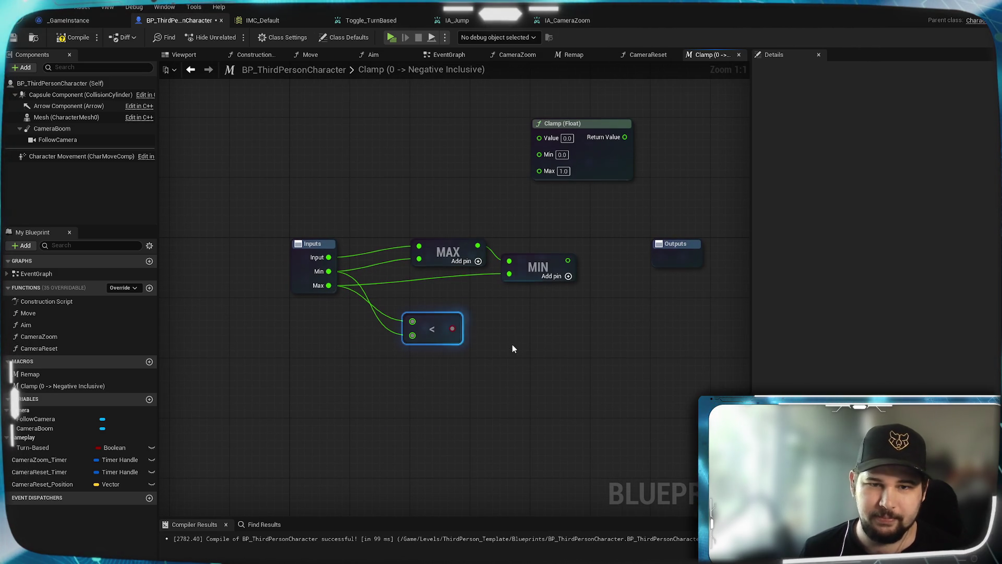
left_click_drag(451, 318, 430, 332)
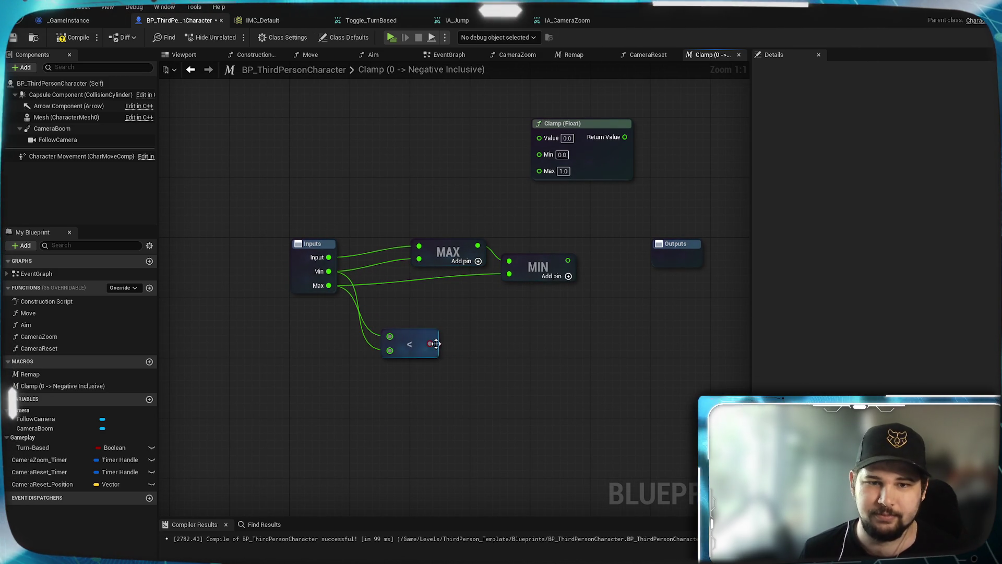
left_click(318, 267)
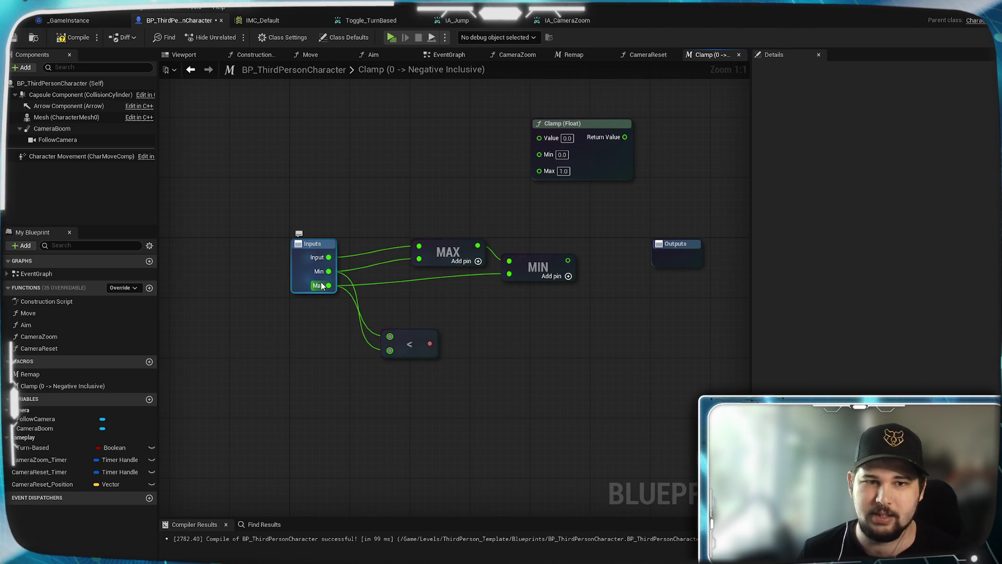
Step: Add an Exec input named execute and move it above Input, Min and Max
left_click(408, 282)
left_click(318, 246)
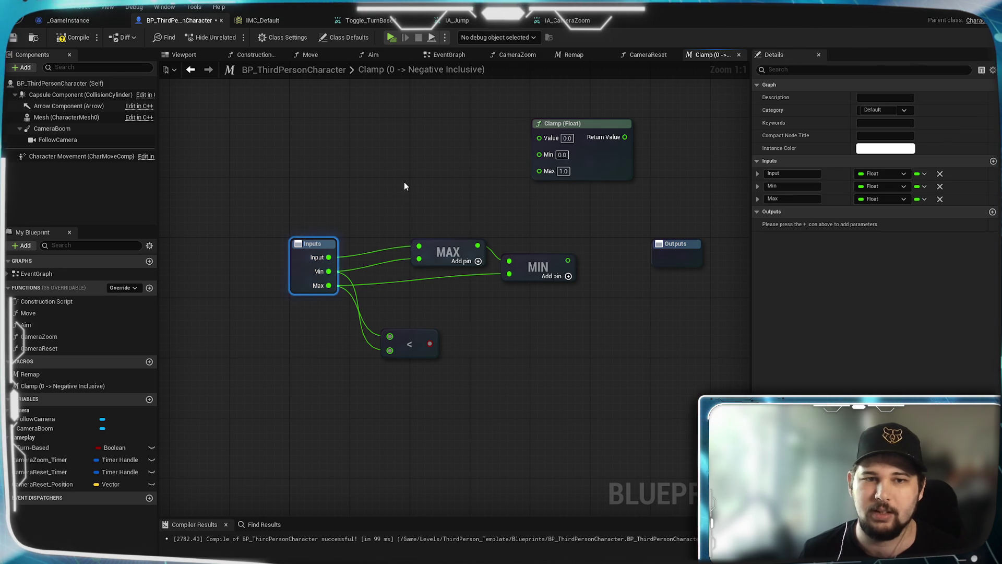
left_click(993, 161)
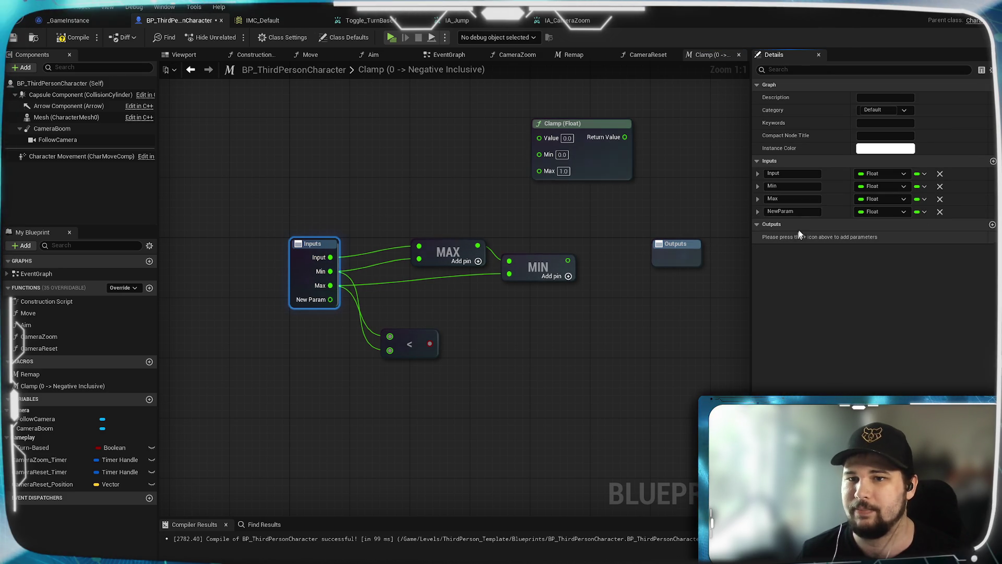
type("execute")
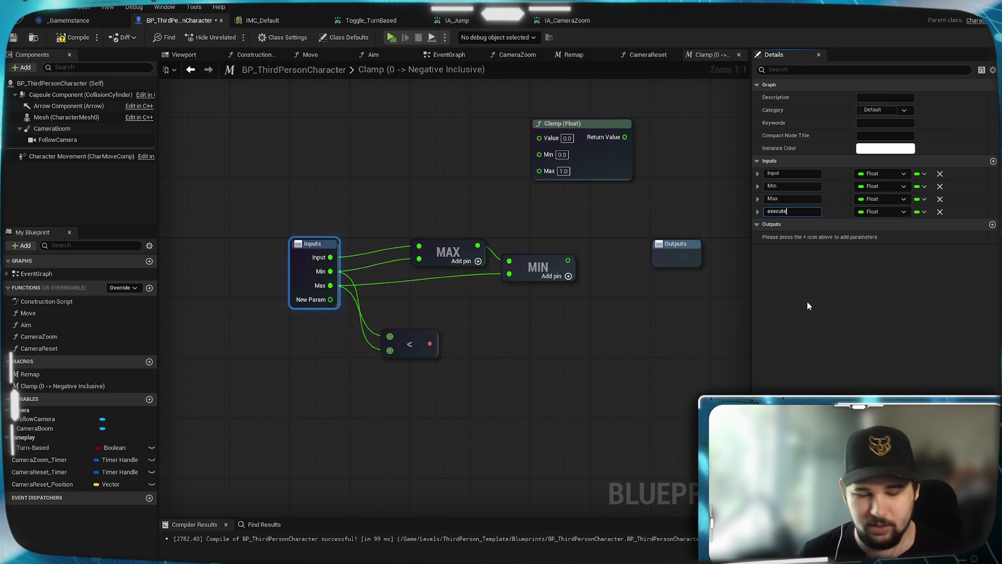
key("Return")
left_click(880, 213)
left_click(882, 239)
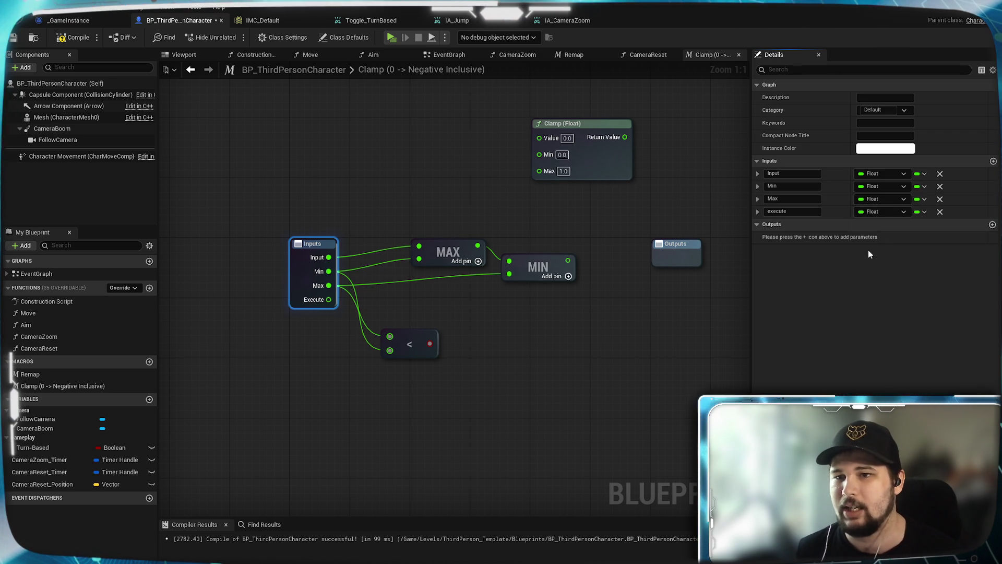
left_click_drag(753, 211, 755, 172)
mouse_move(549, 322)
left_mouse_down()
mouse_move(506, 315)
mouse_move(450, 251)
mouse_move(447, 261)
left_mouse_up()
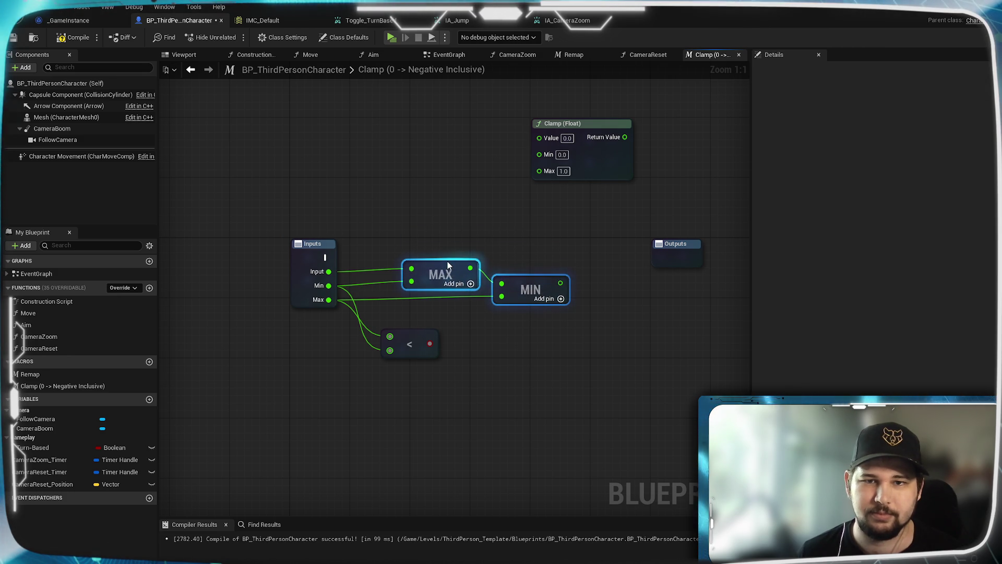
left_click(544, 330)
Step: Move the Clamp (Float) node beside Inputs and wire Input, Min, Max to Value, Min, Max
mouse_move(544, 330)
left_mouse_down()
mouse_move(459, 293)
mouse_move(481, 356)
mouse_move(407, 284)
mouse_move(221, 147)
mouse_move(281, 140)
mouse_move(274, 133)
left_mouse_up()
left_click(444, 152)
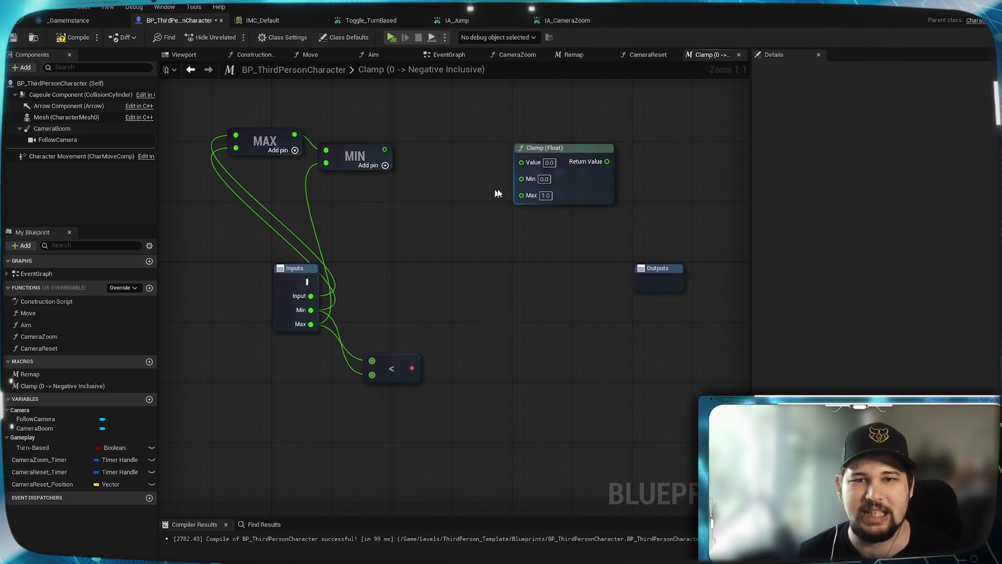
mouse_move(564, 155)
left_mouse_down()
mouse_move(422, 253)
mouse_move(506, 269)
left_mouse_up()
left_click(418, 324)
left_click_drag(311, 296, 475, 277)
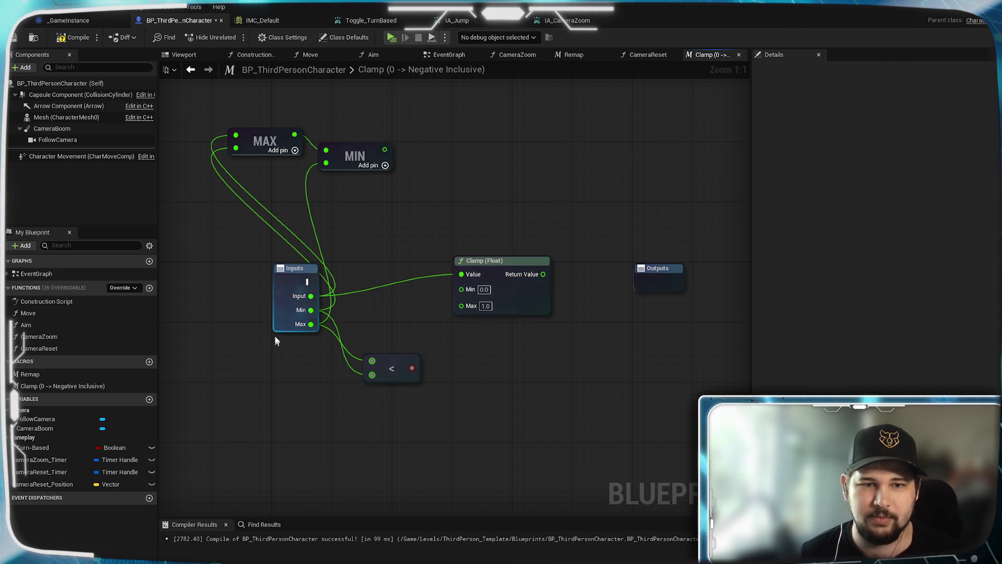
mouse_move(311, 310)
left_mouse_down()
mouse_move(463, 290)
mouse_move(470, 304)
left_mouse_up()
mouse_move(486, 261)
left_mouse_down()
mouse_move(476, 251)
mouse_move(490, 269)
left_mouse_up()
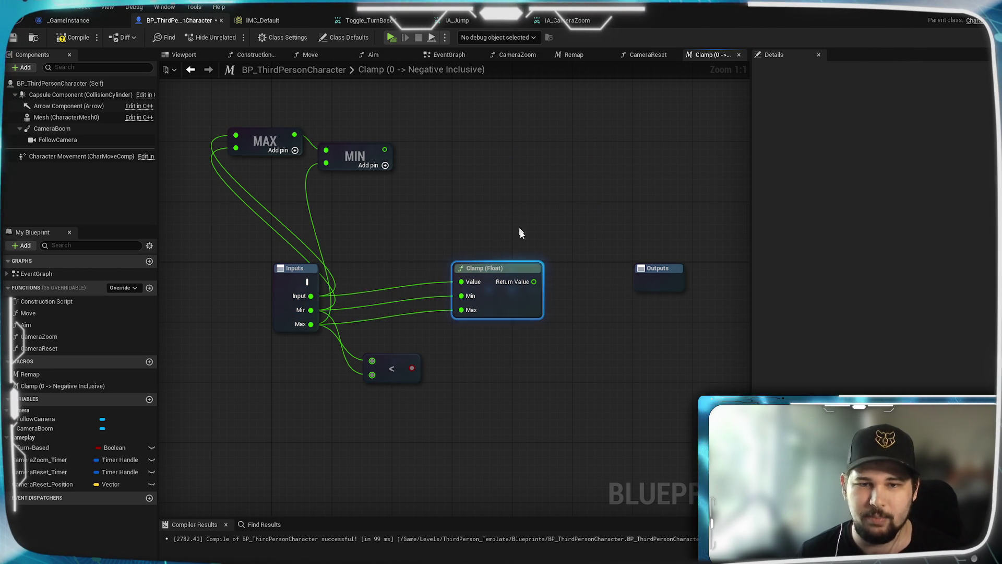
Step: Duplicate the Clamp and wire Input to Value, Min to Max, and Max to Min
key("ctrl+c")
key("ctrl+v")
left_click_drag(529, 374, 480, 354)
left_click_drag(427, 329, 389, 374)
left_click_drag(345, 281, 438, 331)
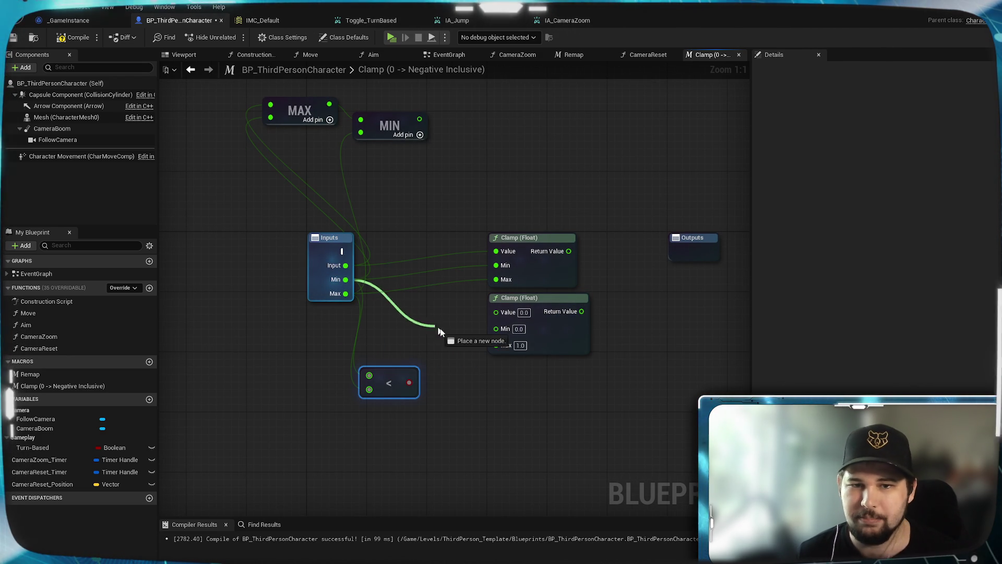
left_click_drag(500, 346, 500, 345)
left_click_drag(346, 294, 496, 328)
left_click_drag(345, 265, 490, 320)
left_click_drag(345, 265, 496, 312)
left_click(478, 387)
key("Home")
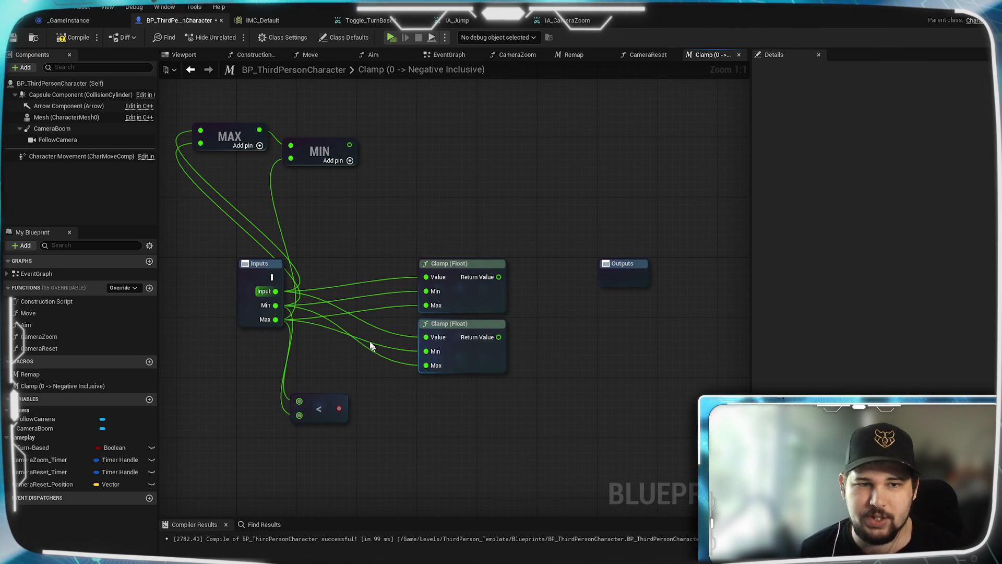
Step: Add a Branch using the Less result as Condition, driven by the execute input
mouse_move(460, 212)
left_mouse_down()
mouse_move(487, 202)
mouse_move(516, 163)
left_mouse_up()
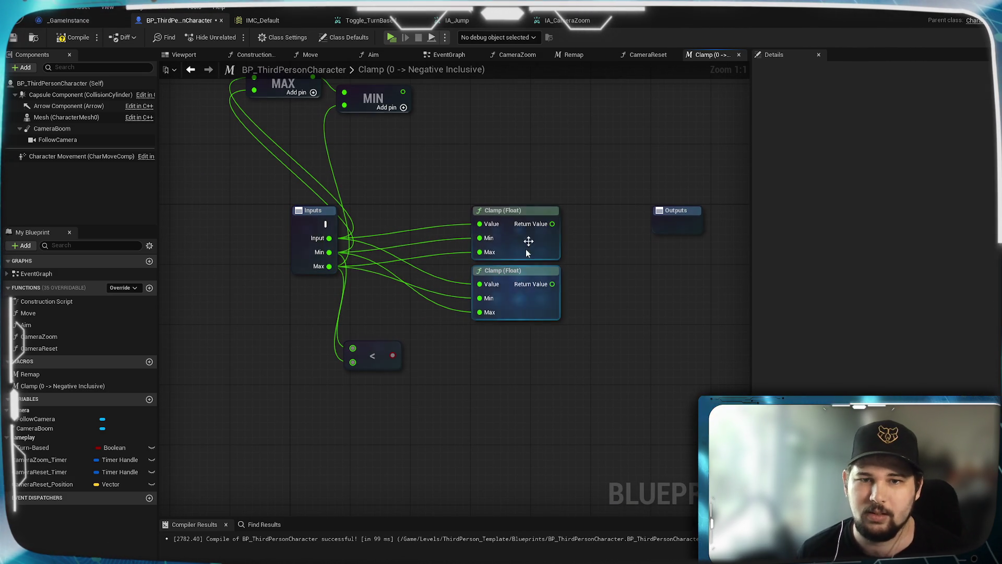
mouse_move(577, 265)
left_mouse_down()
mouse_move(597, 349)
mouse_move(599, 337)
left_mouse_up()
left_click_drag(404, 417, 509, 228)
left_click(518, 233)
mouse_move(338, 287)
left_mouse_down()
mouse_move(513, 212)
mouse_move(519, 240)
left_mouse_up()
Step: Pan the graph and inspect the Outputs node's parameters
left_click_drag(651, 280, 533, 276)
left_click(569, 283)
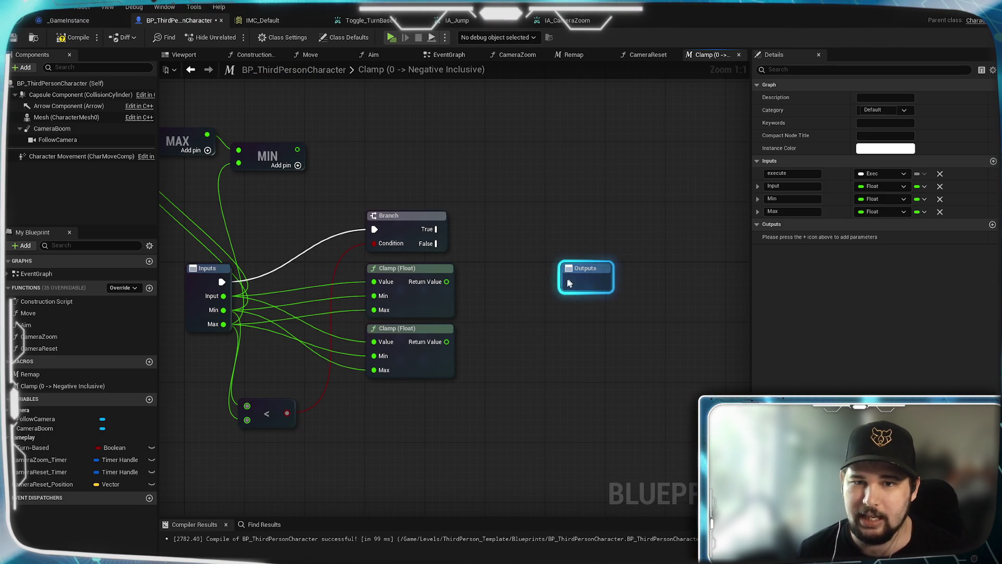
left_click(616, 367)
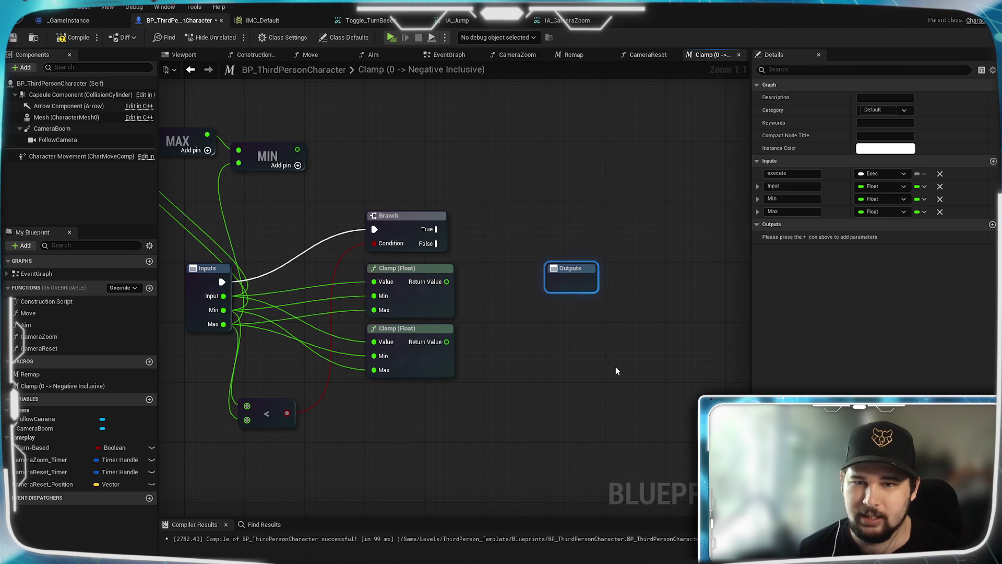
left_click_drag(493, 309, 546, 313)
left_click(613, 284)
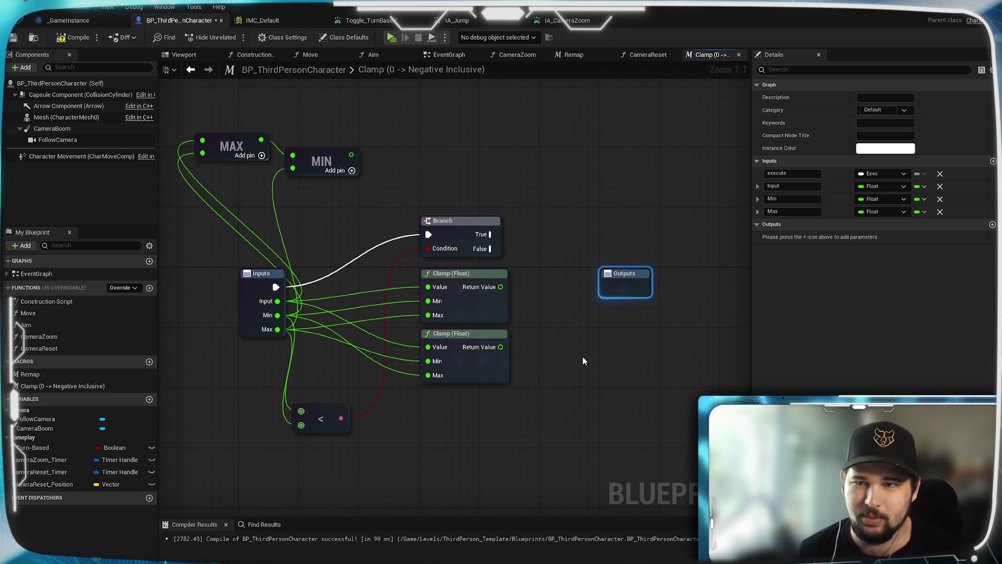
mouse_move(583, 358)
left_mouse_down()
mouse_move(571, 329)
mouse_move(525, 361)
mouse_move(569, 340)
mouse_move(578, 353)
mouse_move(561, 347)
left_mouse_up()
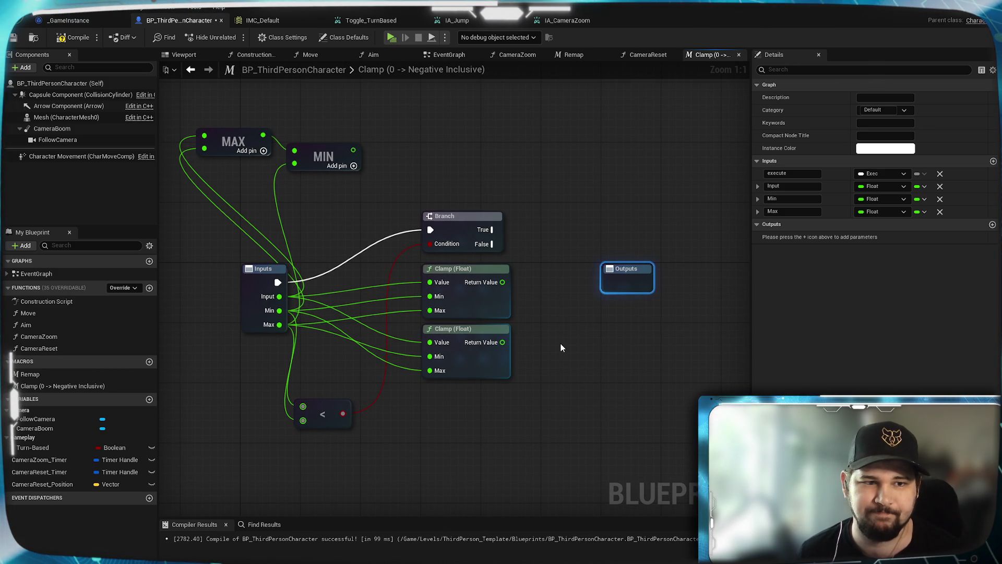
left_click(560, 343)
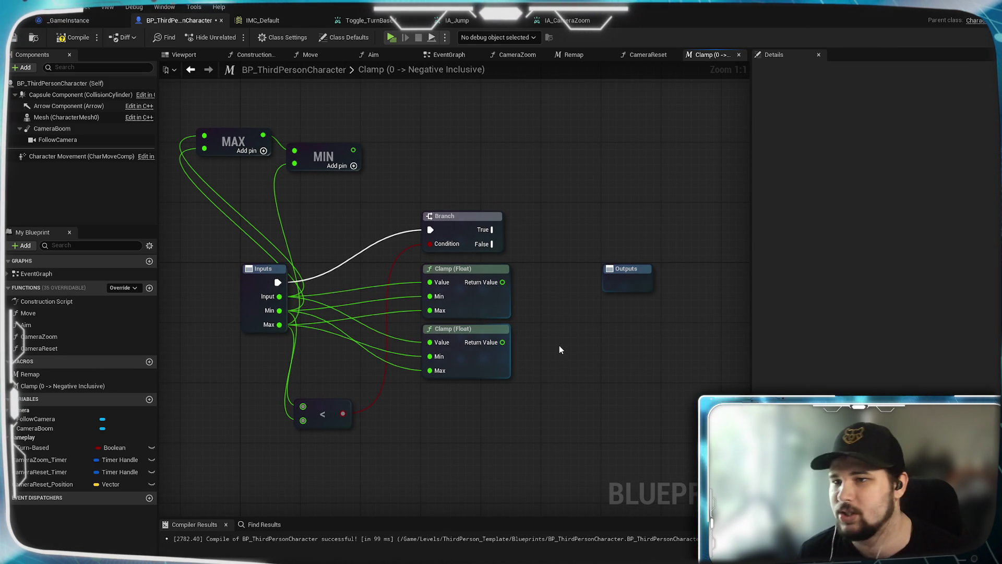
right_click(559, 346)
Step: Save BP_ThirdPersonCharacter with Ctrl+S and compile it
mouse_move(546, 417)
left_mouse_down()
mouse_move(553, 334)
mouse_move(566, 381)
mouse_move(559, 347)
left_mouse_up()
key("ctrl+s")
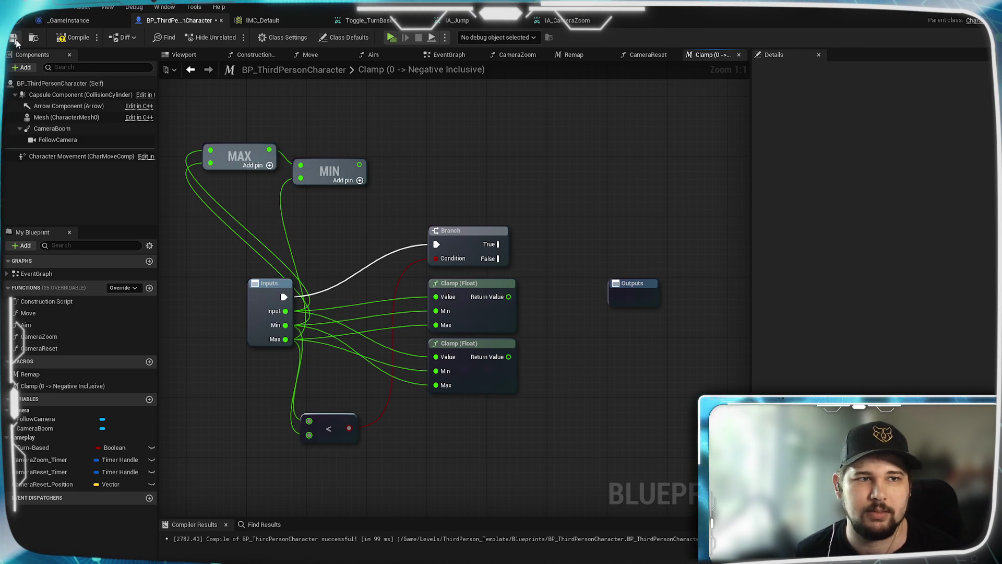
left_click(76, 38)
mouse_move(212, 222)
left_mouse_down()
mouse_move(303, 168)
mouse_move(258, 164)
left_mouse_up()
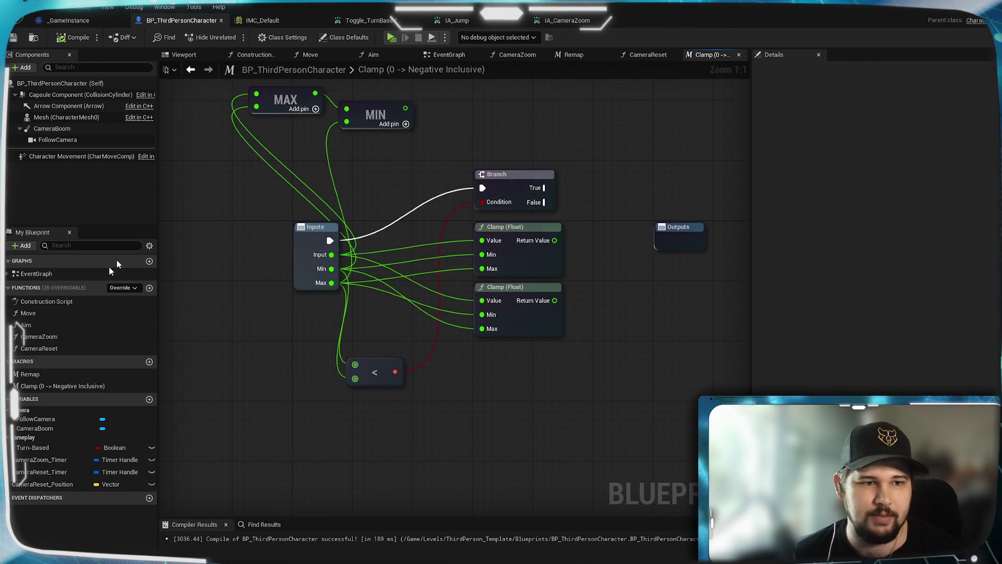
Step: Open the Clamp macro's context menu, then add a new function to the Blueprint
right_click(42, 386)
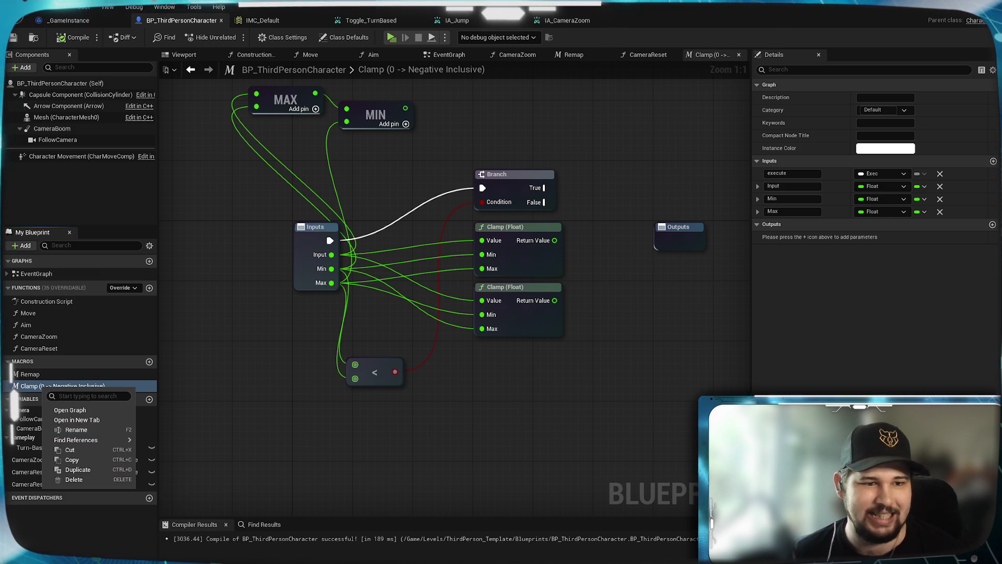
right_click(19, 389)
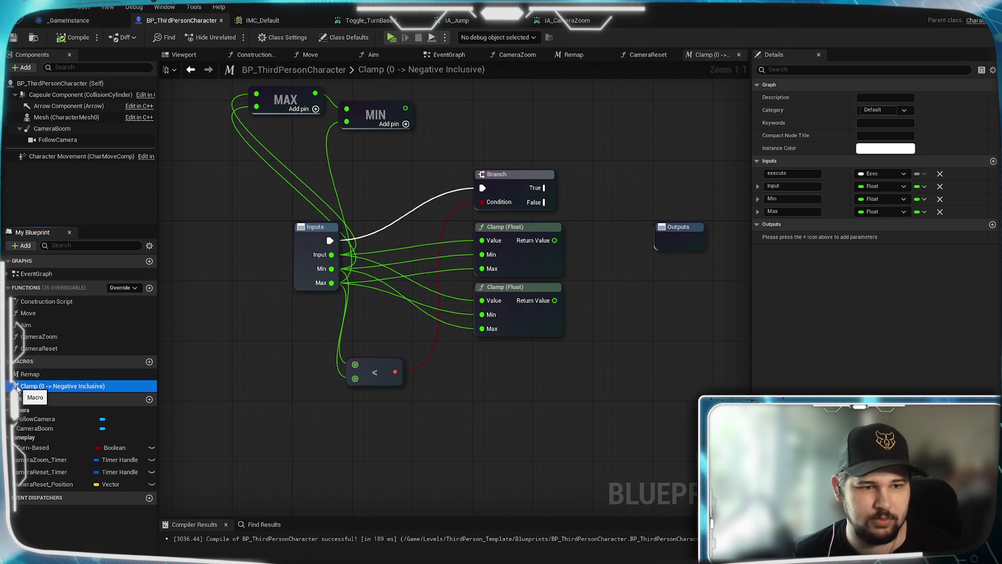
right_click(17, 391)
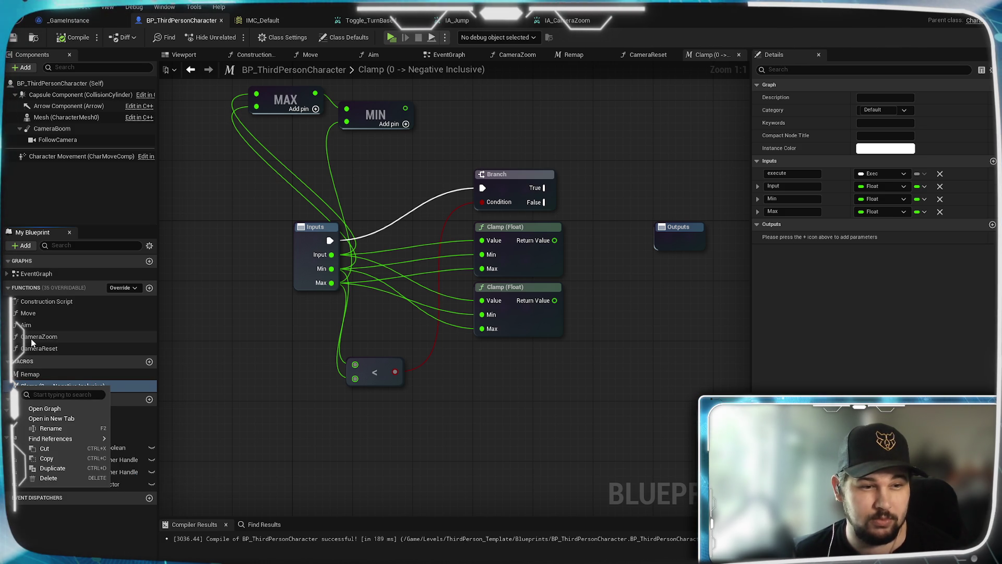
left_click(24, 385)
mouse_move(24, 385)
left_mouse_down()
mouse_move(48, 344)
mouse_move(52, 312)
mouse_move(25, 287)
left_mouse_up()
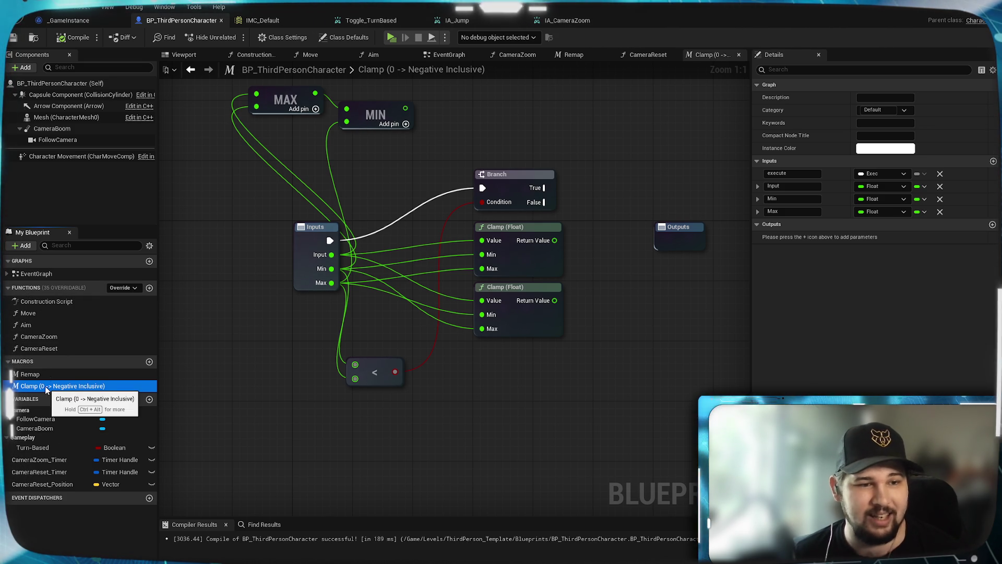
left_click(149, 288)
type("Clamp (Allo")
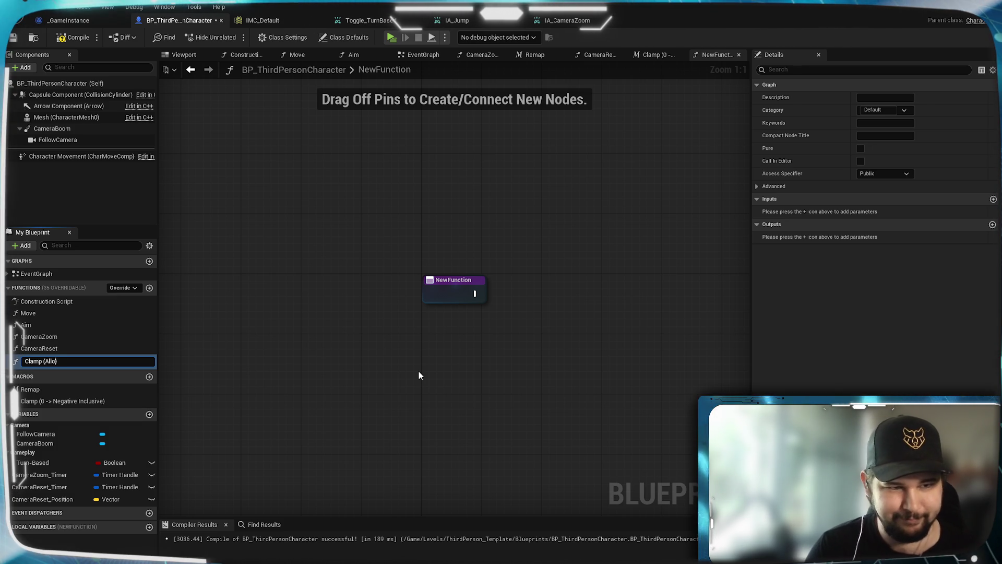
Step: Name the new function 'Clamp (Allow Smaller Maximums)' and select the Clamp (0 -> Negative Inclusive) macro
type("w Smaller Max")
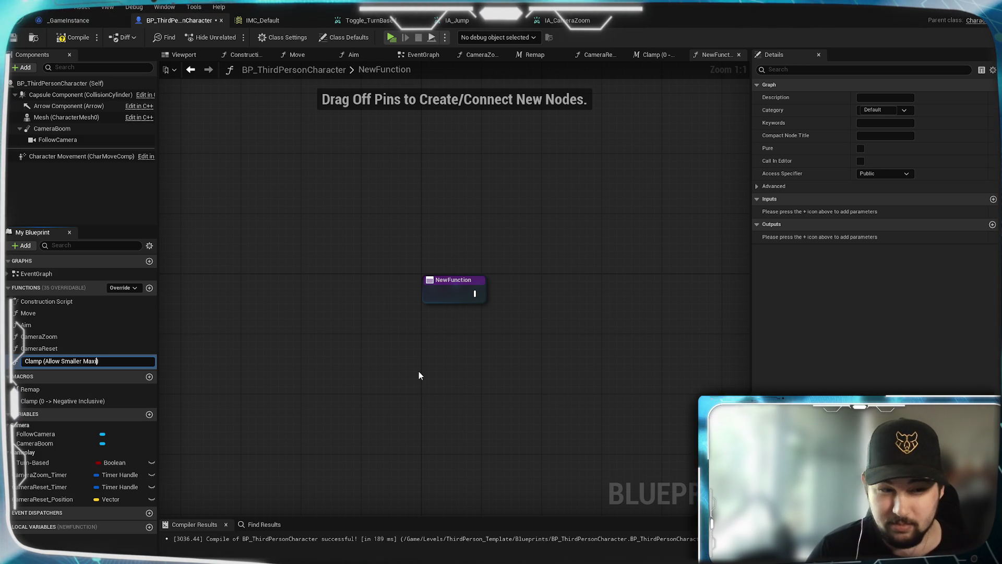
type("s")
key("Return")
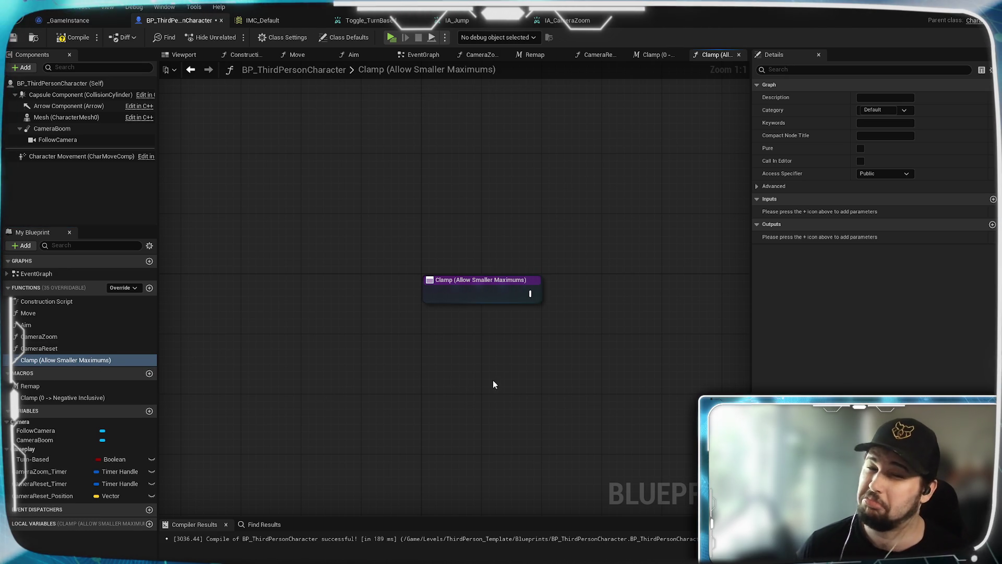
left_click(101, 397)
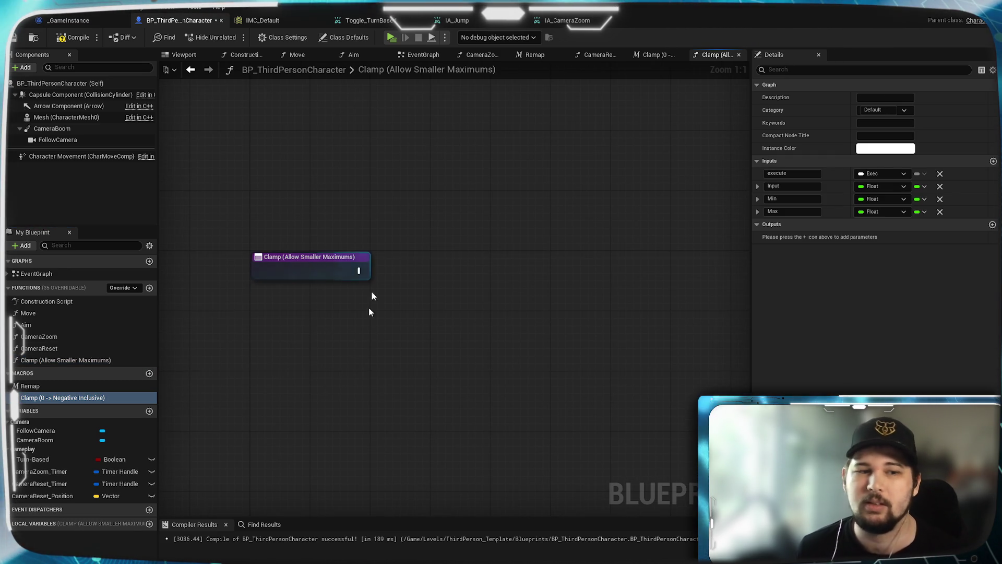
Step: Copy the macro's Branch, Less and Clamp nodes into the Clamp (Allow Smaller Maximums) graph
left_click(661, 55)
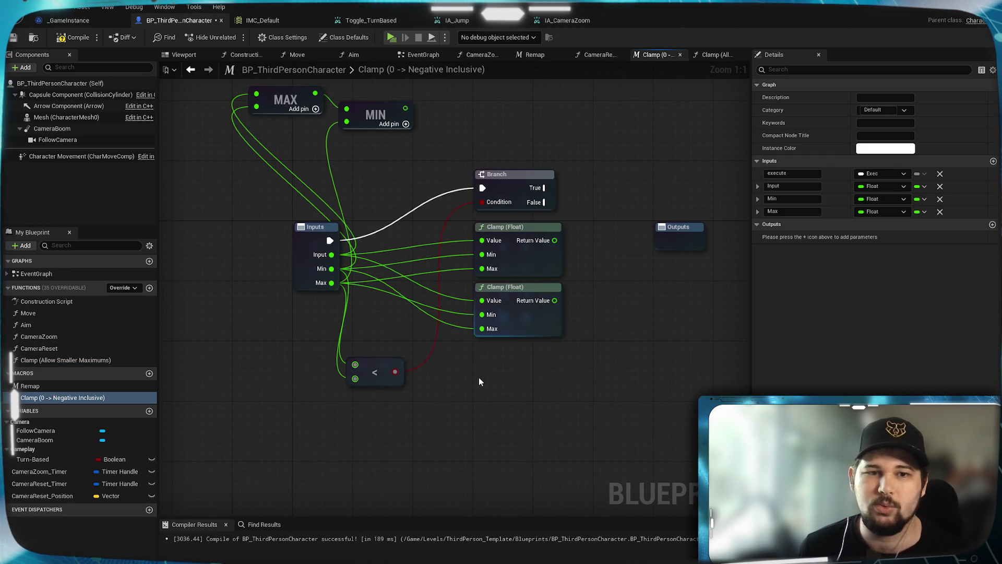
mouse_move(631, 454)
left_mouse_down()
mouse_move(594, 447)
mouse_move(453, 193)
mouse_move(426, 177)
left_mouse_up()
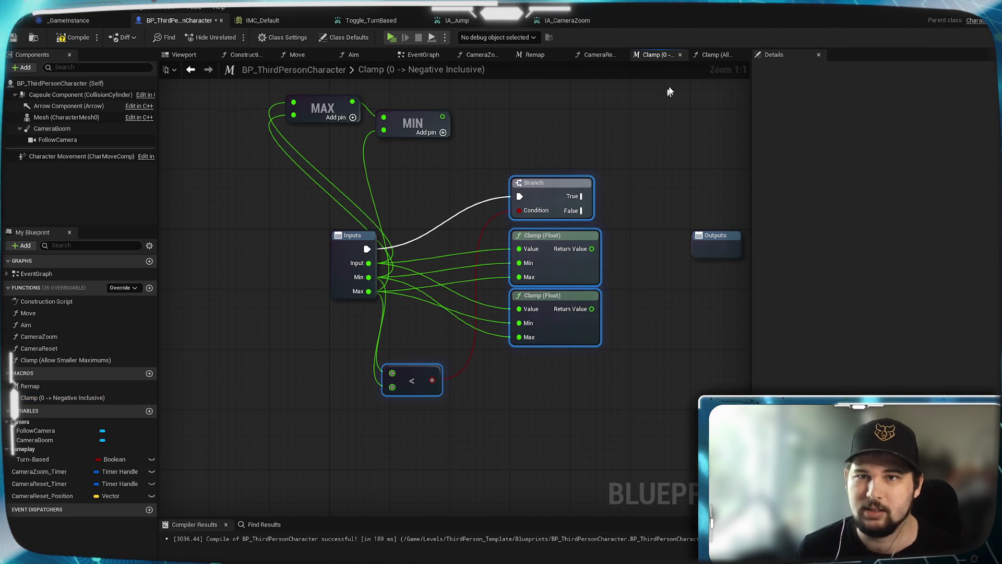
key("ctrl+c")
left_click(714, 55)
key("ctrl+v")
Step: Add a Float input parameter named Input to the function
left_click(352, 241)
left_click(994, 225)
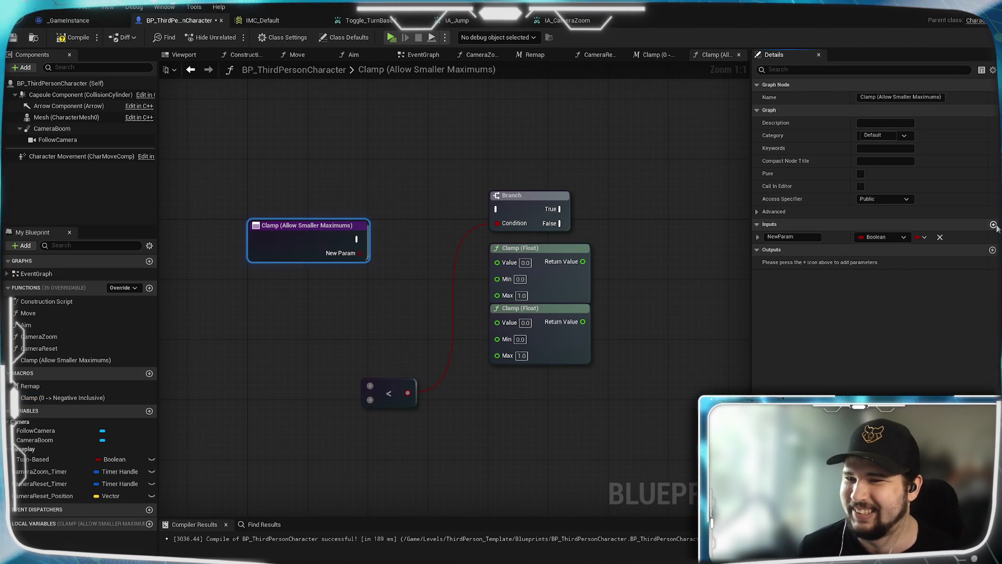
left_click(819, 238)
type("Input")
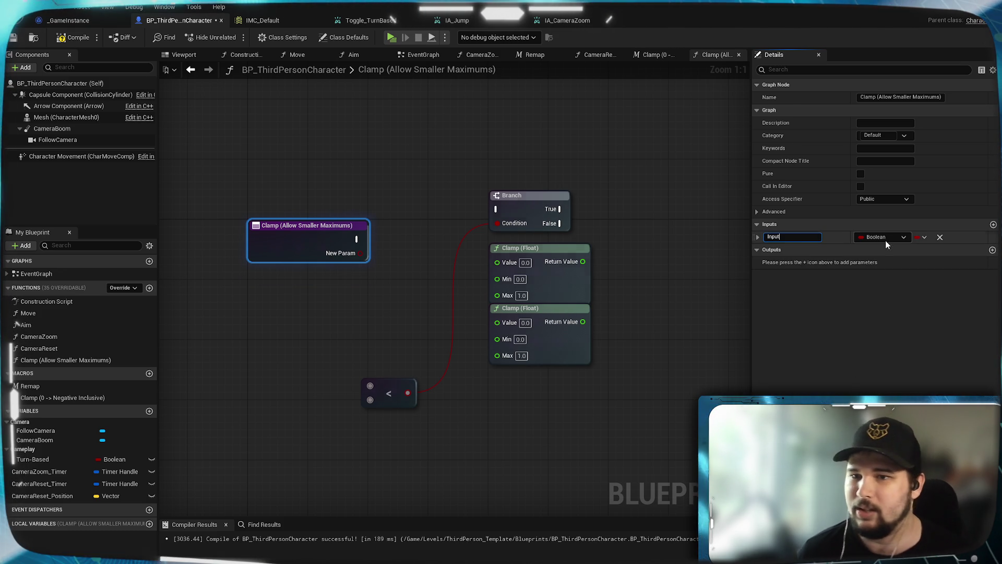
key("Return")
left_click(885, 238)
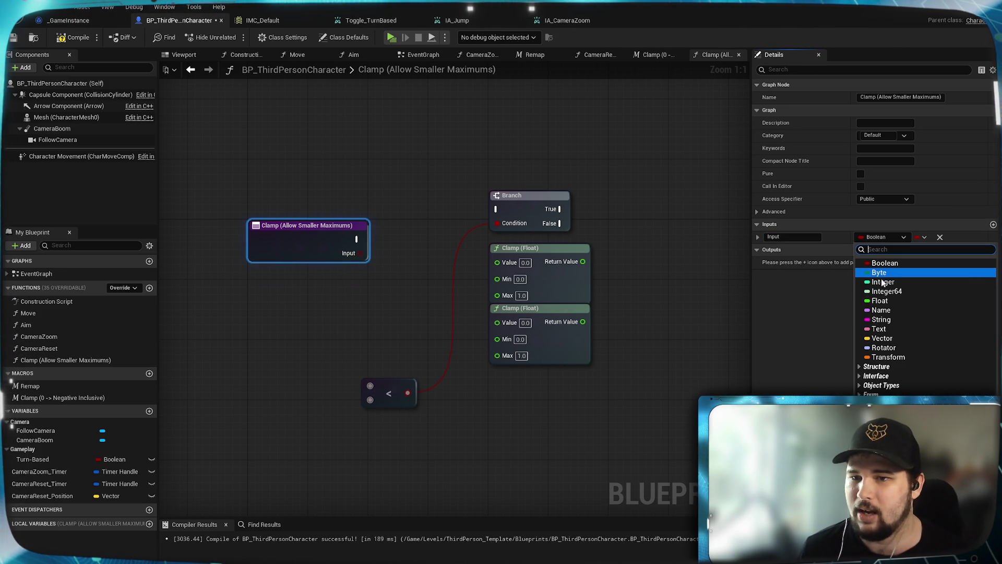
left_click(880, 301)
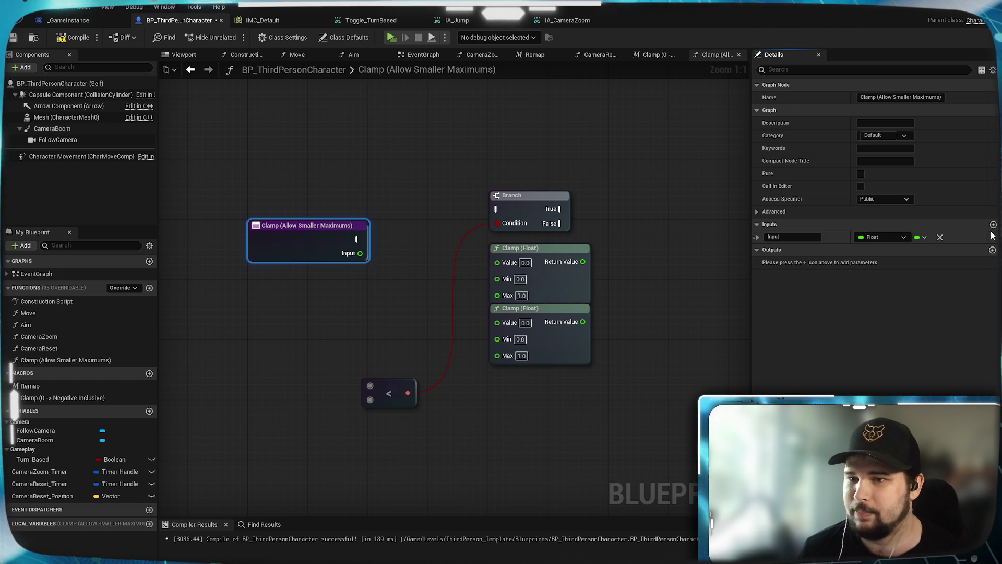
Step: Add two more input parameters named Min and Max
left_click(994, 224)
left_click(994, 225)
left_click(763, 249)
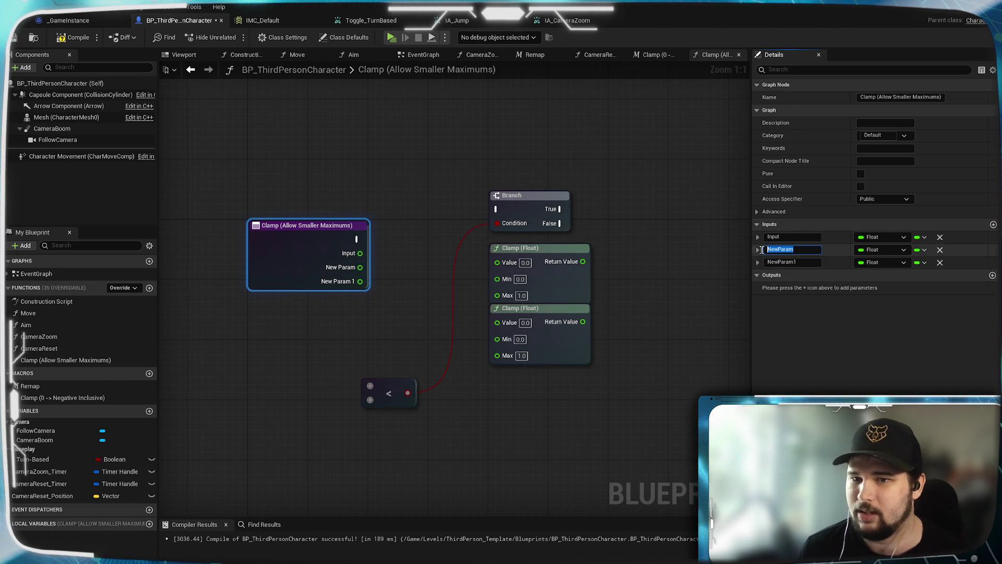
type("Min")
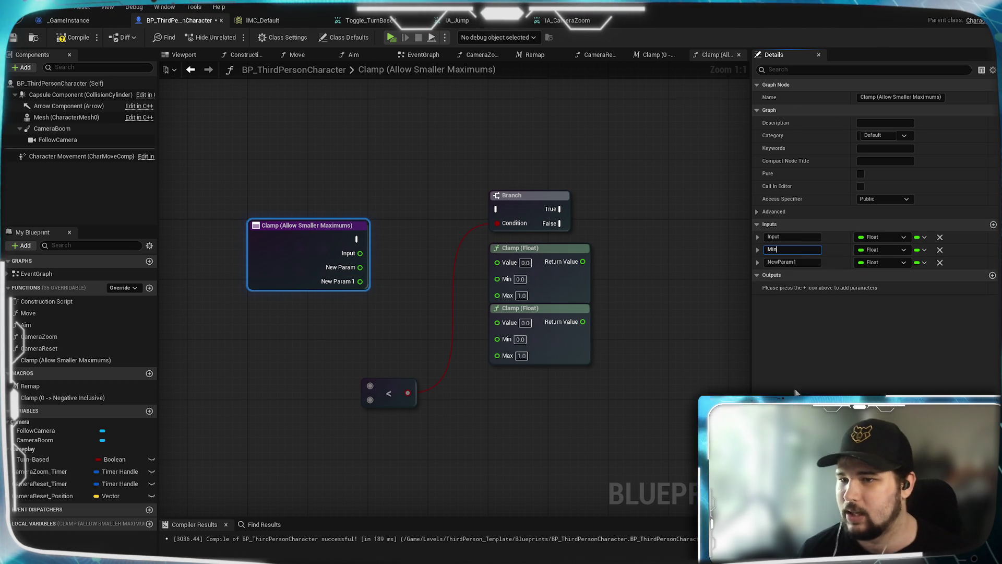
key("Return")
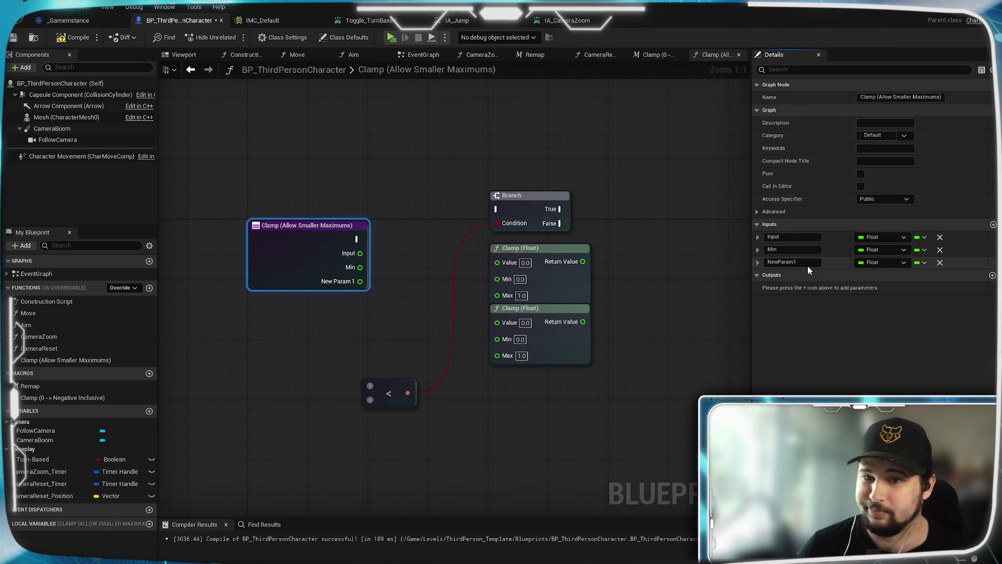
type("Max")
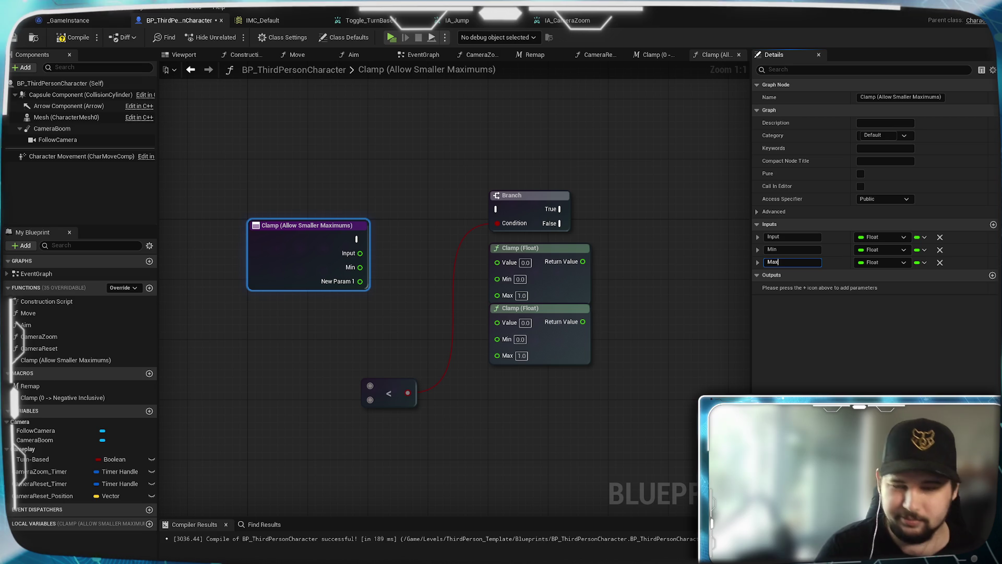
key("Return")
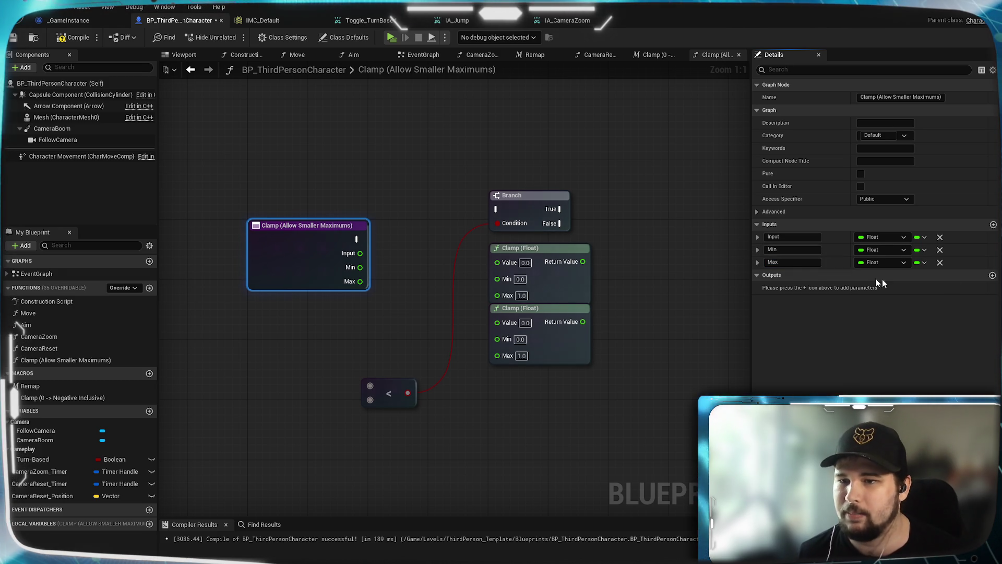
Step: Add a Float output parameter named Output
left_click(993, 276)
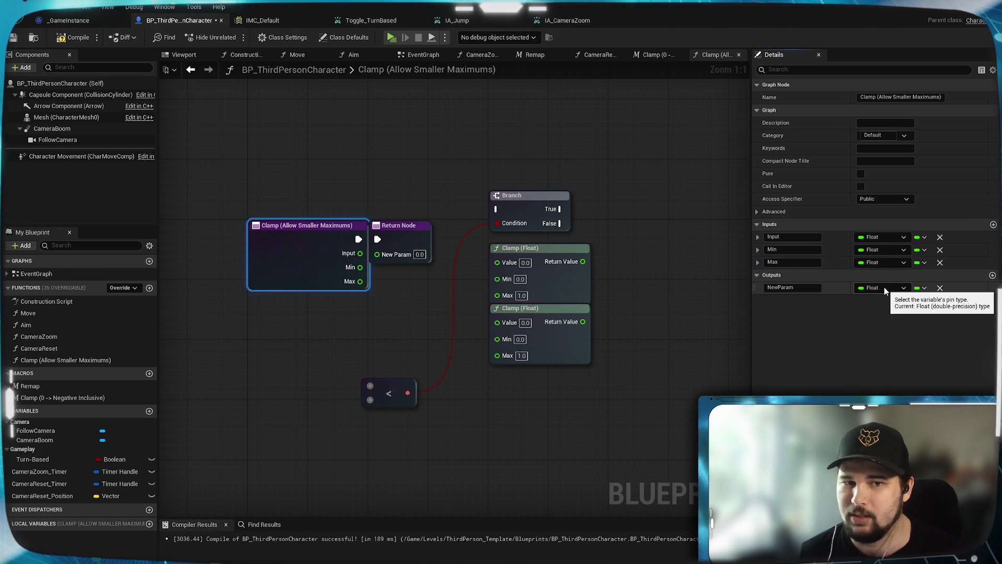
left_click(884, 288)
left_click(792, 288)
key("ctrl+a")
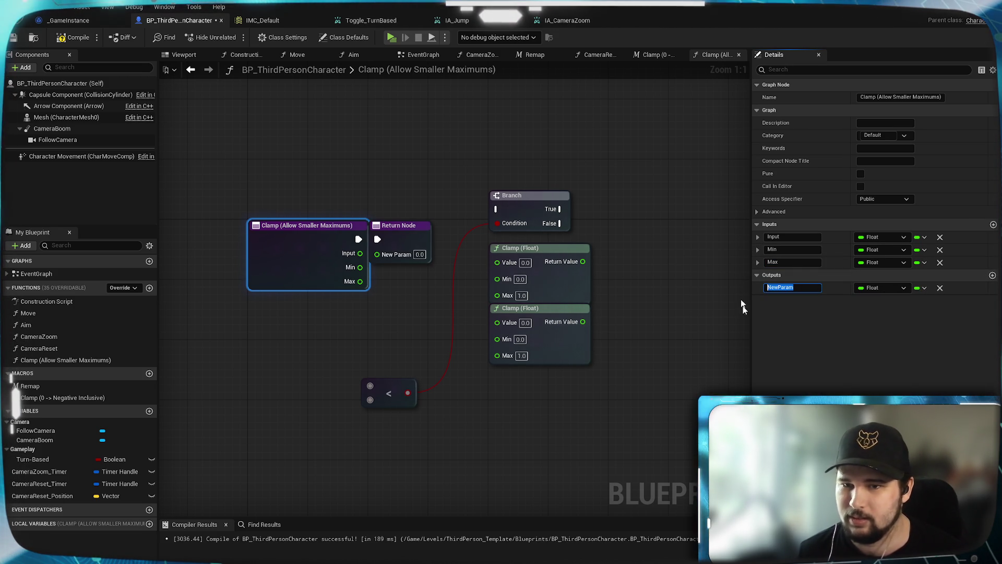
type("Output")
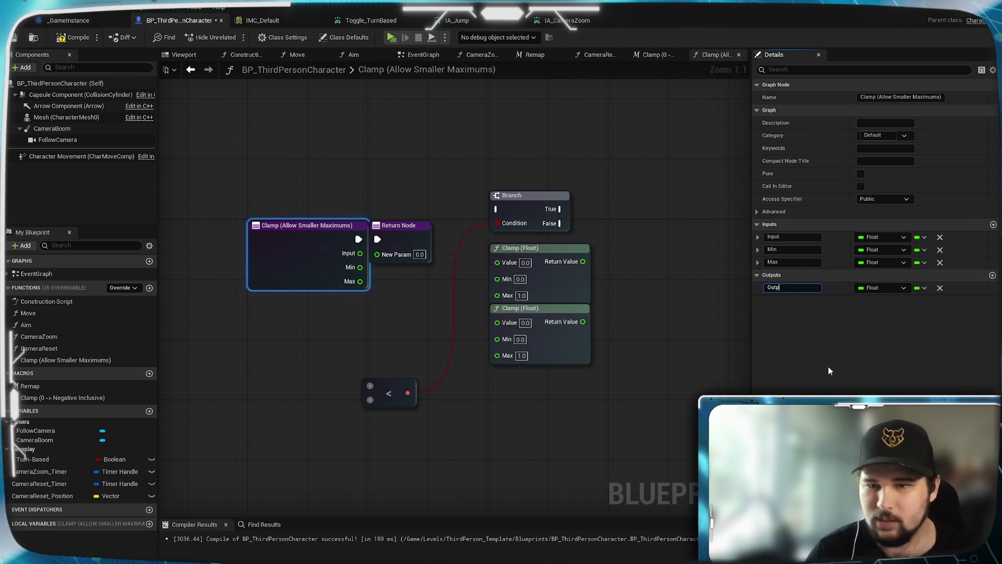
key("Return")
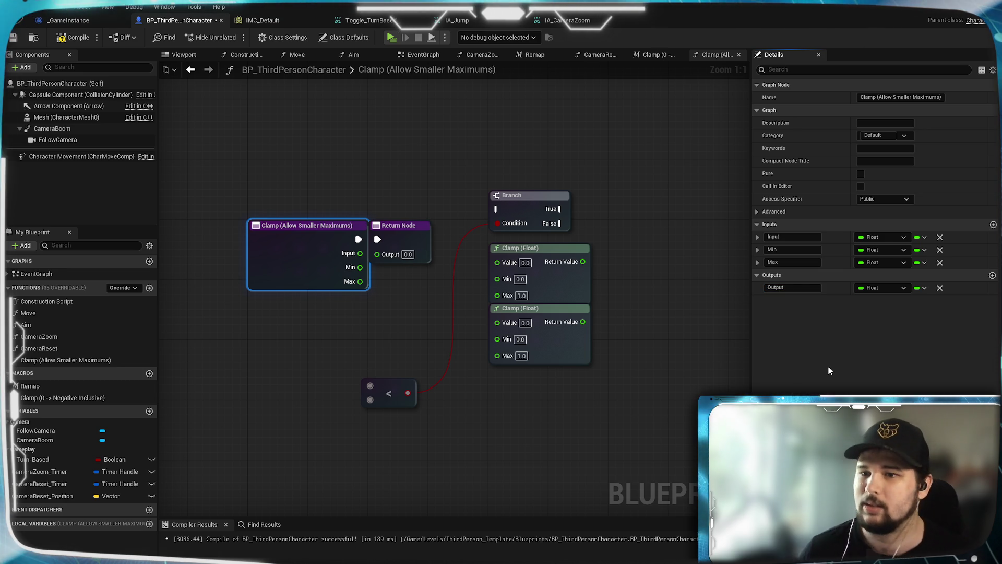
Step: Place the Return Node right of the Branch and paste a second Return Node below it
left_click_drag(407, 234, 696, 218)
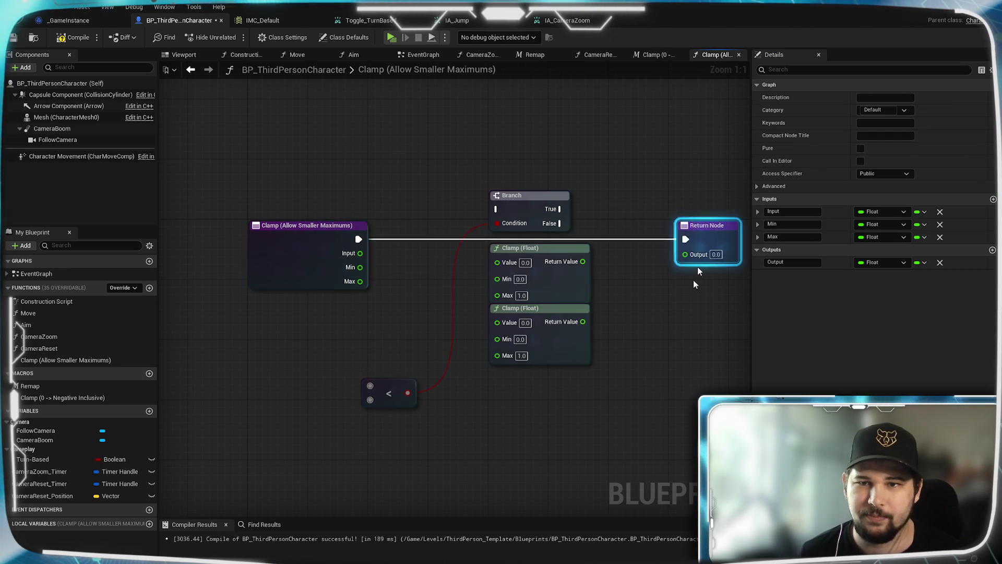
left_click_drag(696, 280, 538, 296)
left_click_drag(508, 231, 616, 241)
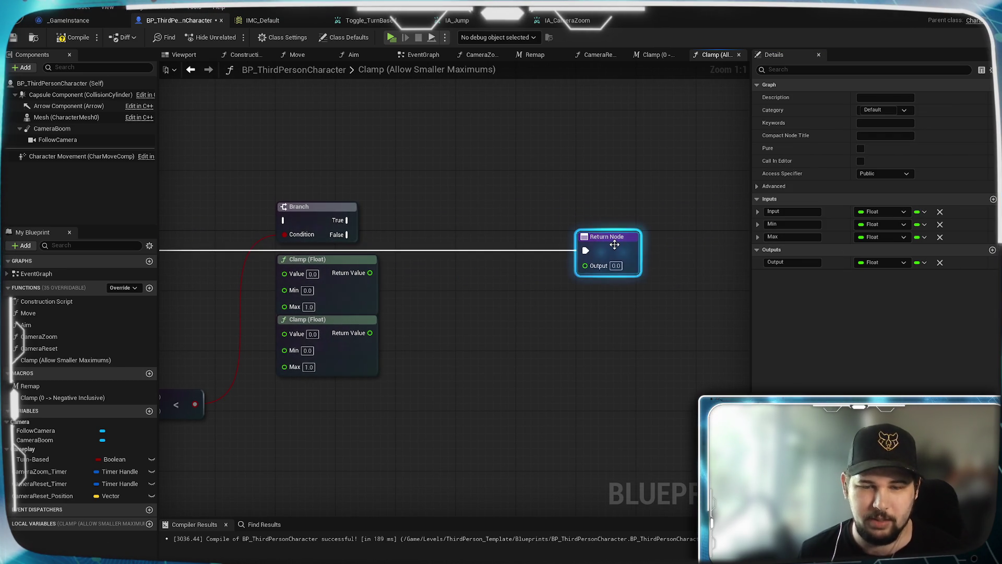
key("ctrl+c")
left_click(632, 344)
key("ctrl+v")
mouse_move(619, 330)
left_mouse_down()
mouse_move(615, 296)
mouse_move(607, 331)
left_mouse_up()
left_click(489, 331)
mouse_move(485, 304)
left_mouse_down()
mouse_move(563, 347)
mouse_move(566, 275)
left_mouse_up()
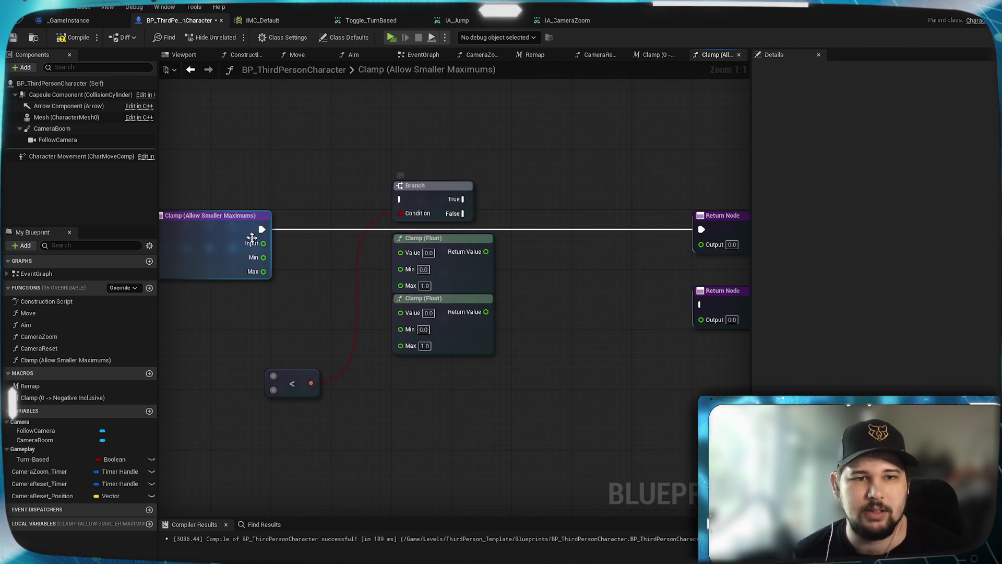
Step: Wire the entry execution, Input, Min and Max pins into the Branch, Clamps and less-than node
mouse_move(262, 233)
left_mouse_down()
mouse_move(401, 199)
mouse_move(380, 249)
mouse_move(401, 254)
left_mouse_up()
left_click_drag(264, 243, 401, 312)
mouse_move(263, 257)
left_mouse_down()
mouse_move(401, 266)
mouse_move(405, 288)
left_mouse_up()
mouse_move(264, 271)
left_mouse_down()
mouse_move(401, 343)
mouse_move(302, 298)
left_mouse_up()
left_click_drag(412, 327, 411, 328)
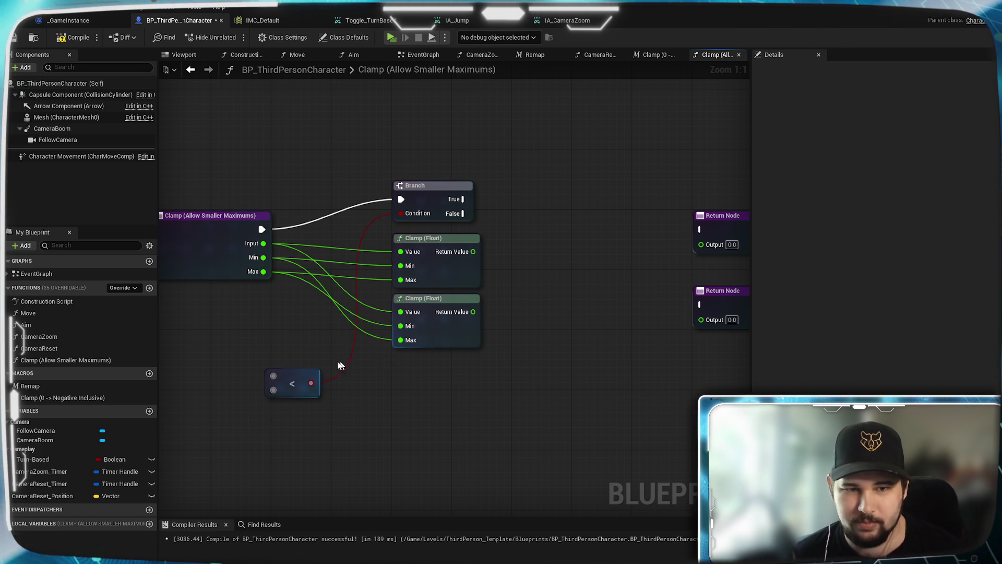
left_click_drag(309, 372, 322, 340)
left_click_drag(265, 259, 288, 346)
mouse_move(264, 257)
left_mouse_down()
mouse_move(302, 355)
mouse_move(288, 366)
mouse_move(323, 311)
left_mouse_up()
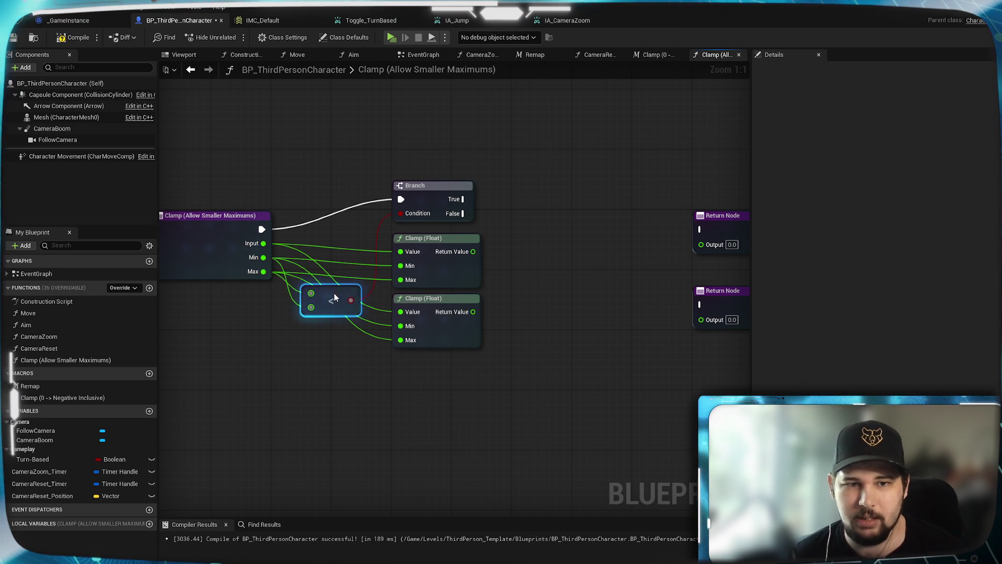
left_click_drag(343, 238, 340, 175)
mouse_move(544, 180)
left_mouse_down()
mouse_move(380, 277)
mouse_move(594, 303)
left_mouse_up()
Step: Connect Branch True/False and both Clamp results to the two Return Nodes
left_click(374, 272)
left_click_drag(355, 287, 594, 379)
left_click_drag(458, 318, 587, 298)
left_click_drag(581, 282, 596, 269)
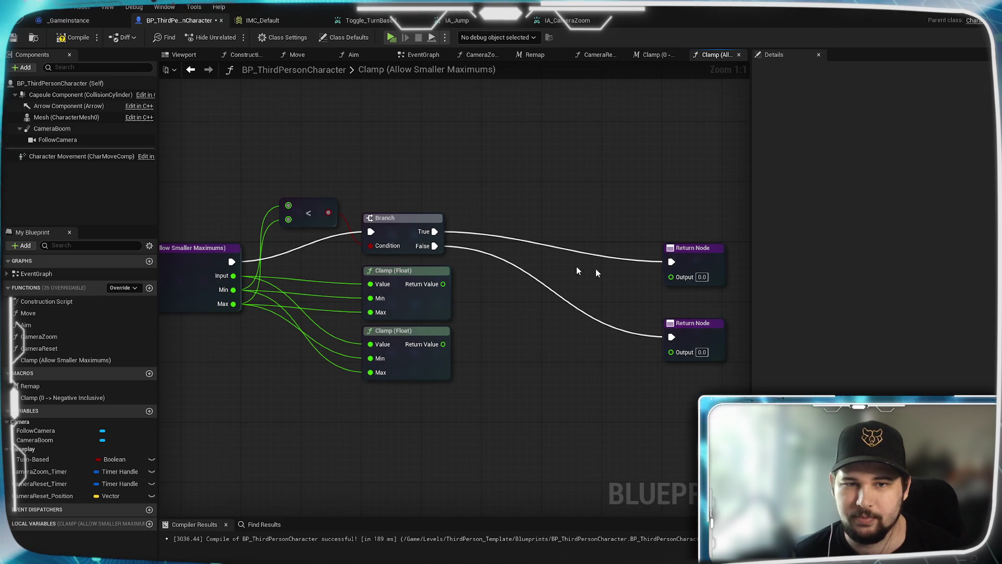
mouse_move(443, 344)
left_mouse_down()
mouse_move(662, 291)
mouse_move(672, 276)
left_mouse_up()
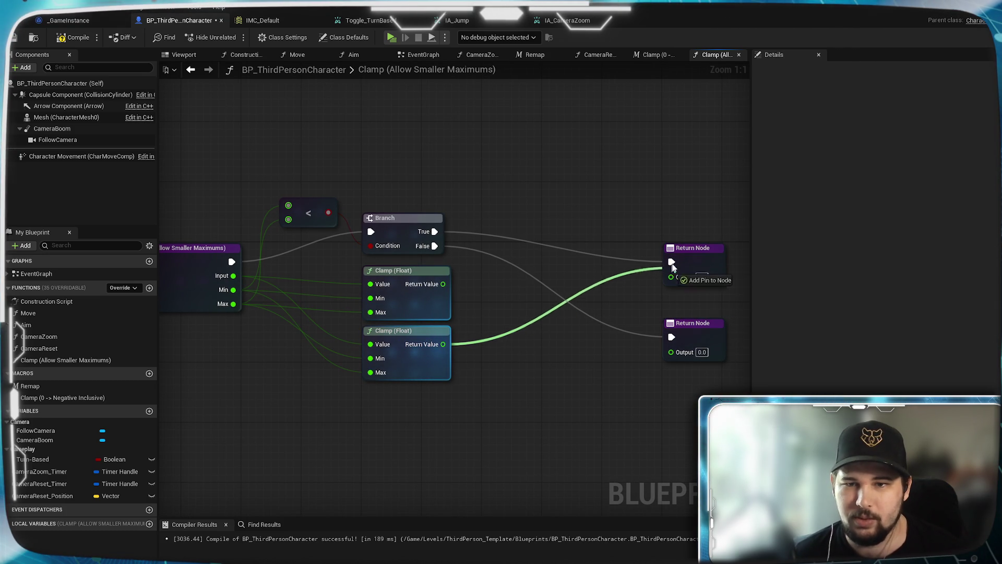
mouse_move(442, 284)
left_mouse_down()
mouse_move(459, 298)
mouse_move(672, 351)
left_mouse_up()
left_click_drag(582, 391, 511, 435)
left_click_drag(657, 393, 587, 280)
left_click_drag(626, 311, 481, 296)
left_click_drag(374, 174, 493, 184)
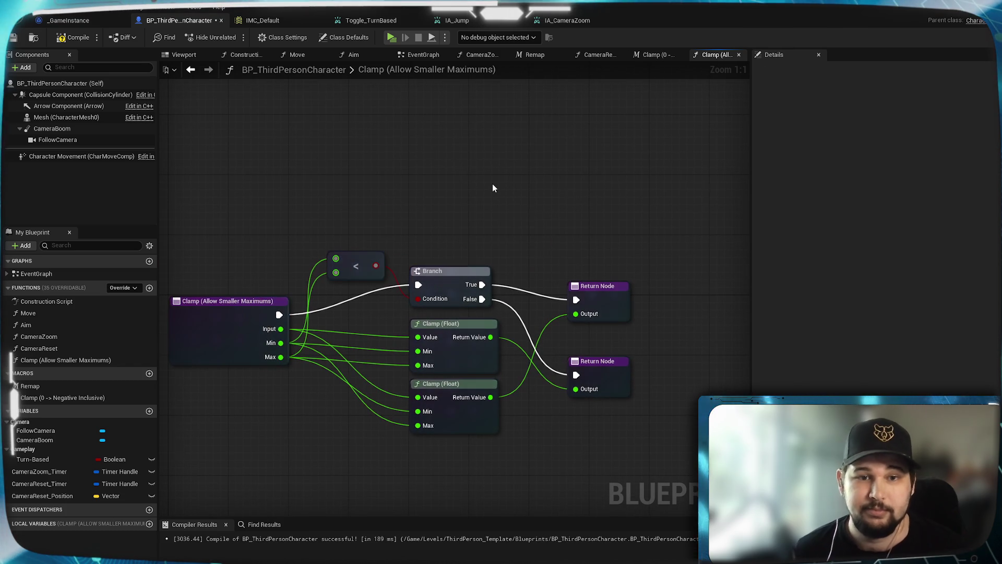
Step: Save the Blueprint and delete the Clamp (0 -> Negative Inclusive) macro
left_click(15, 38)
left_click_drag(227, 199, 264, 141)
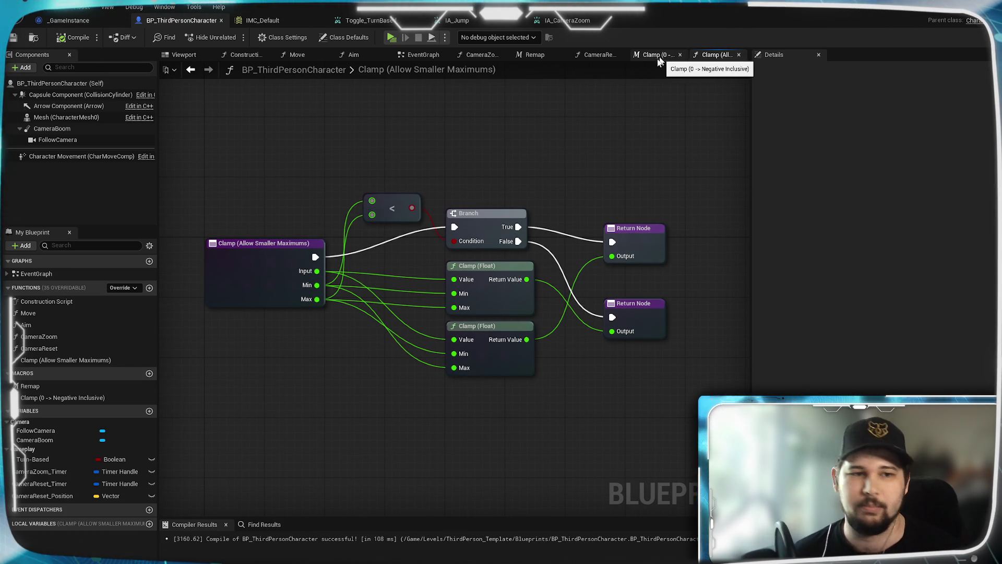
left_click(67, 398)
key("Delete")
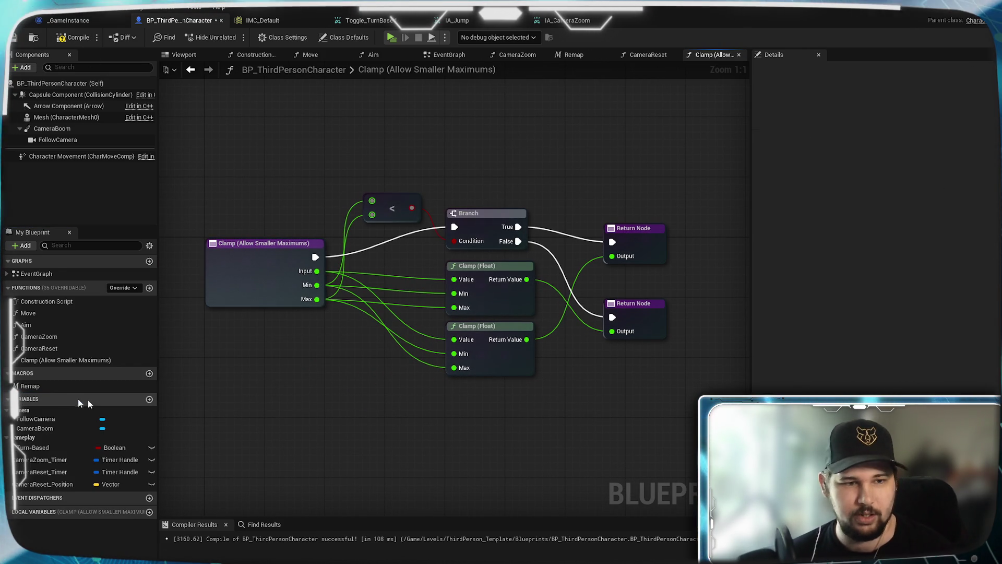
left_click(648, 56)
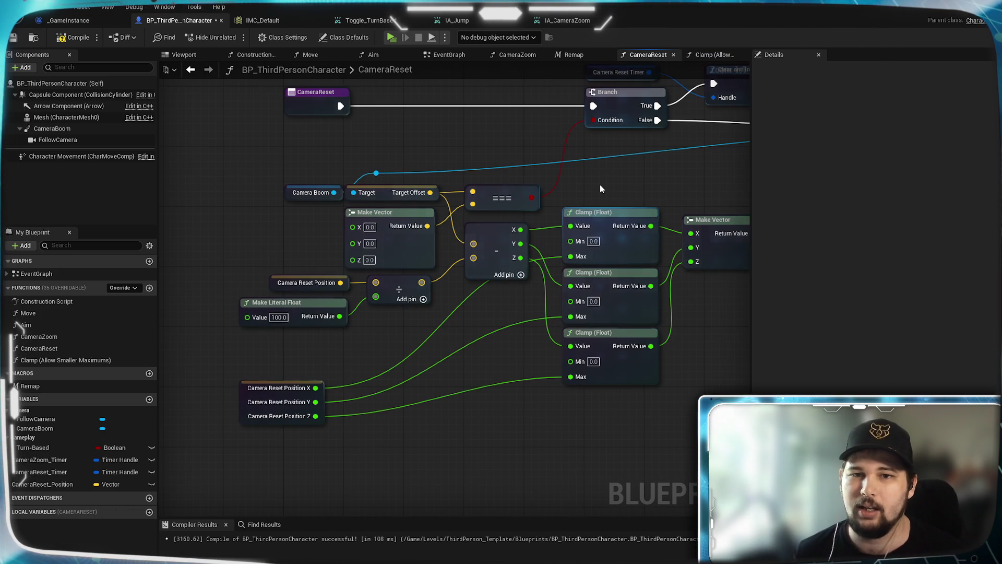
Step: Shift the SET and Make Vector nodes further right in CameraReset
left_click_drag(620, 165, 478, 138)
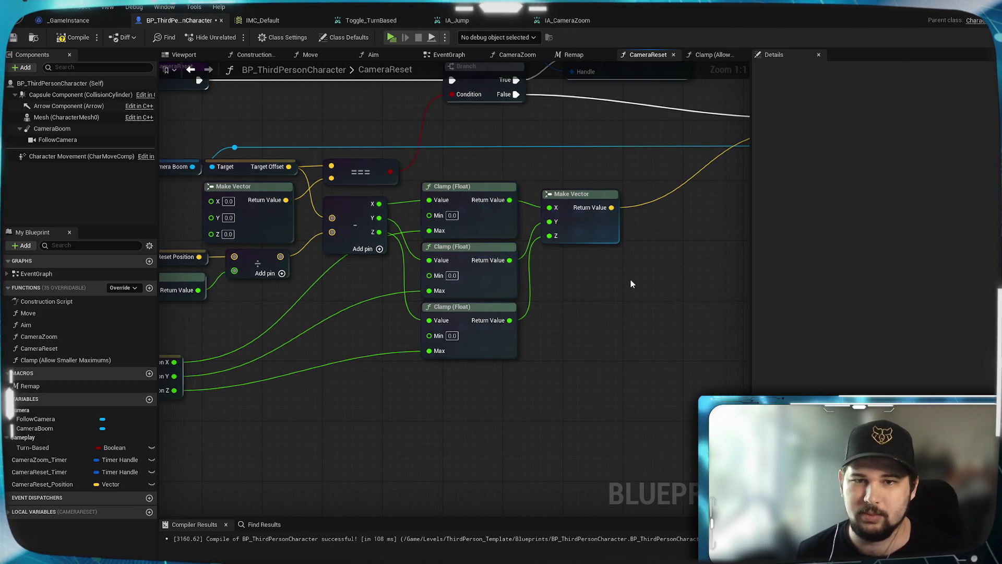
left_click_drag(631, 283, 532, 332)
mouse_move(486, 255)
left_mouse_down()
mouse_move(620, 260)
mouse_move(447, 260)
left_mouse_up()
left_click_drag(546, 172, 636, 172)
left_click_drag(438, 259, 537, 251)
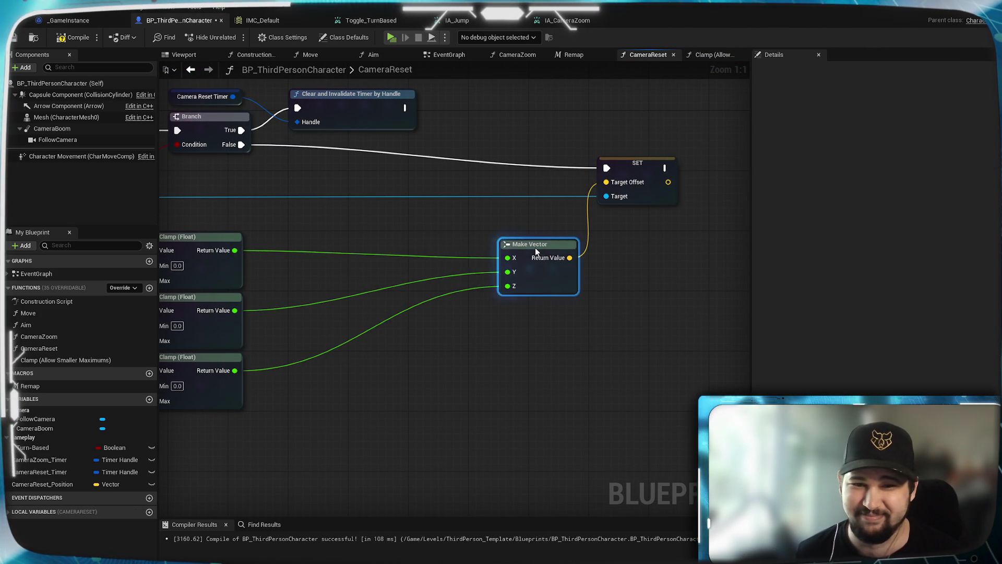
left_click(326, 235)
mouse_move(327, 235)
left_mouse_down()
mouse_move(533, 240)
mouse_move(517, 228)
mouse_move(443, 250)
left_mouse_up()
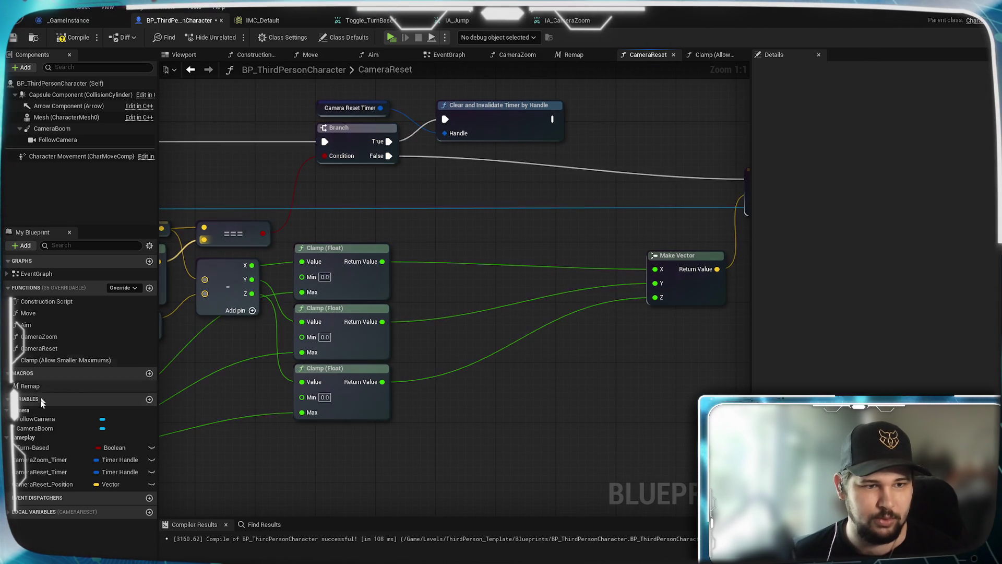
Step: Place a Clamp (Allow Smaller Maximums) call into the CameraReset graph
mouse_move(63, 360)
left_mouse_down()
mouse_move(416, 226)
mouse_move(426, 180)
mouse_move(461, 160)
left_mouse_up()
left_click_drag(479, 264, 451, 151)
mouse_move(440, 254)
left_mouse_down()
mouse_move(580, 254)
mouse_move(675, 235)
mouse_move(855, 236)
left_mouse_up()
left_click(378, 194)
Step: Duplicate the Clamp call into three and chain their execution pins in sequence
key("ctrl+c")
key("ctrl+v")
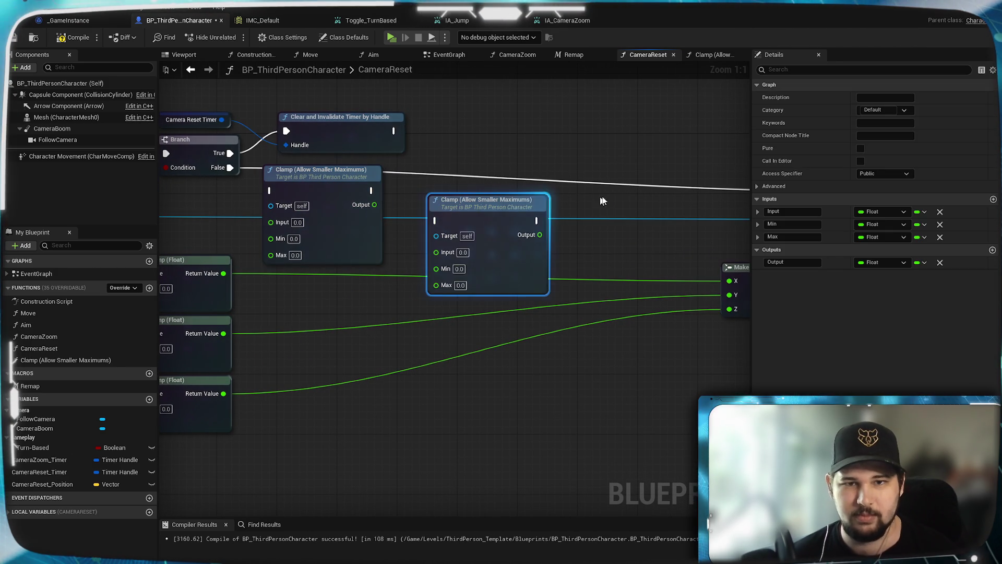
key("ctrl+v")
left_click_drag(318, 213, 452, 226)
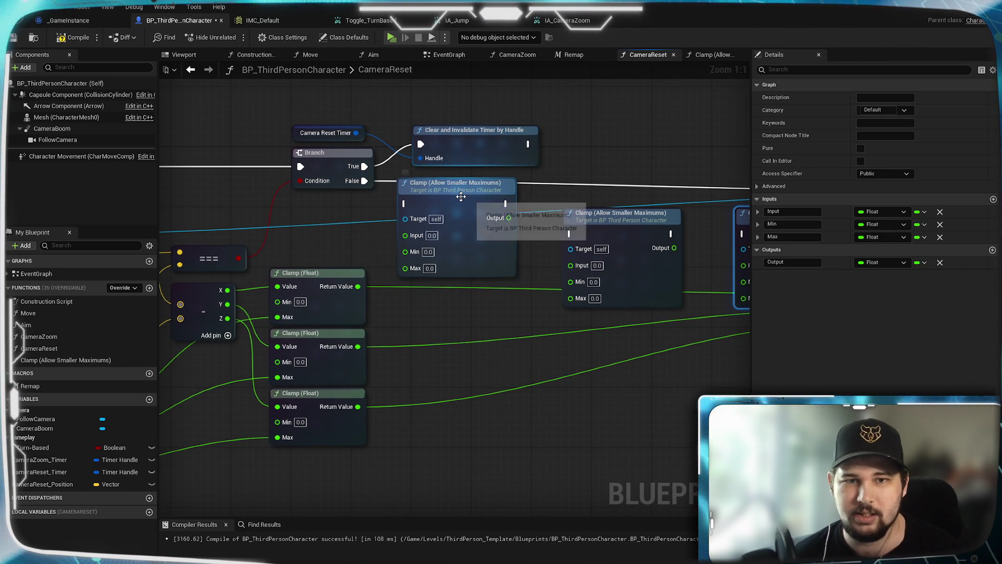
left_click_drag(430, 193, 421, 185)
left_click_drag(522, 157, 467, 178)
left_click_drag(442, 217, 516, 261)
mouse_move(616, 254)
left_mouse_down()
mouse_move(634, 274)
mouse_move(687, 254)
left_mouse_up()
mouse_move(579, 249)
left_mouse_down()
mouse_move(554, 211)
mouse_move(378, 226)
left_mouse_up()
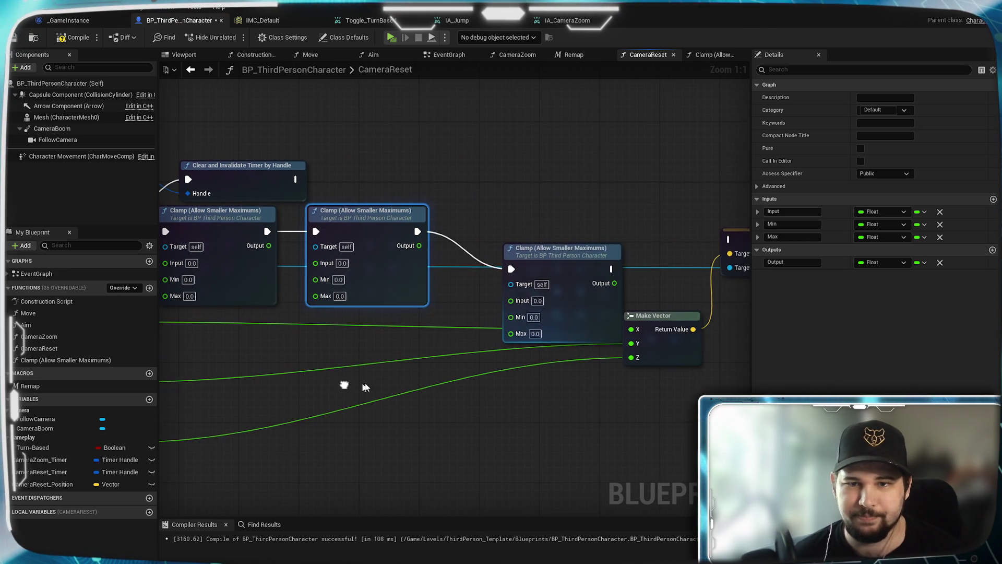
mouse_move(557, 261)
left_mouse_down()
mouse_move(510, 218)
mouse_move(526, 221)
mouse_move(517, 225)
left_mouse_up()
left_click(441, 405)
Step: Feed the X, Y and Z components into the three Clamp calls' Input pins
mouse_move(260, 388)
left_mouse_down()
mouse_move(365, 386)
mouse_move(448, 364)
mouse_move(522, 360)
left_mouse_up()
mouse_move(454, 448)
left_mouse_down()
mouse_move(497, 432)
mouse_move(343, 258)
mouse_move(521, 313)
left_mouse_up()
left_click(409, 277)
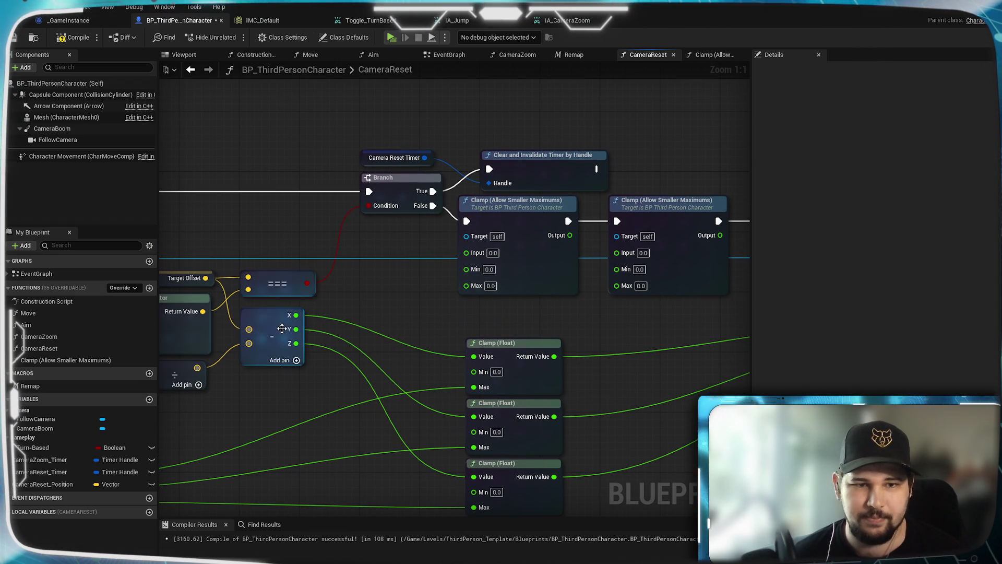
left_click_drag(295, 316, 466, 254)
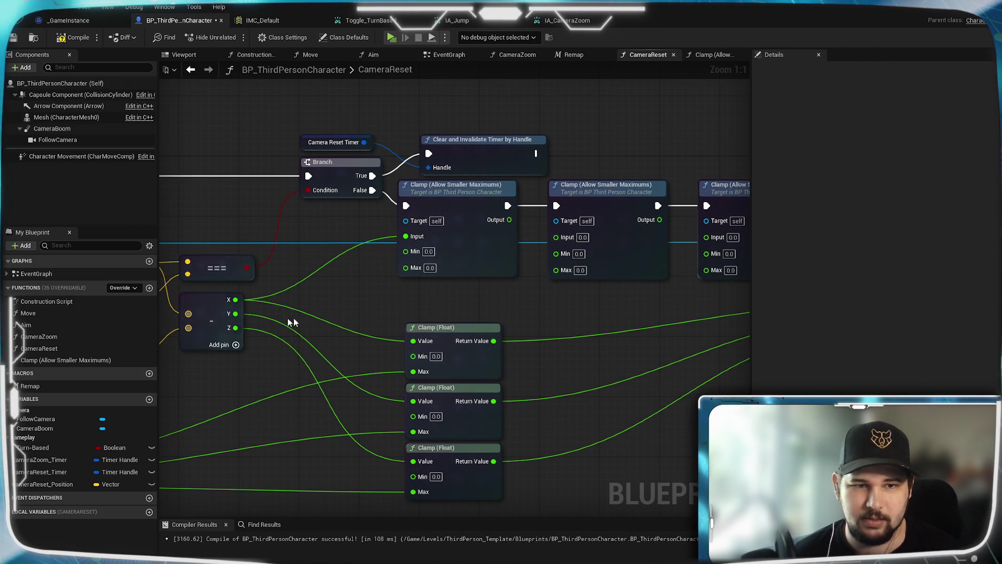
mouse_move(230, 314)
left_mouse_down()
mouse_move(556, 236)
mouse_move(238, 330)
mouse_move(625, 276)
left_mouse_up()
left_click_drag(707, 238, 707, 237)
Step: Wire the Camera Reset Position components into the Clamp calls' Max pins
left_click_drag(411, 320, 511, 233)
mouse_move(635, 244)
left_mouse_down()
mouse_move(348, 285)
mouse_move(722, 228)
left_mouse_up()
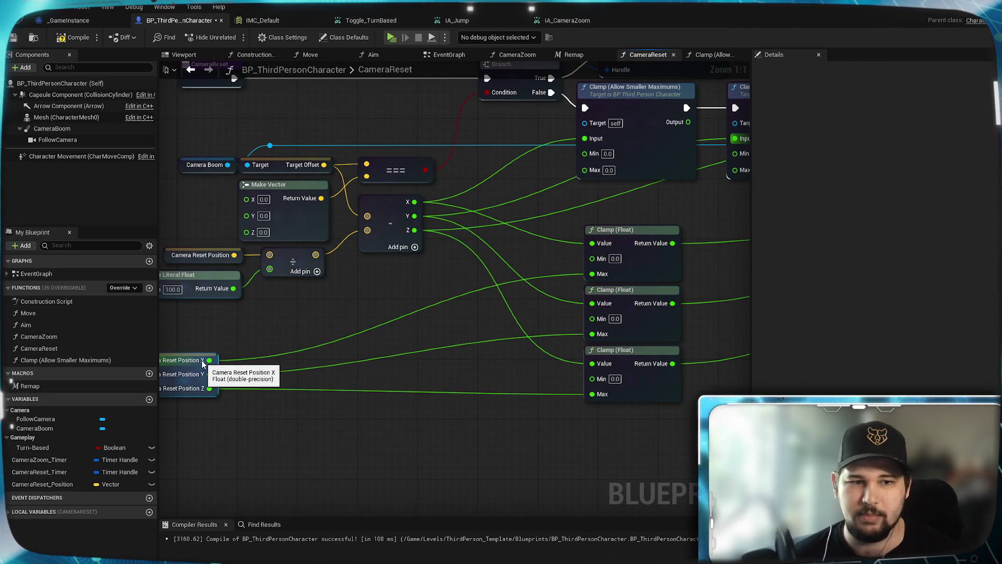
mouse_move(201, 360)
left_mouse_down()
mouse_move(374, 334)
mouse_move(564, 203)
mouse_move(489, 284)
mouse_move(433, 271)
mouse_move(338, 353)
mouse_move(489, 250)
left_mouse_up()
left_click_drag(349, 367, 640, 251)
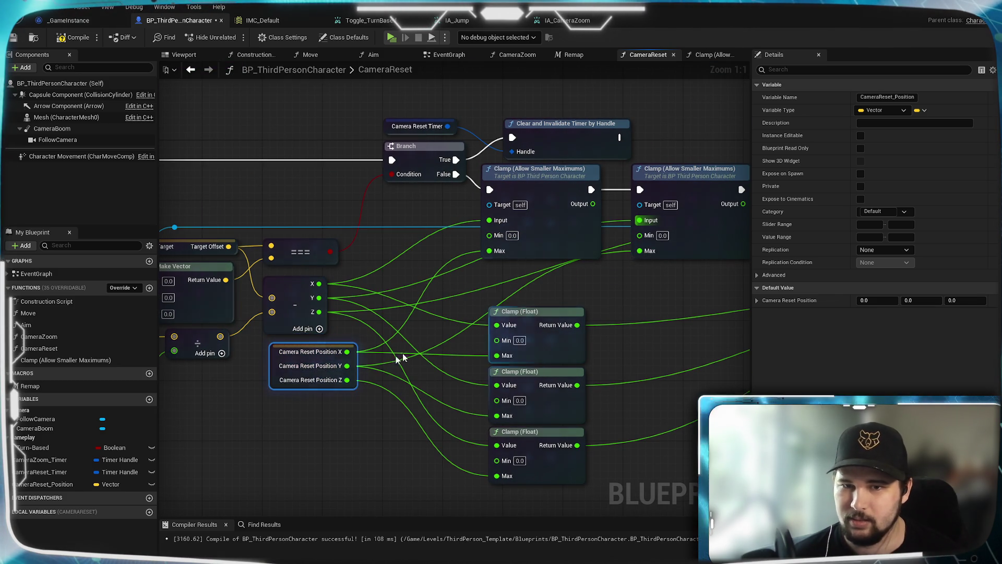
mouse_move(347, 380)
left_mouse_down()
mouse_move(736, 266)
mouse_move(627, 253)
left_mouse_up()
mouse_move(530, 314)
left_mouse_down()
mouse_move(422, 355)
mouse_move(475, 286)
left_mouse_up()
Step: Plug the three Clamp Outputs into Make Vector X, Y and Z
left_click_drag(291, 201, 622, 345)
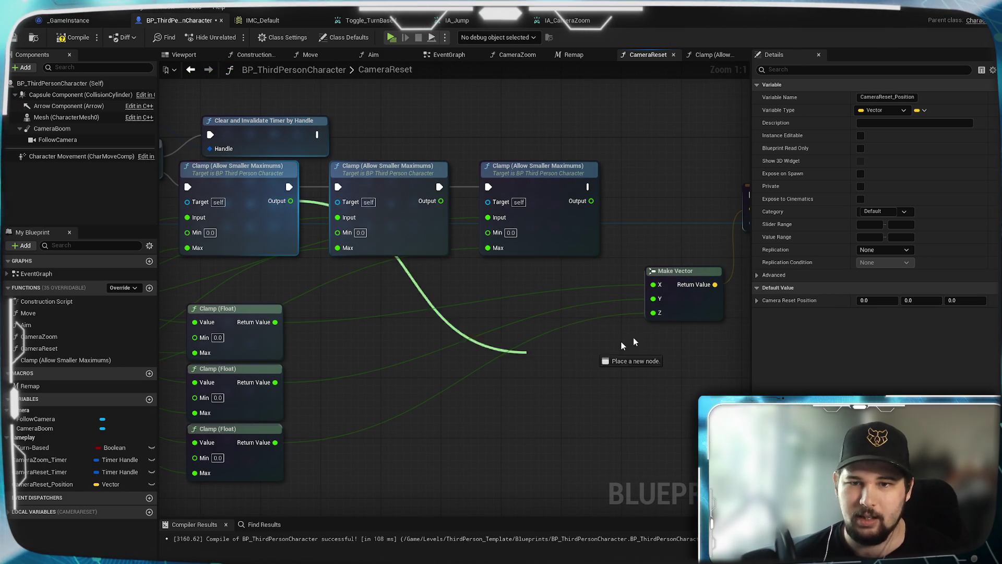
left_click_drag(661, 287, 659, 286)
mouse_move(442, 201)
left_mouse_down()
mouse_move(674, 339)
mouse_move(654, 298)
left_mouse_up()
left_click_drag(591, 201, 661, 314)
left_click_drag(676, 272, 653, 129)
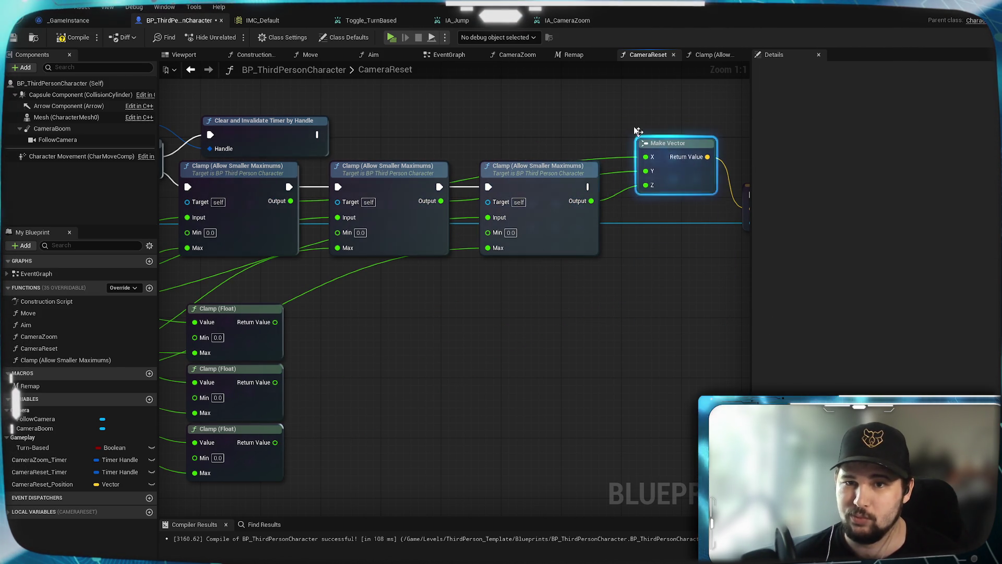
Step: Delete the three old Clamp (Float) nodes and save the Blueprint
left_click_drag(172, 491, 385, 355)
key("Home")
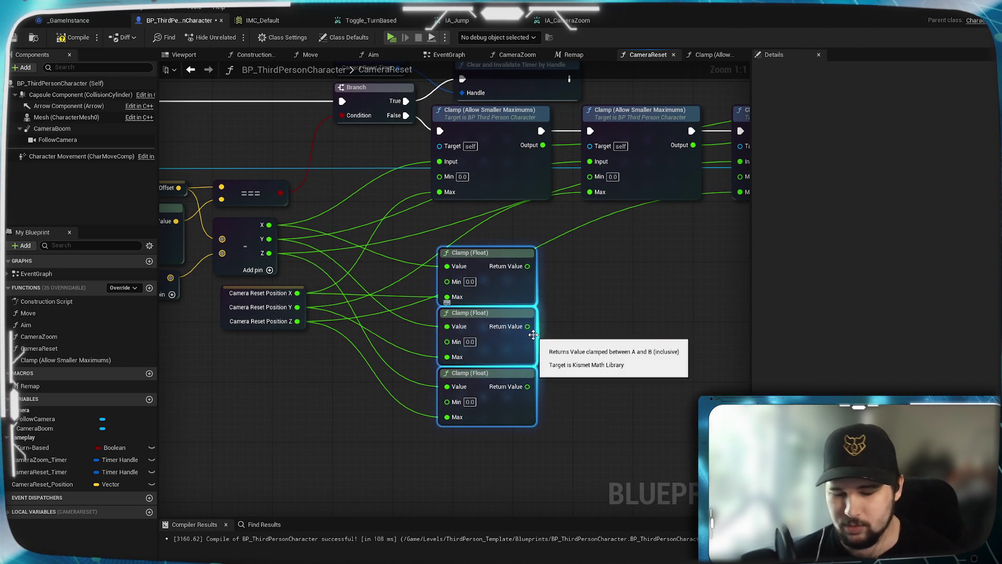
key("Delete")
mouse_move(396, 312)
left_mouse_down()
mouse_move(430, 339)
mouse_move(578, 363)
mouse_move(470, 365)
mouse_move(651, 349)
mouse_move(570, 391)
mouse_move(528, 339)
left_mouse_up()
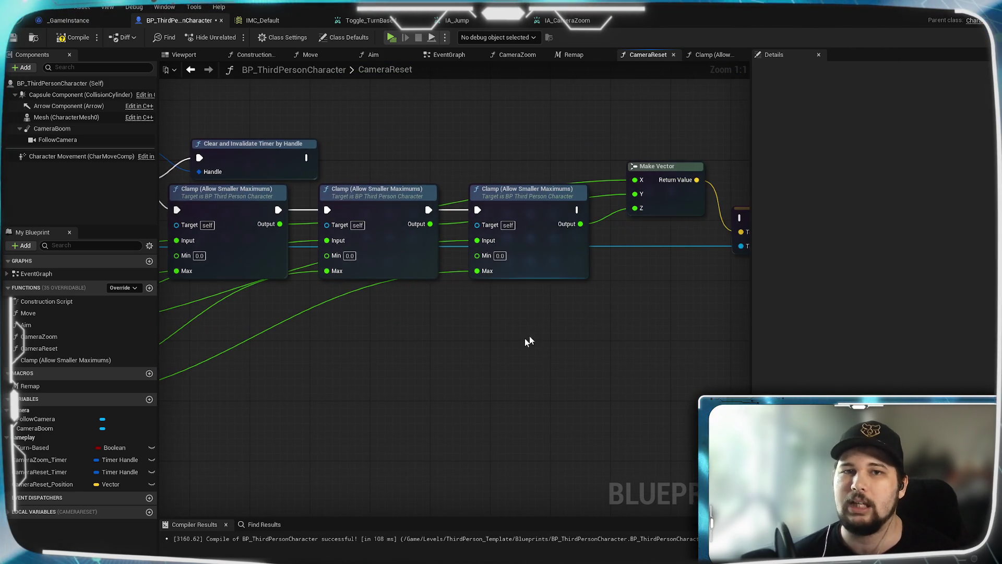
left_click(13, 38)
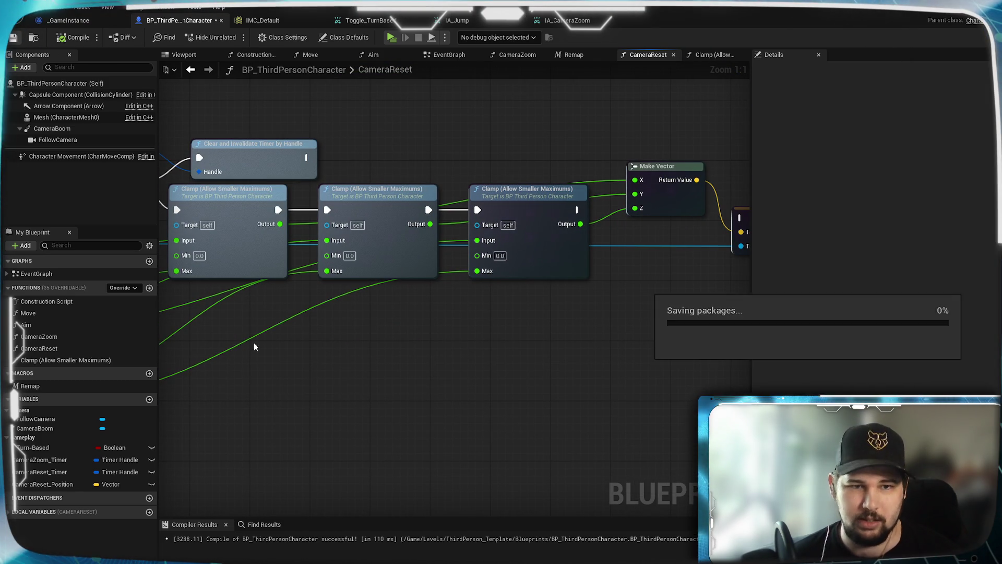
Step: Save BP_ThirdPersonCharacter and launch a standalone play-test of the level
mouse_move(277, 376)
left_mouse_down()
mouse_move(454, 340)
mouse_move(454, 403)
left_mouse_up()
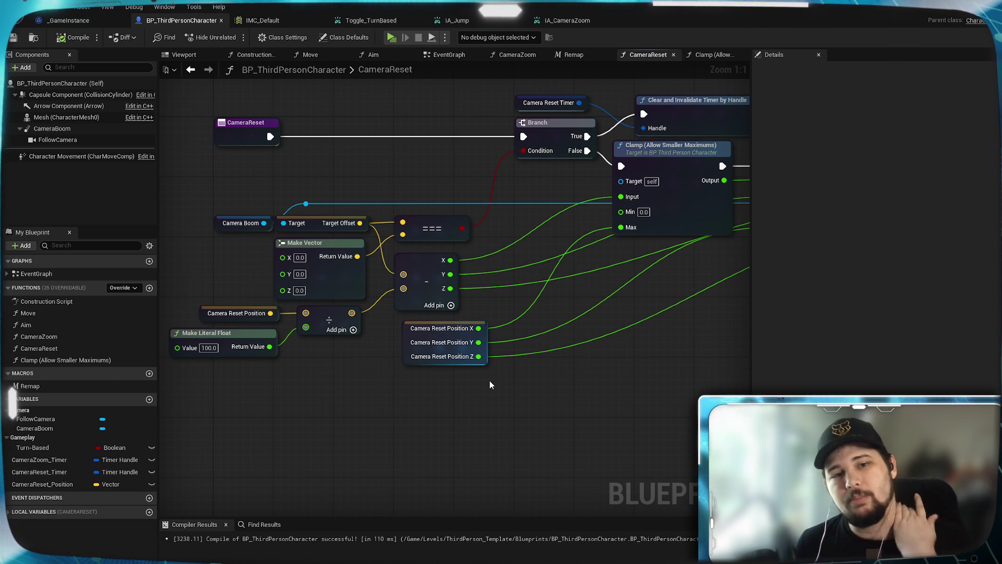
left_click_drag(502, 373, 559, 347)
left_click(426, 351)
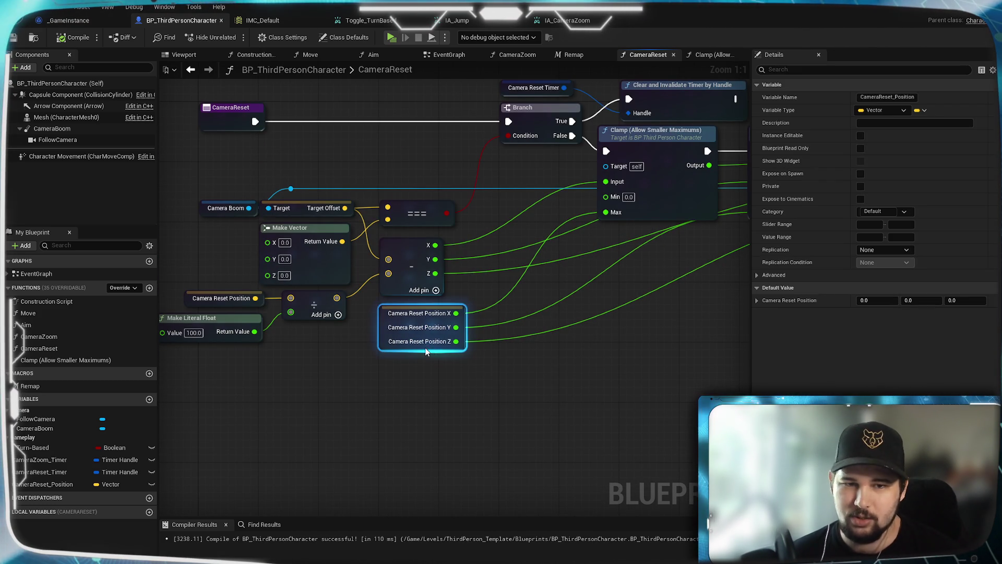
left_click(497, 372)
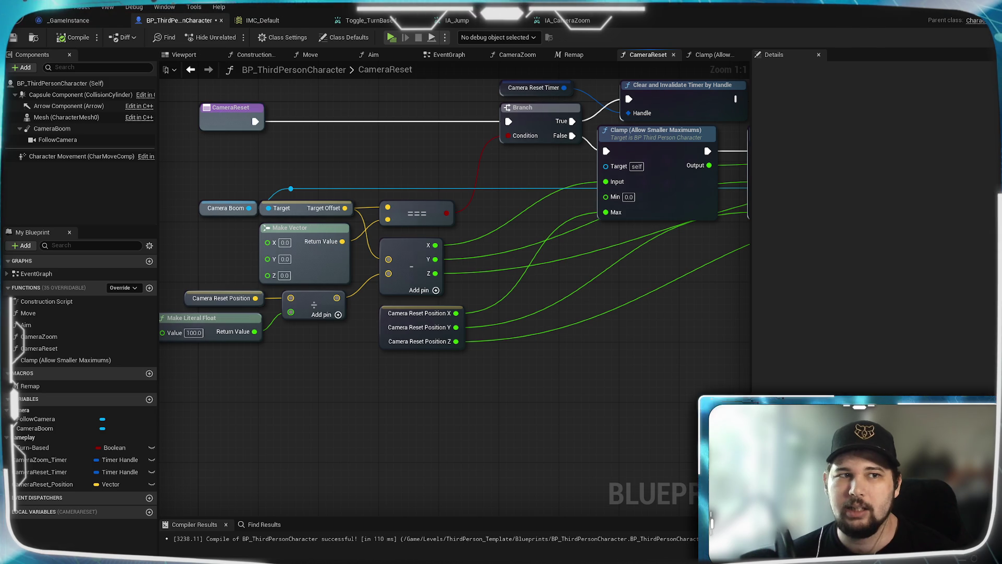
left_click(15, 38)
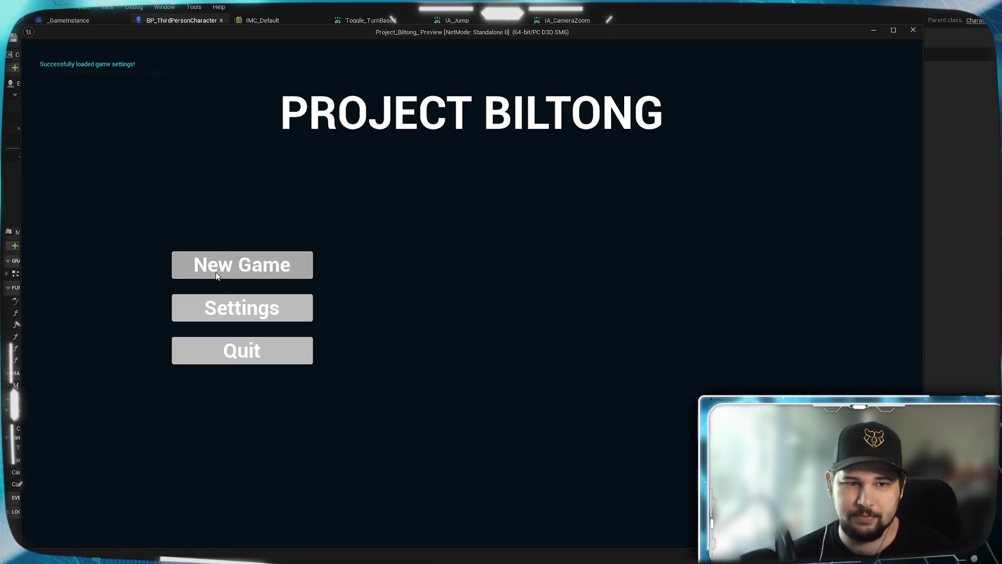
left_click(215, 271)
key("w")
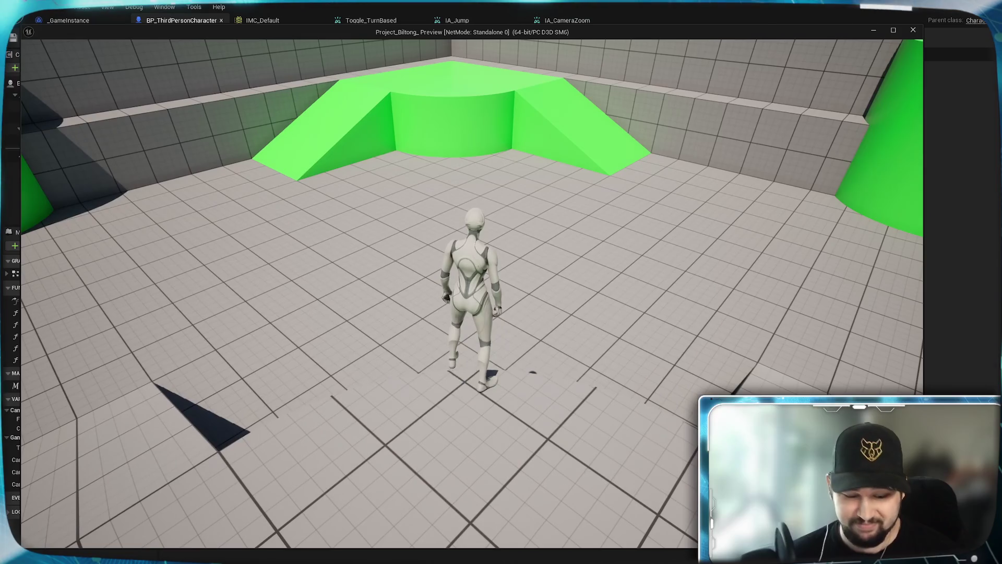
key("t")
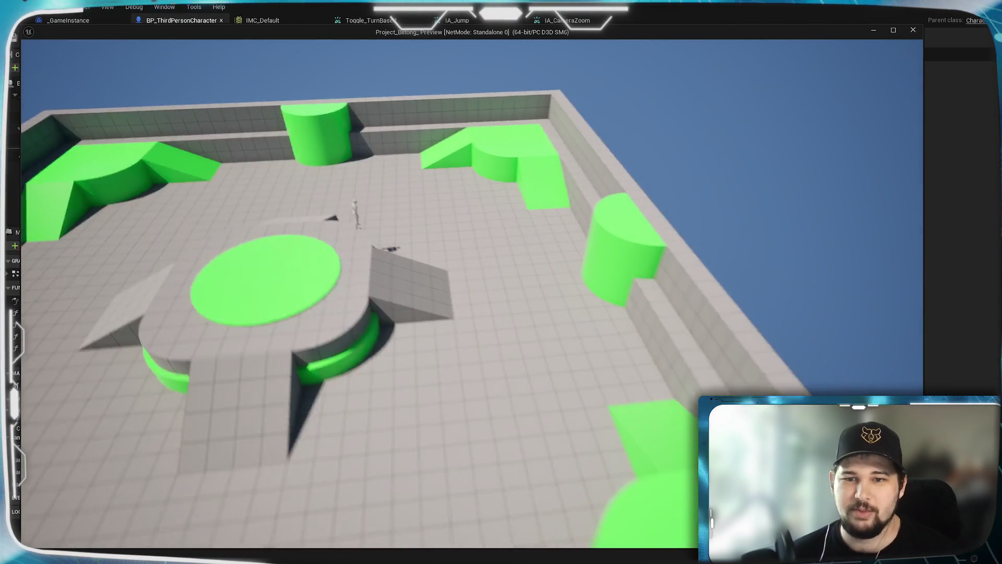
scroll(469, 292, "down", 5)
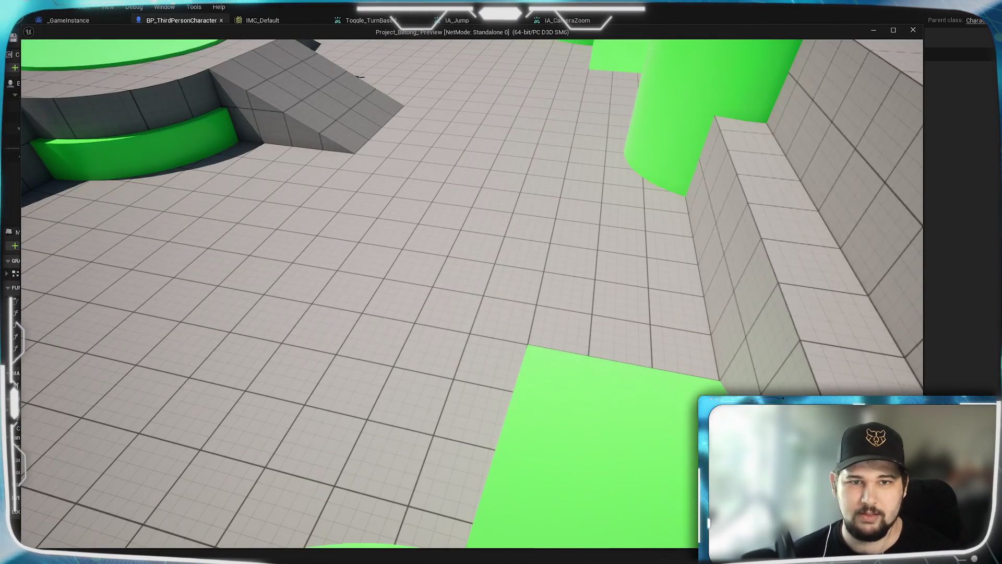
key("t")
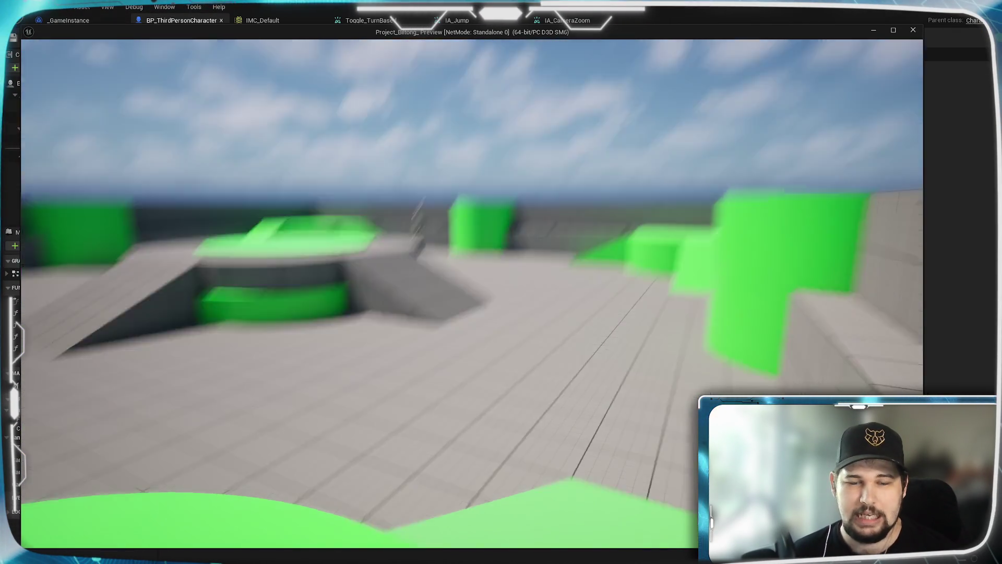
key("Escape")
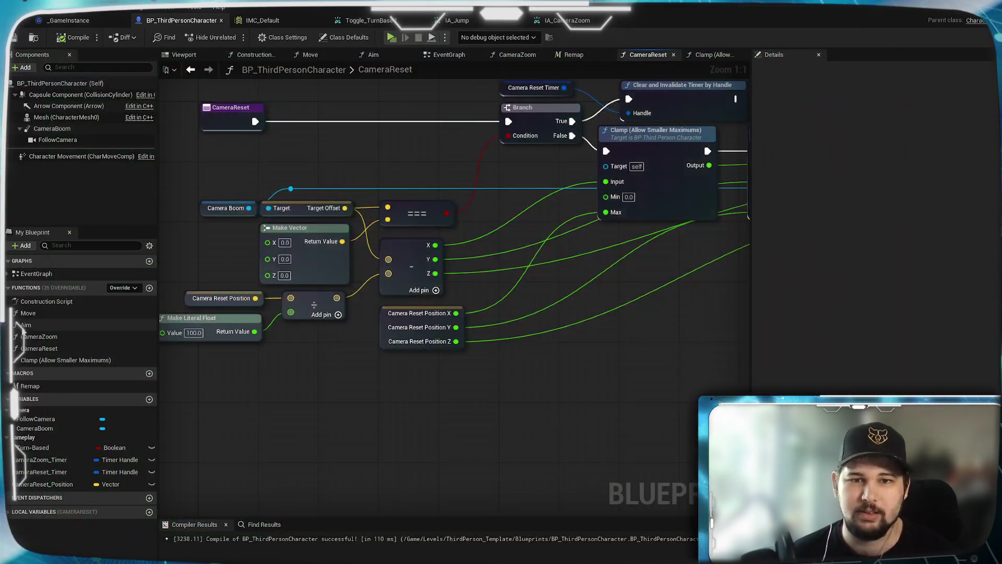
Step: Move the less-than node above the Branch in the Clamp (Allow Smaller Maximums) graph
mouse_move(543, 367)
left_mouse_down()
mouse_move(353, 412)
mouse_move(456, 410)
mouse_move(312, 419)
mouse_move(566, 378)
mouse_move(577, 353)
left_mouse_up()
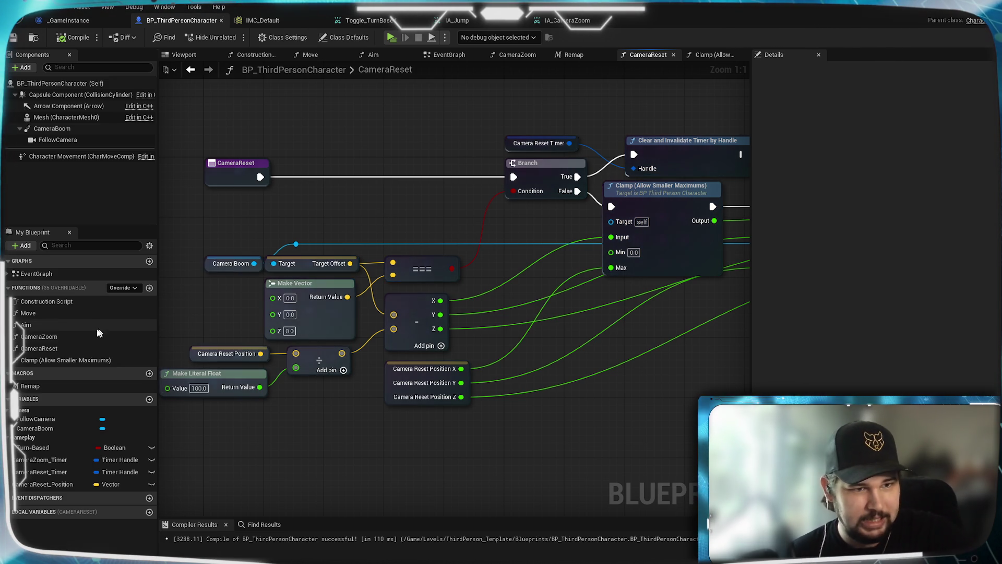
left_click(697, 58)
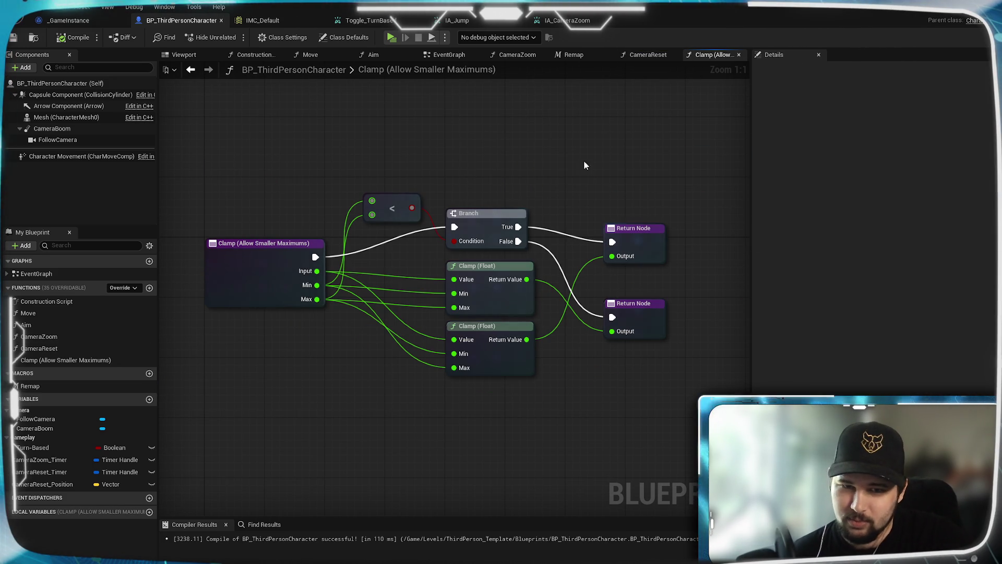
left_click_drag(407, 270, 412, 198)
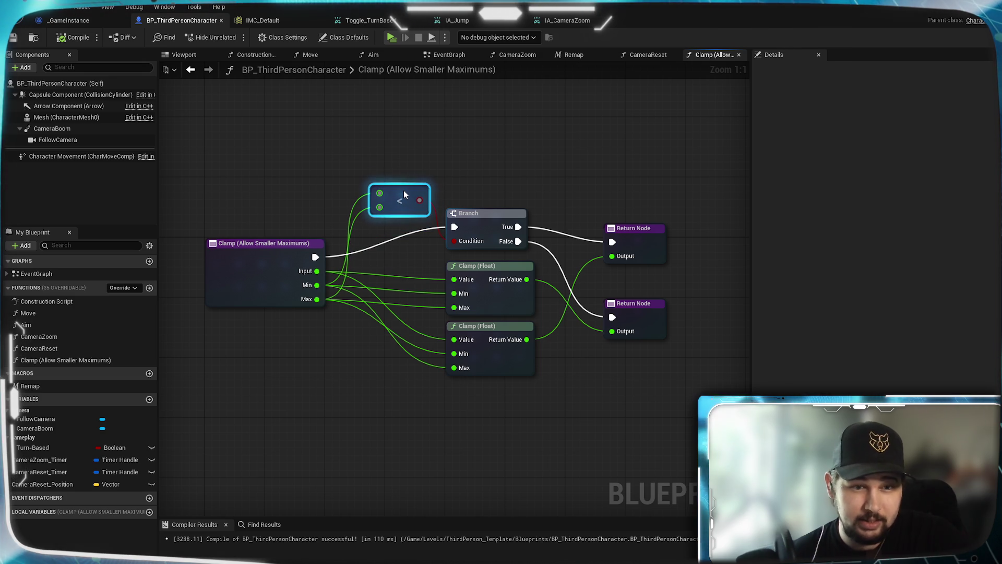
left_click(468, 165)
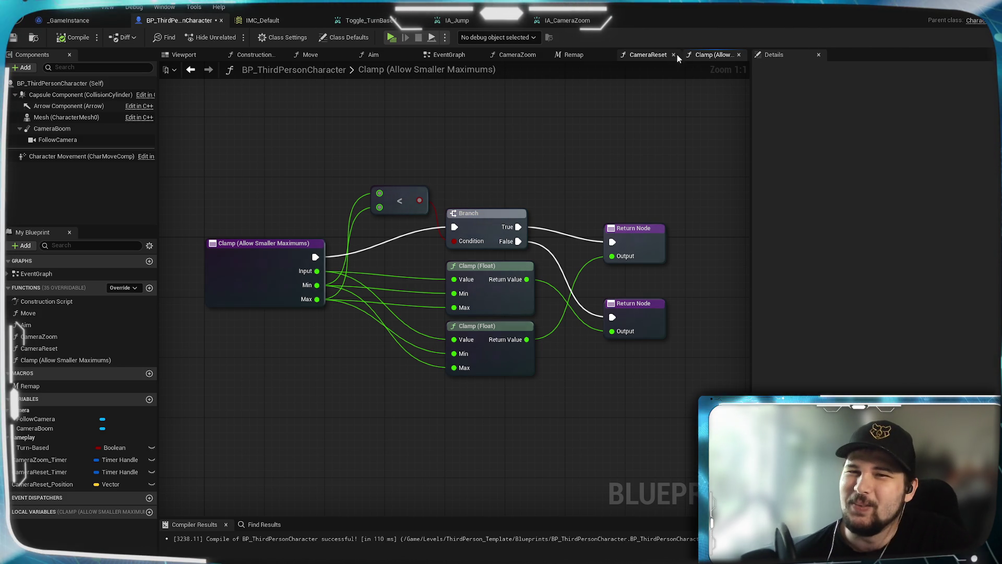
Step: Pan over CameraReset's Clamp nodes, then launch the standalone game and start a New Game
left_click(655, 54)
left_click_drag(562, 335, 312, 358)
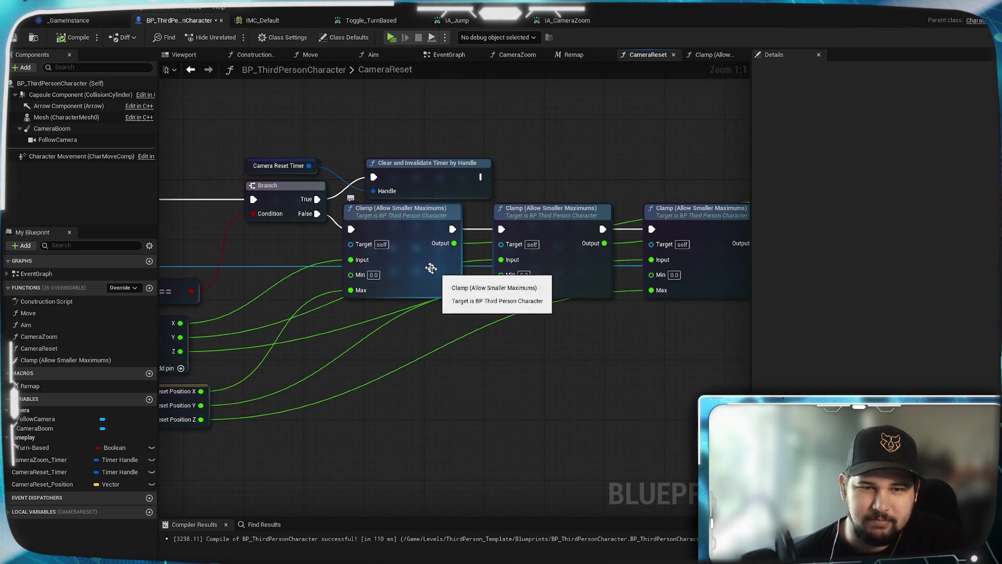
mouse_move(481, 253)
left_mouse_down()
mouse_move(325, 358)
mouse_move(615, 340)
left_mouse_up()
left_click_drag(394, 366, 589, 328)
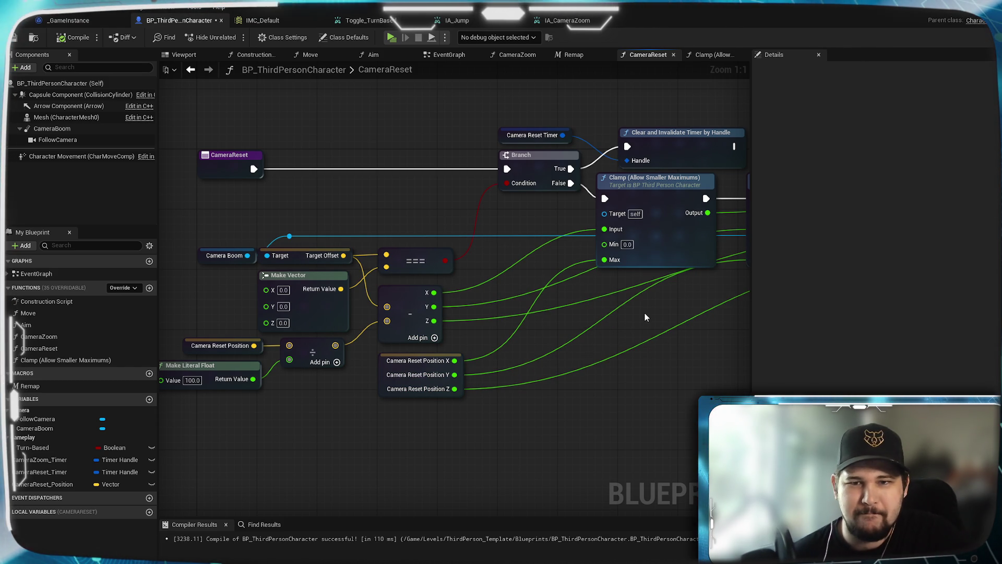
mouse_move(644, 313)
left_mouse_down()
mouse_move(578, 357)
mouse_move(260, 346)
mouse_move(498, 360)
mouse_move(49, 358)
mouse_move(603, 335)
mouse_move(563, 325)
left_mouse_up()
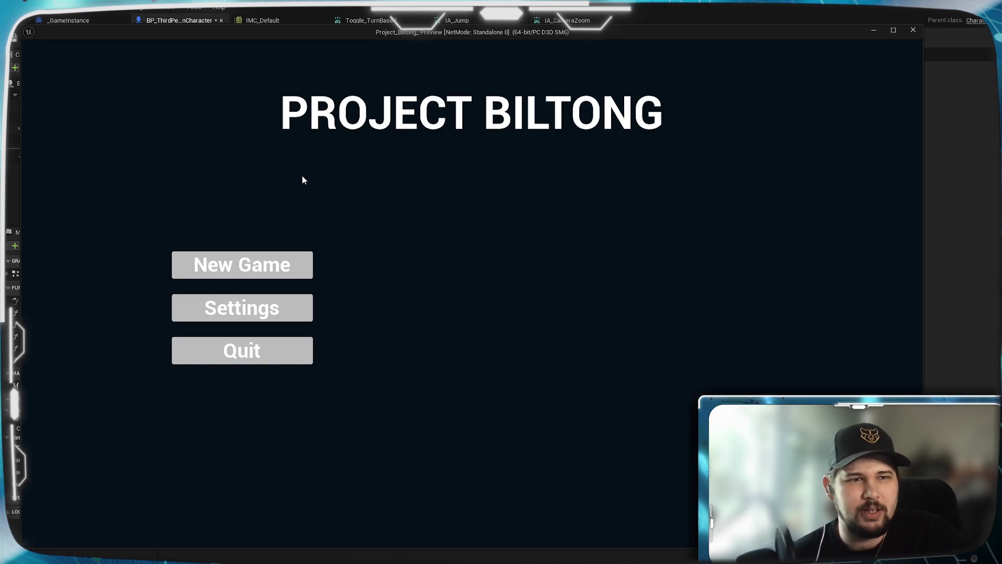
left_click(312, 267)
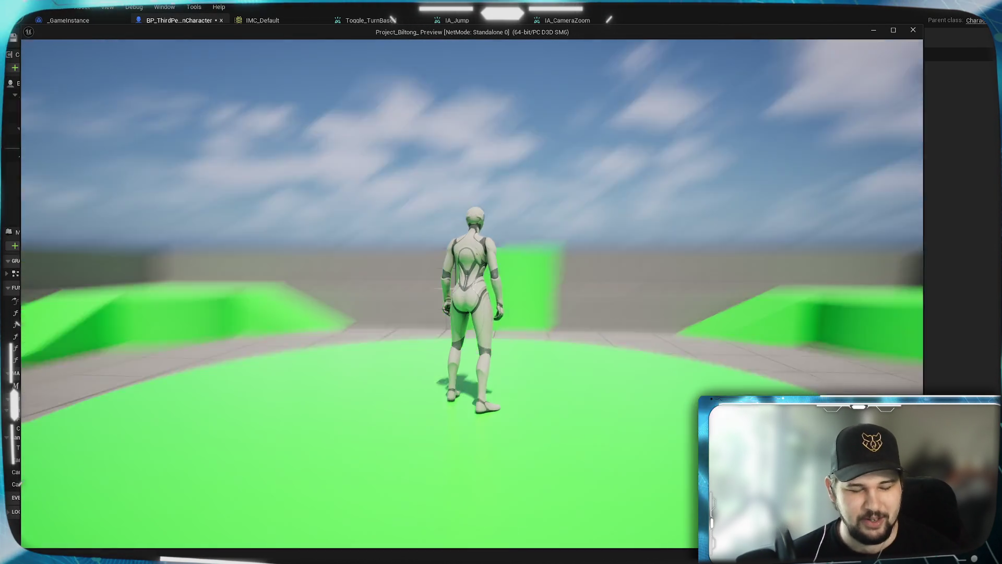
Step: Run the character forward, zoom the camera out and back in, then end the play-test
key("w")
scroll(472, 292, "down", 5)
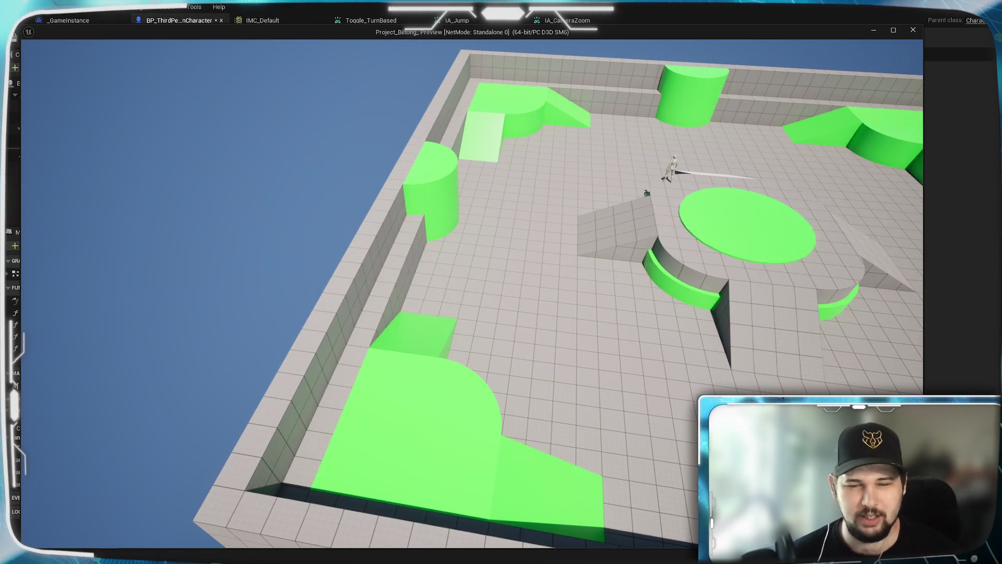
scroll(472, 292, "up", 5)
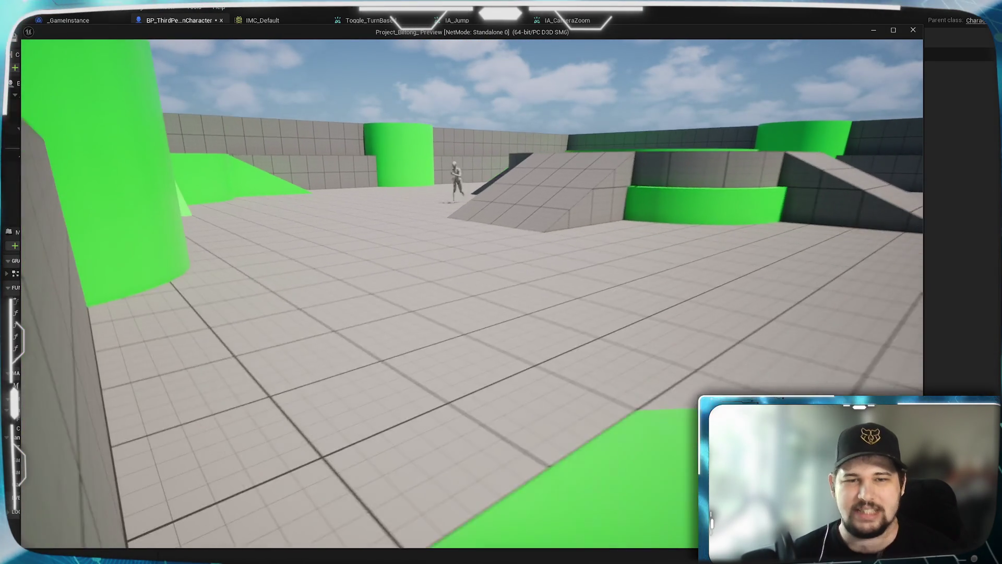
key("Escape")
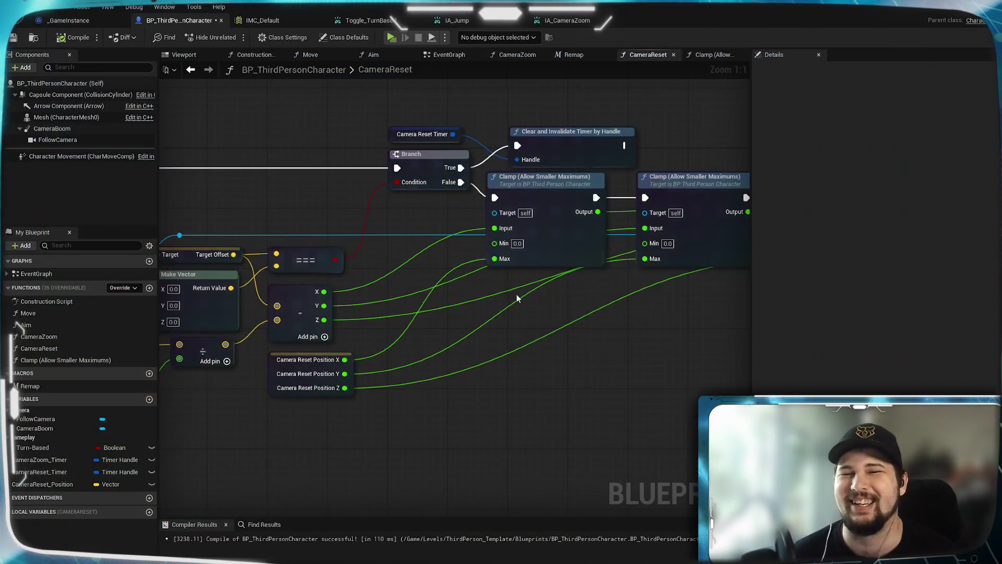
Step: Rearrange CameraReset's Clamp nodes and switch to the Clamp (Allow Smaller Maximums) function
mouse_move(478, 217)
left_mouse_down()
mouse_move(474, 304)
mouse_move(496, 358)
mouse_move(481, 284)
left_mouse_up()
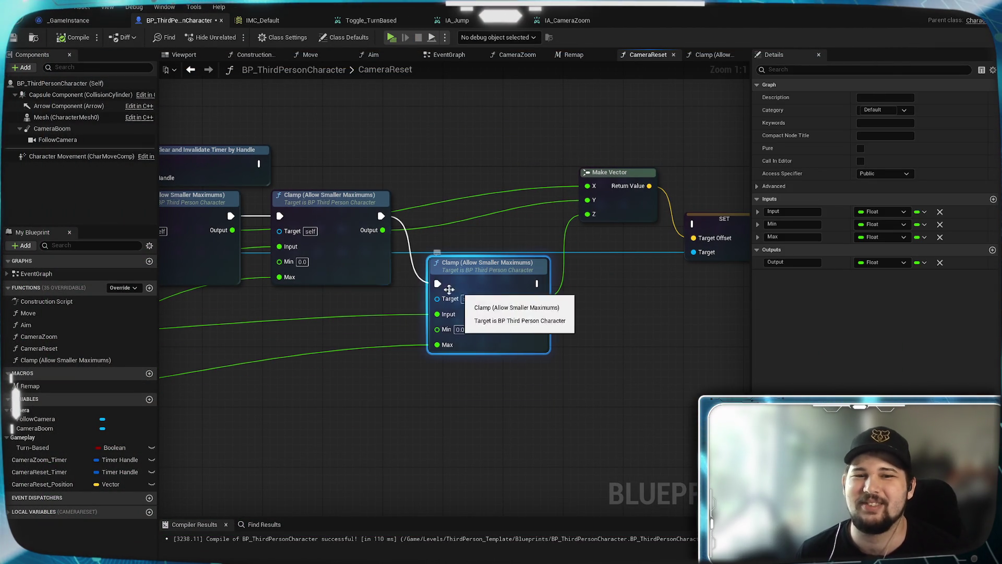
left_click_drag(344, 304, 731, 295)
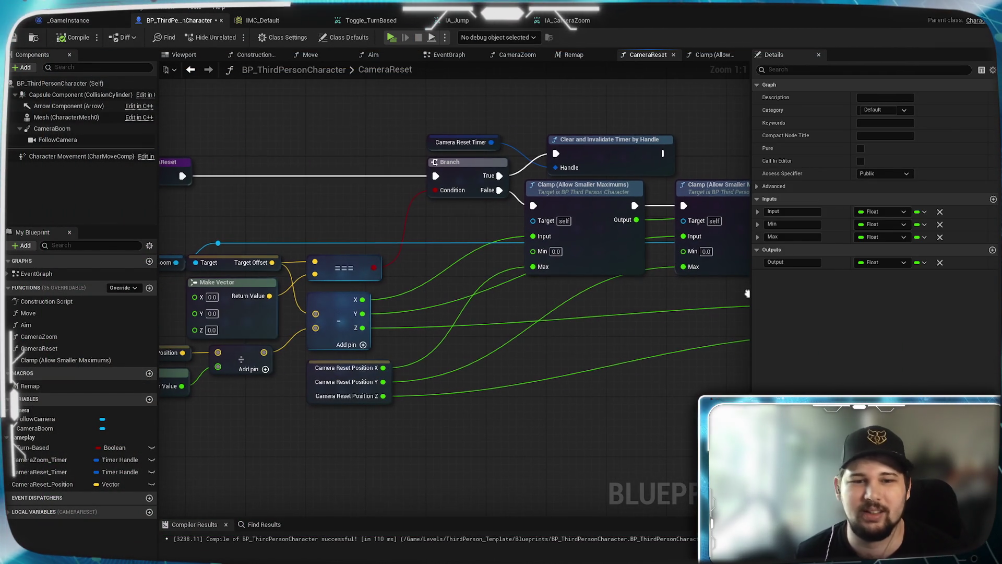
left_click_drag(523, 322, 674, 315)
mouse_move(673, 316)
left_mouse_down()
mouse_move(521, 374)
mouse_move(569, 333)
mouse_move(519, 376)
left_mouse_up()
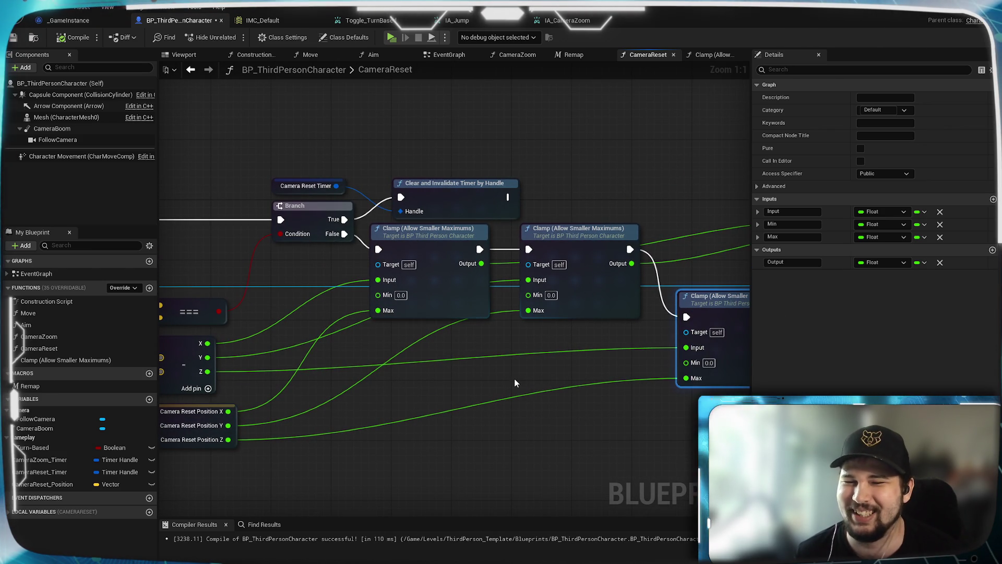
left_click(578, 248)
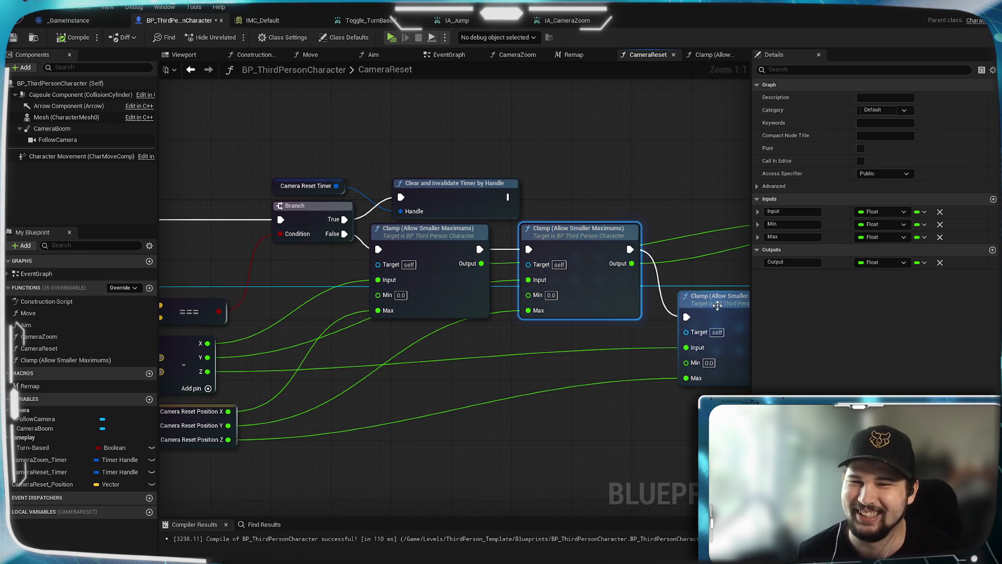
left_click(707, 54)
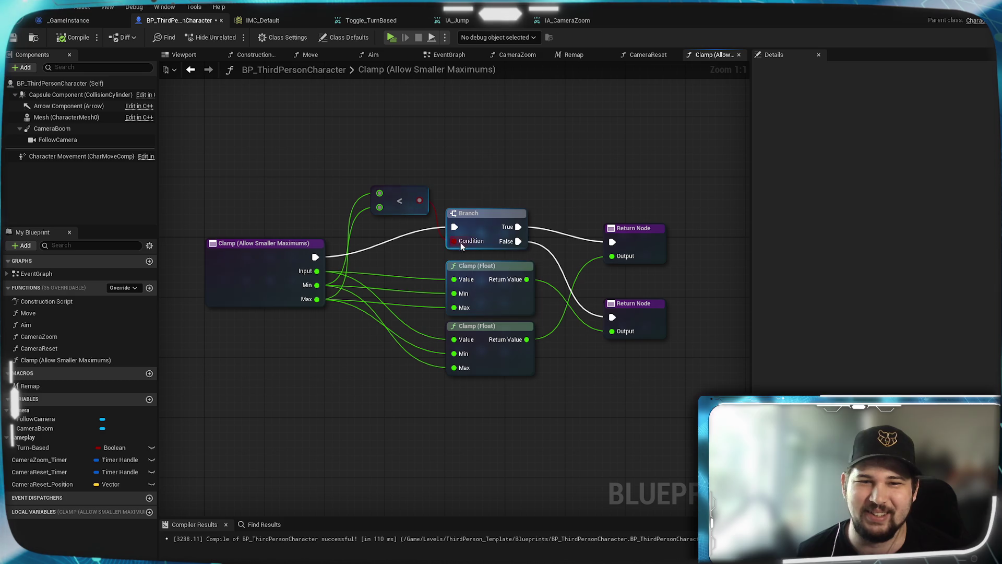
Step: Swap the Branch True/False wires between the two Return Nodes, then compile and save
left_click_drag(518, 241, 612, 242)
mouse_move(519, 227)
left_mouse_down()
mouse_move(613, 326)
mouse_move(612, 317)
left_mouse_up()
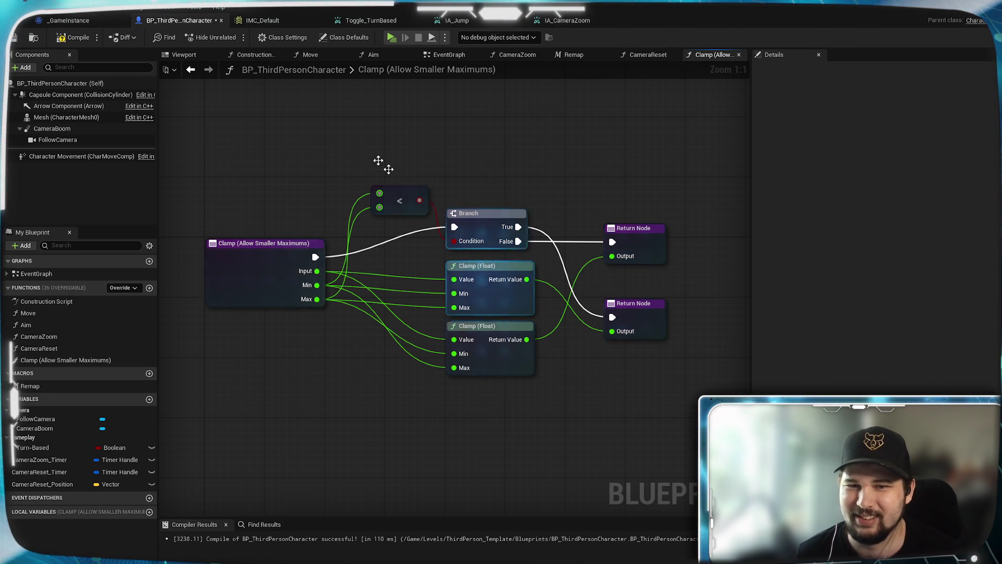
left_click(61, 38)
left_click(14, 37)
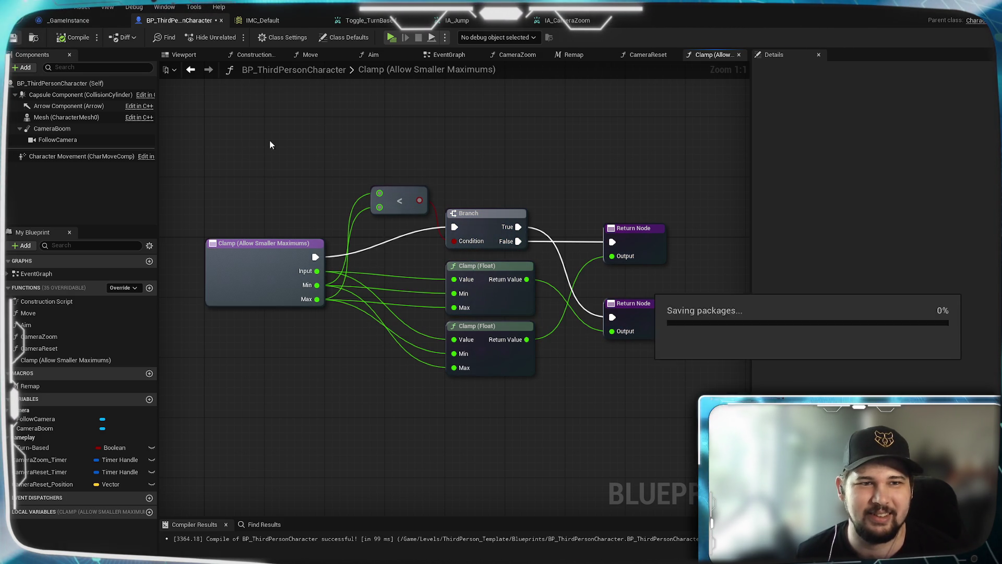
left_click(394, 37)
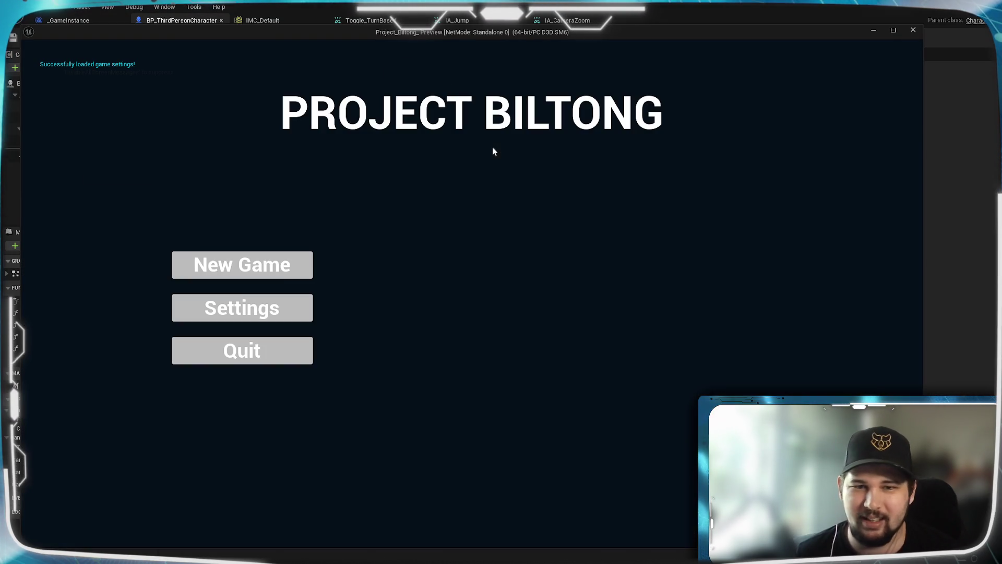
left_click(242, 264)
key("w")
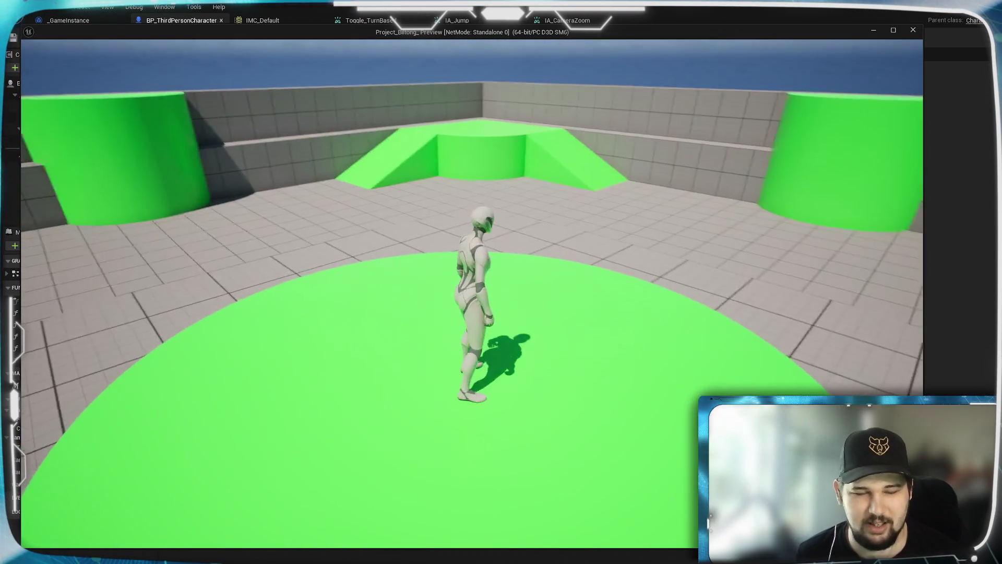
scroll(472, 293, "down", 10)
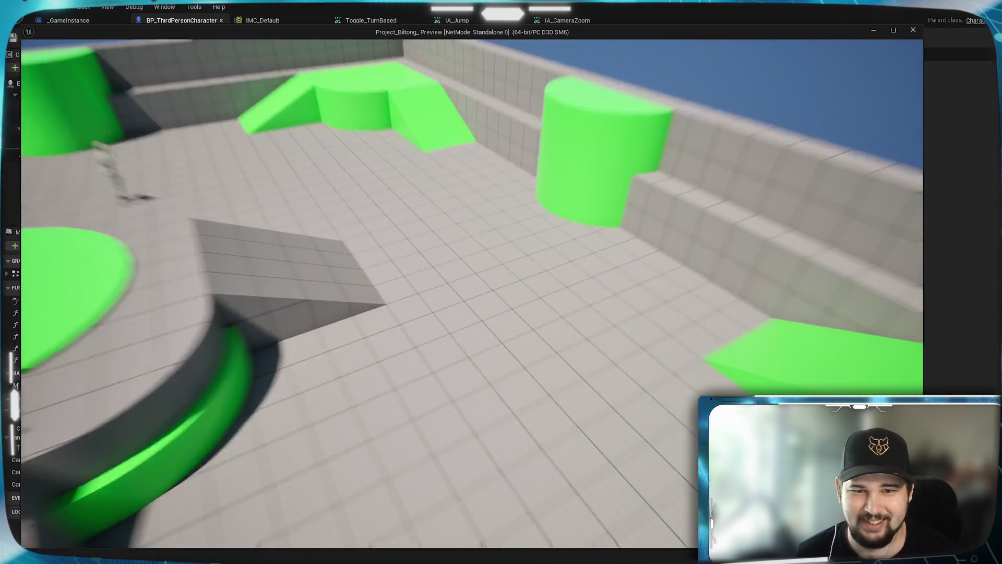
key("Escape")
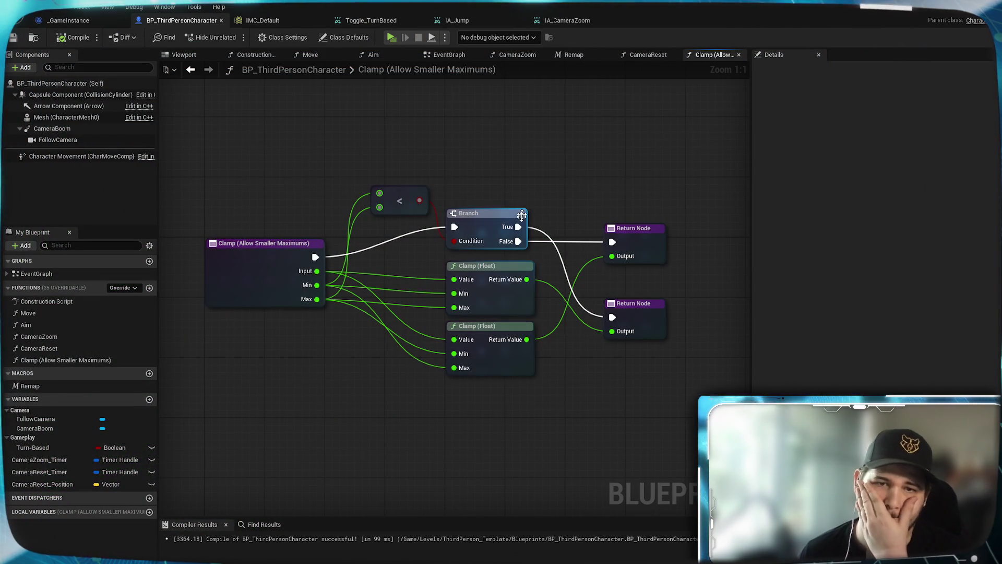
Step: Connect the Branch False output to the lower Return Node and recompile the Blueprint
mouse_move(518, 226)
left_mouse_down()
mouse_move(612, 243)
mouse_move(611, 326)
mouse_move(611, 317)
left_mouse_up()
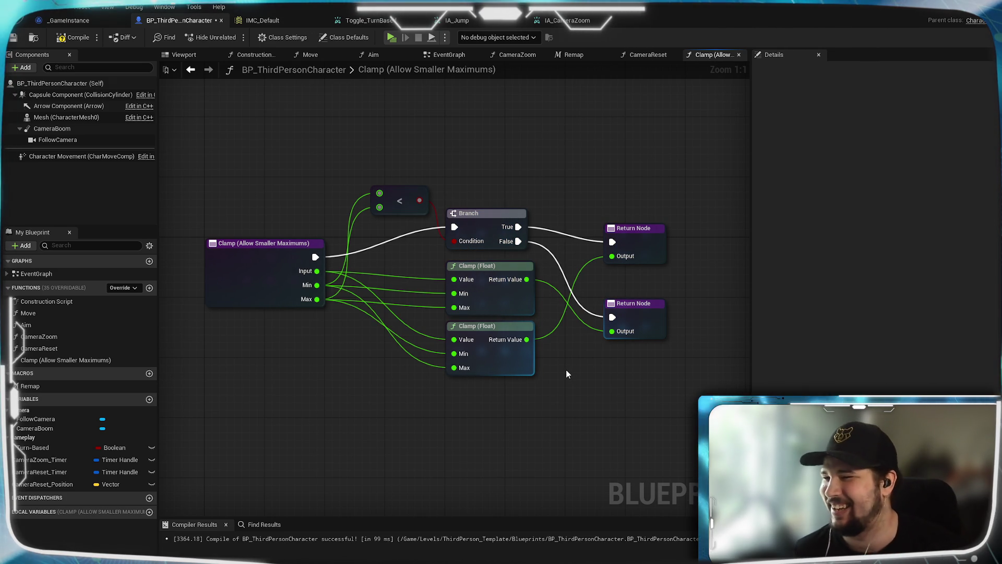
key("ctrl+s")
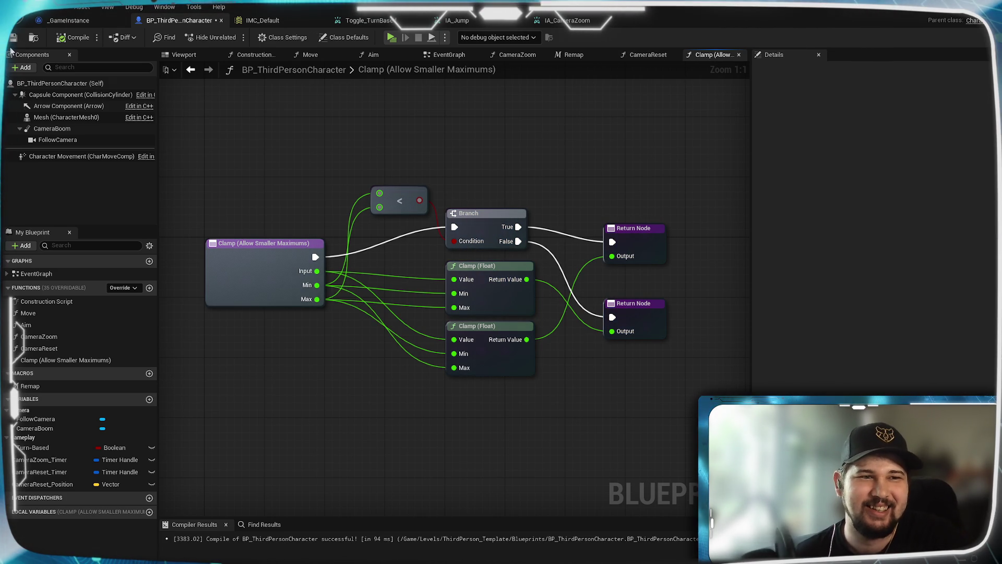
left_click(654, 53)
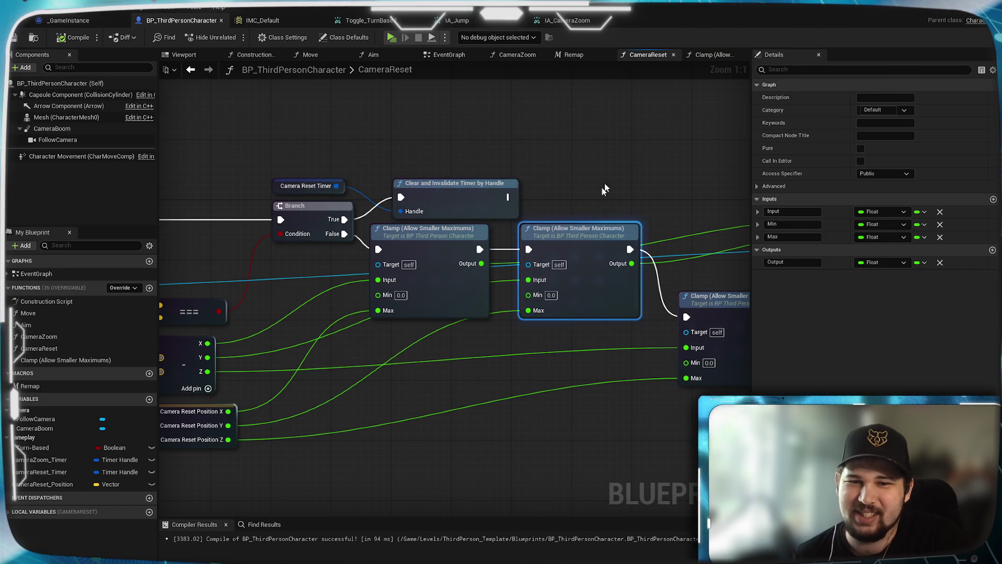
Step: Browse the Remap, CameraZoom and EventGraph graphs along the turn-based timer nodes, then return to CameraReset
left_click(585, 55)
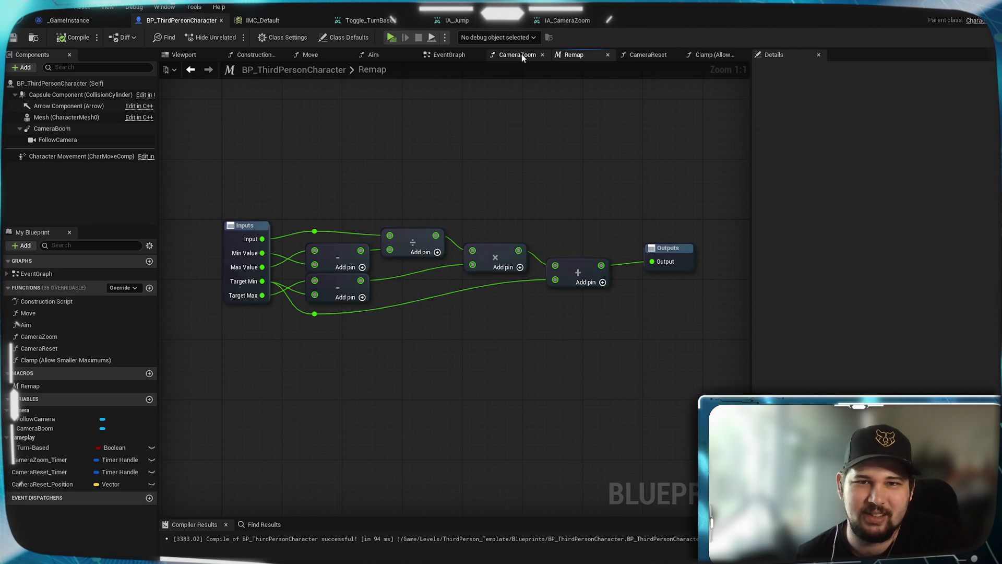
left_click(522, 54)
left_click(452, 55)
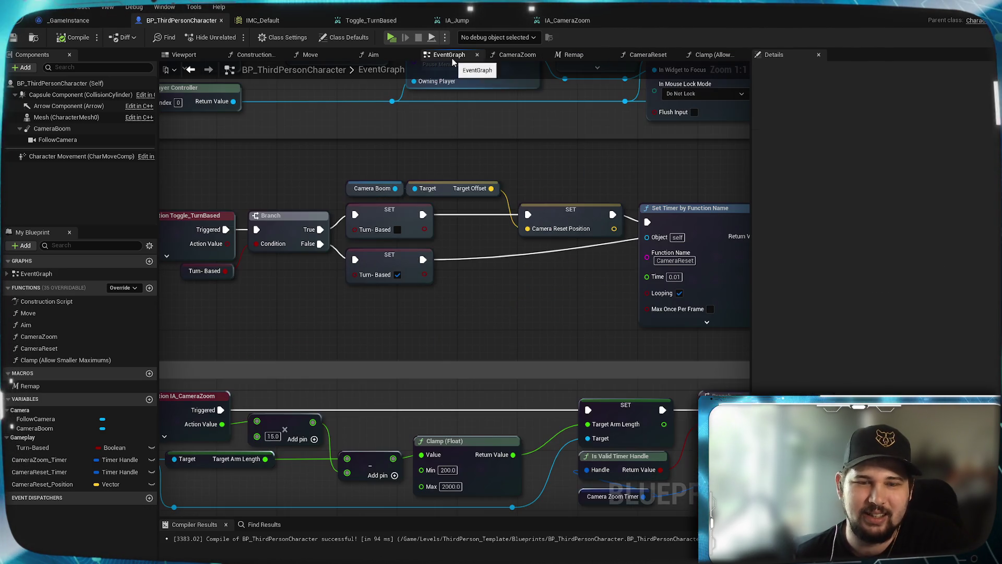
scroll(459, 313, "down", 2)
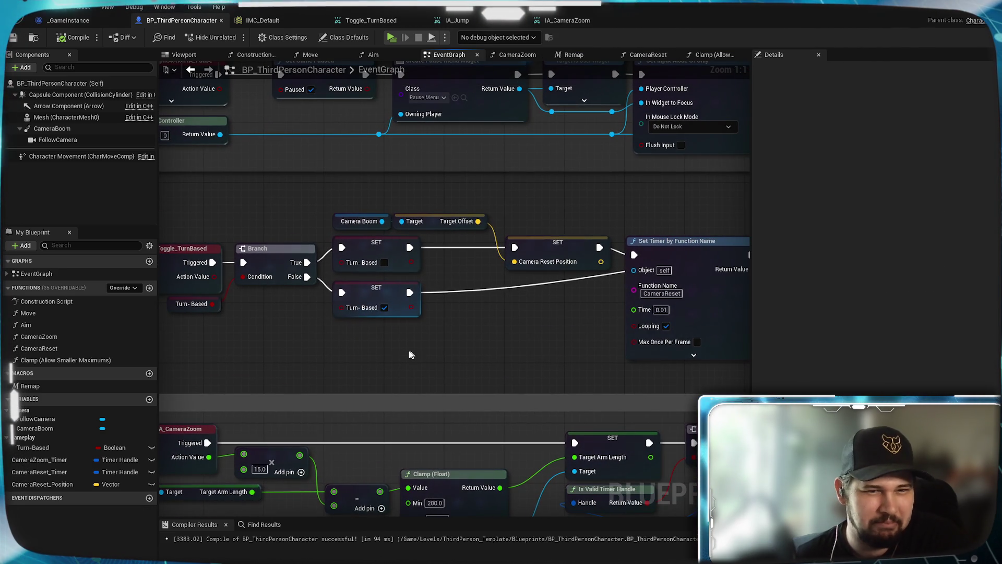
scroll(436, 349, "up", 2)
left_click_drag(437, 355, 236, 361)
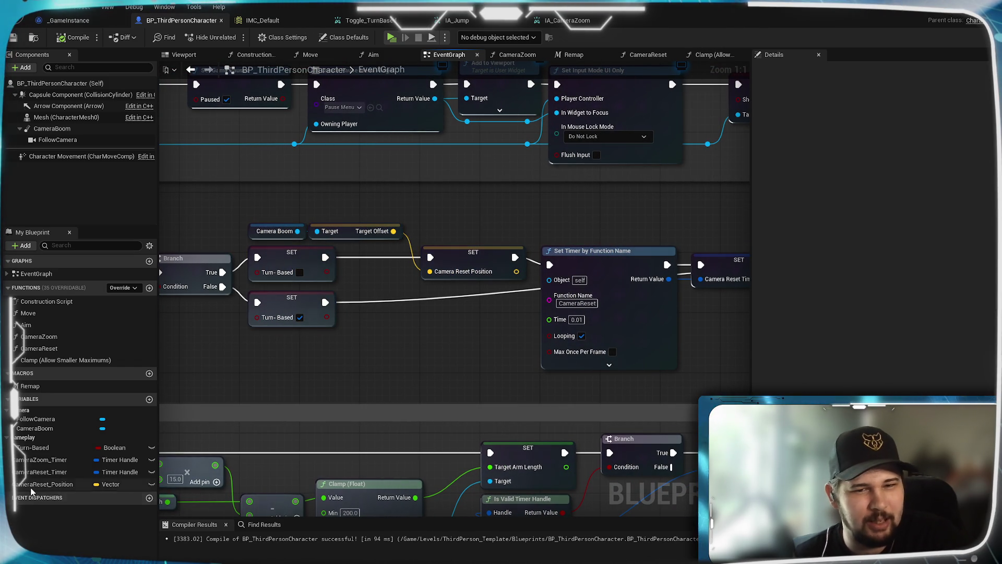
left_click_drag(593, 314, 459, 327)
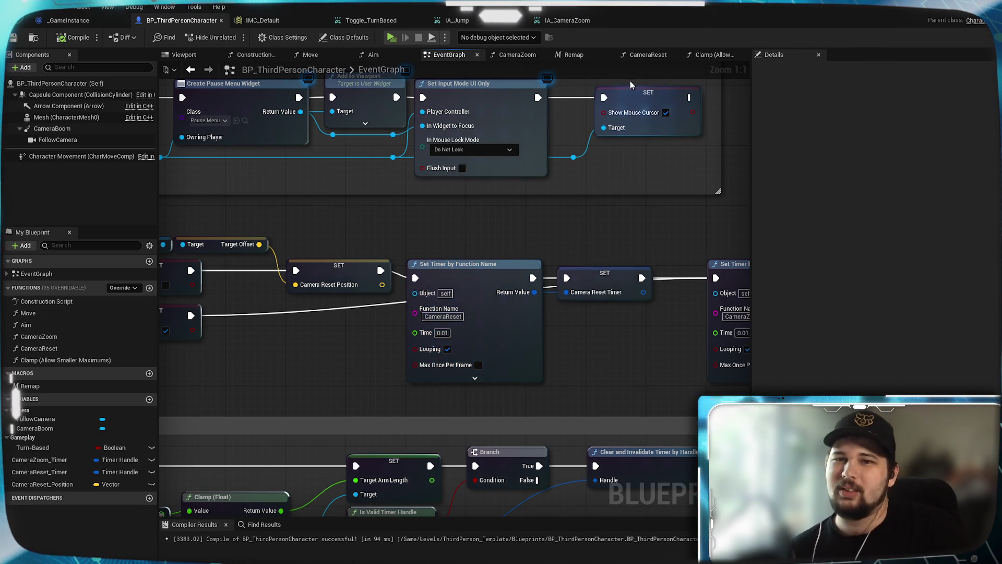
left_click(647, 54)
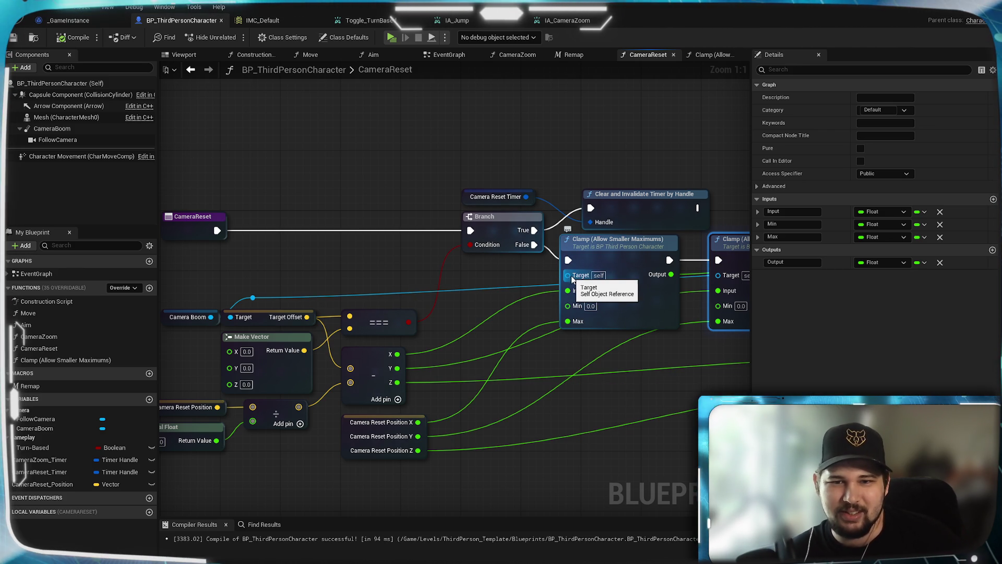
Step: Nudge the Clamp nodes into place and open the Clamp (Allow Smaller Maximums) function graph
left_click_drag(609, 262, 600, 268)
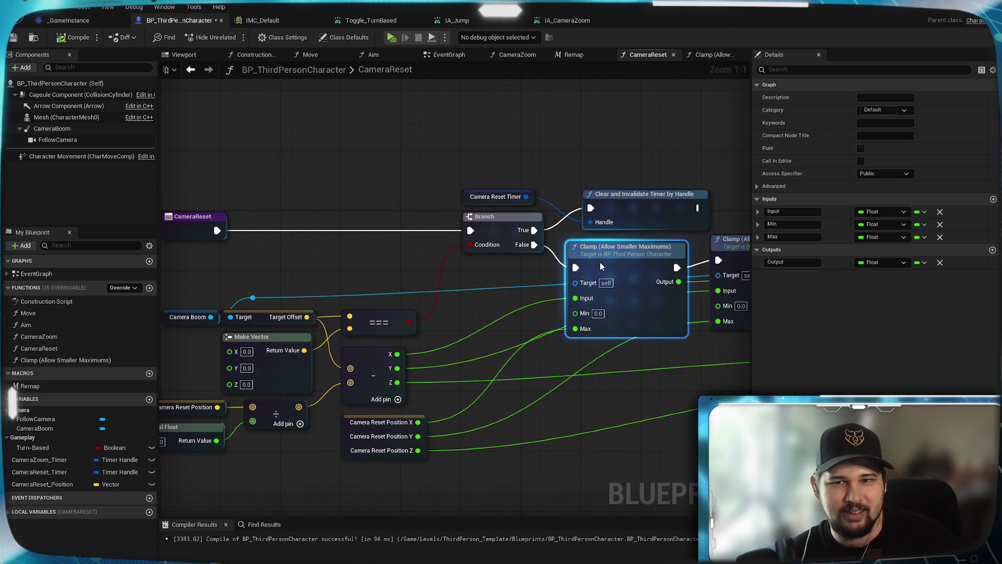
mouse_move(601, 263)
left_mouse_down()
mouse_move(604, 253)
mouse_move(589, 253)
mouse_move(603, 262)
mouse_move(588, 251)
mouse_move(578, 284)
left_mouse_up()
left_click_drag(600, 338, 613, 337)
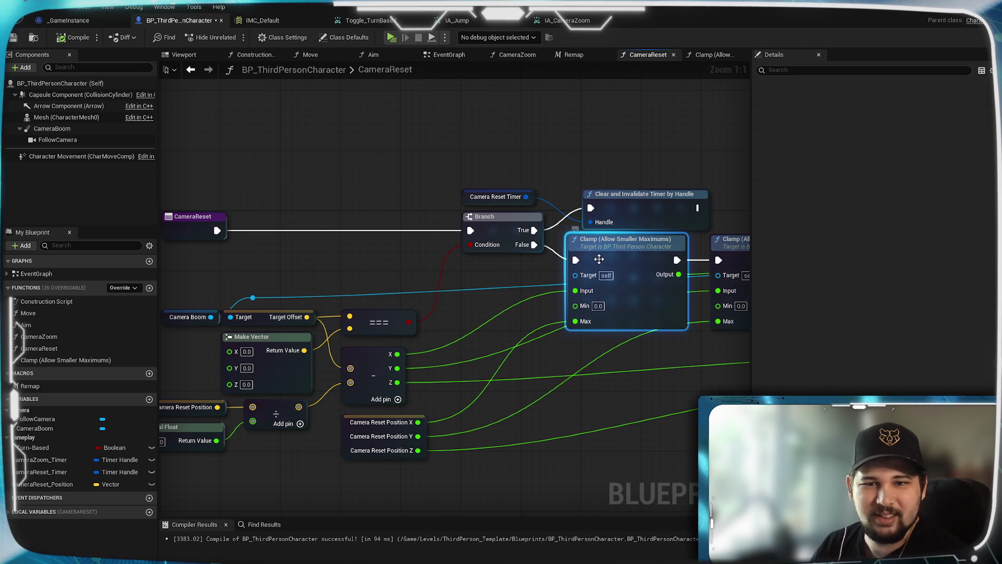
double_click(614, 337)
Step: Inspect the Return and Clamp (Float) nodes, move the less-than node up-left, and compile
left_click(648, 317)
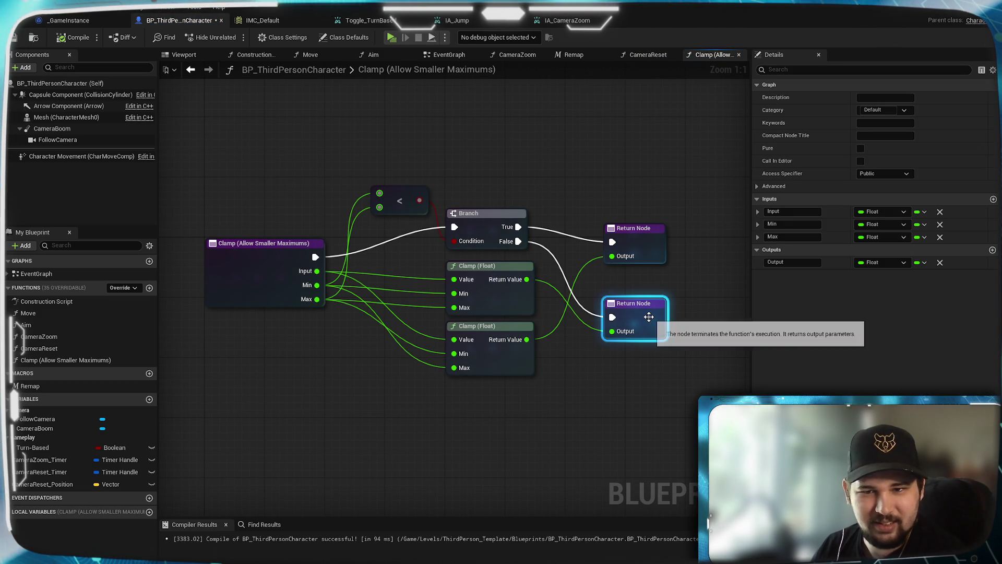
left_click(621, 376)
left_click(515, 330)
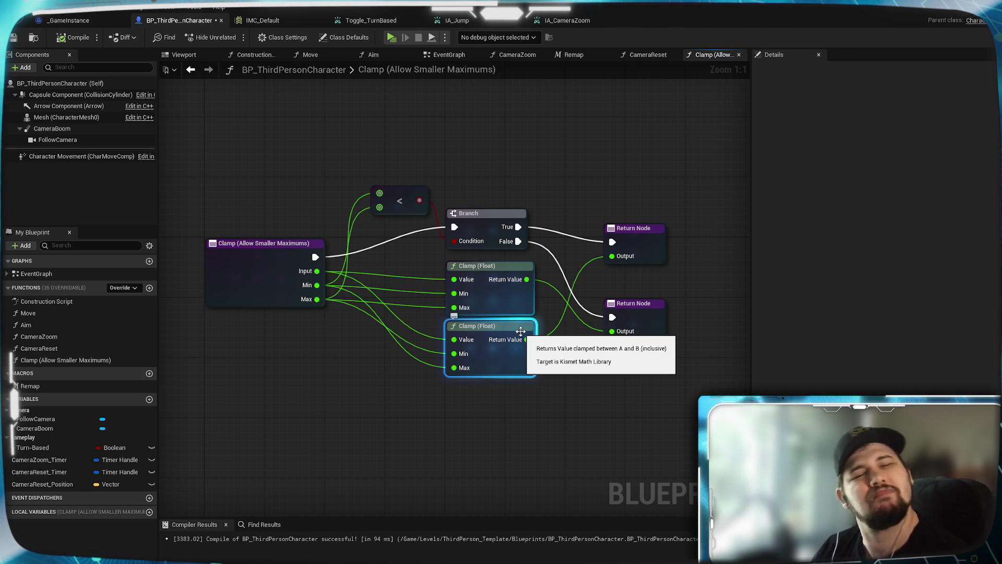
left_click_drag(412, 202, 405, 178)
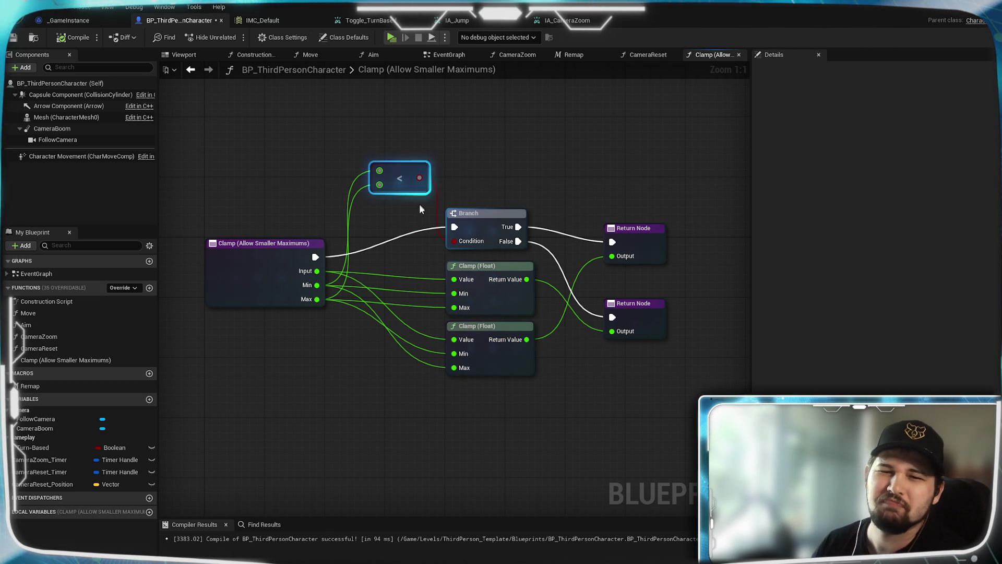
left_click_drag(465, 198, 370, 161)
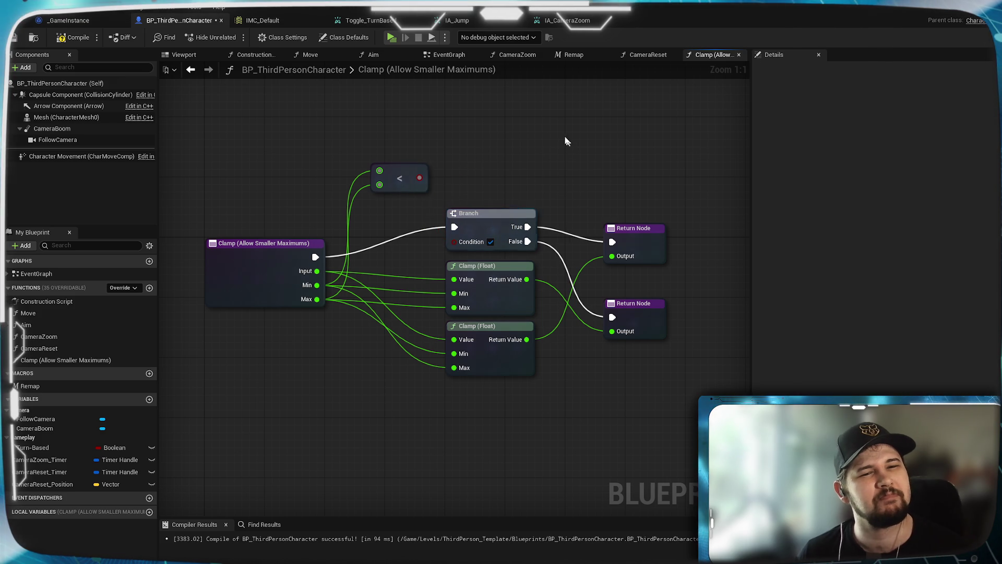
left_click(438, 144)
left_click(491, 241)
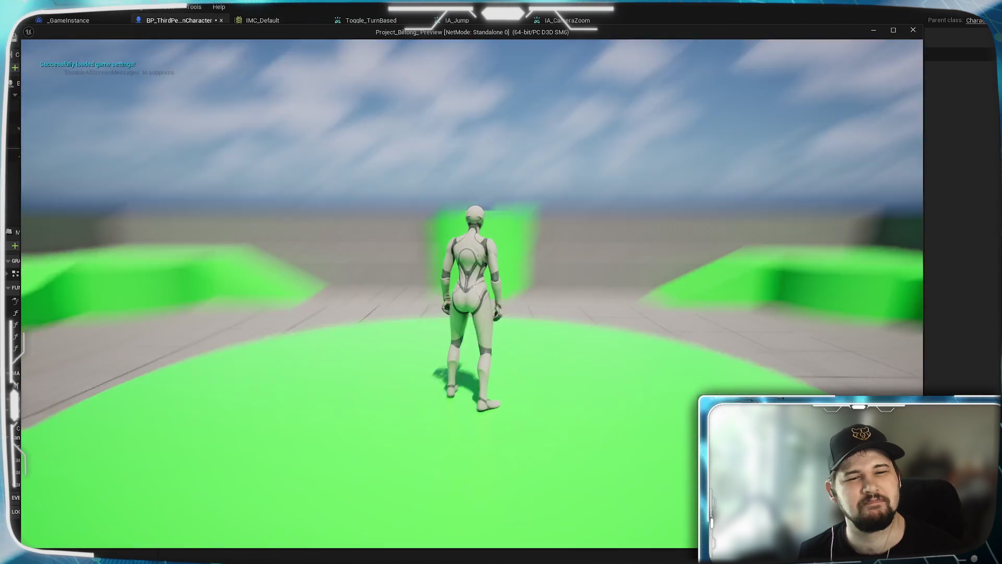
Step: Zoom the camera out to an arena overview and back to ground level, then stop playing
scroll(472, 293, "down", 5)
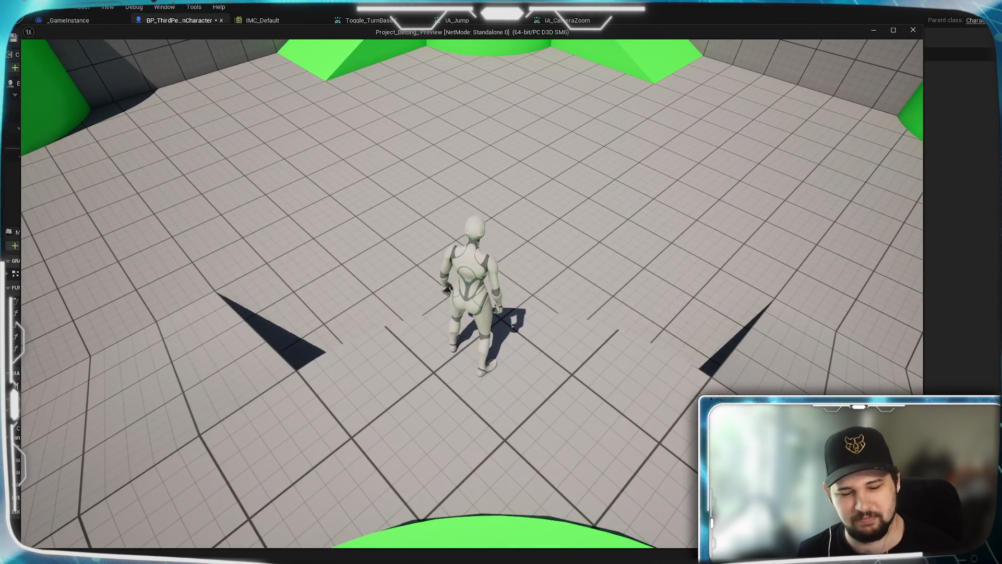
scroll(472, 293, "down", 5)
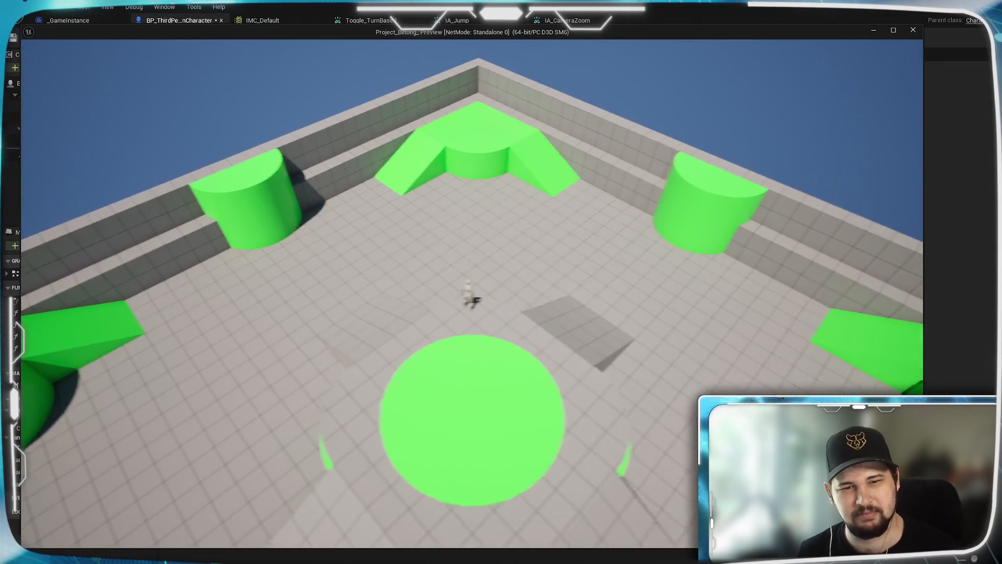
scroll(472, 292, "down", 5)
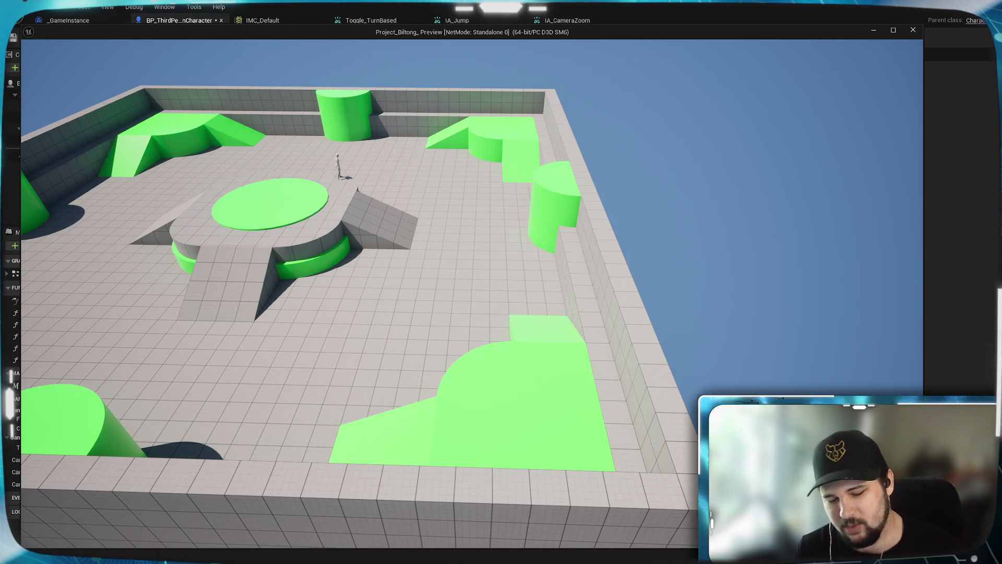
scroll(472, 293, "up", 5)
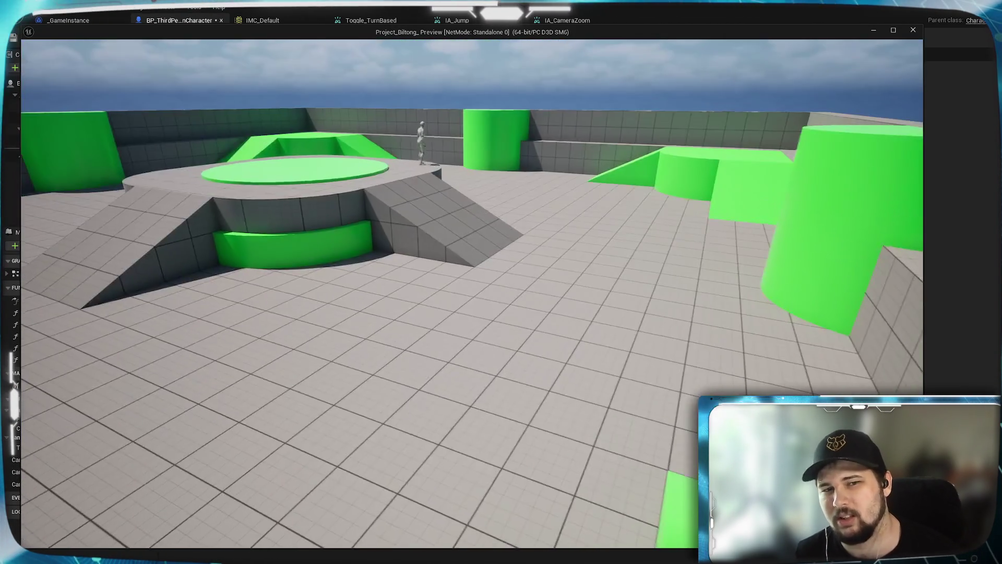
scroll(472, 293, "up", 5)
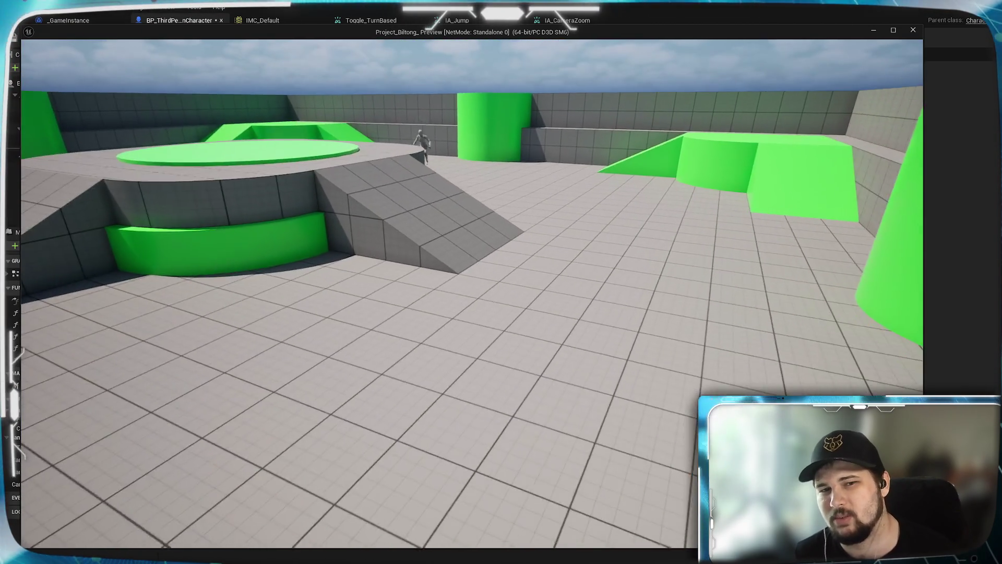
scroll(472, 292, "up", 5)
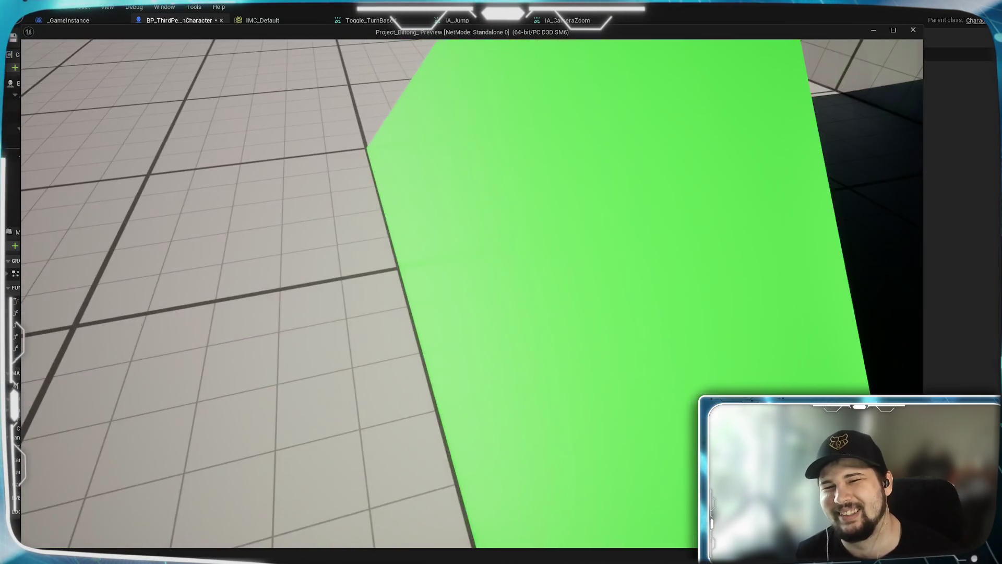
key("Escape")
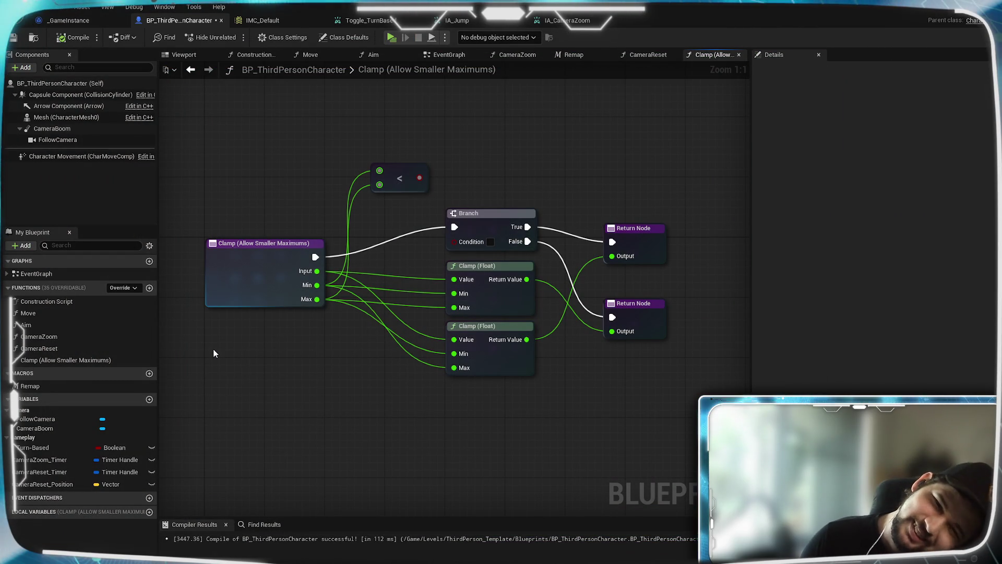
Step: Add a Clamp (Float) on the X value, capped by Camera Reset Position X, feeding Make Vector X
left_click(657, 57)
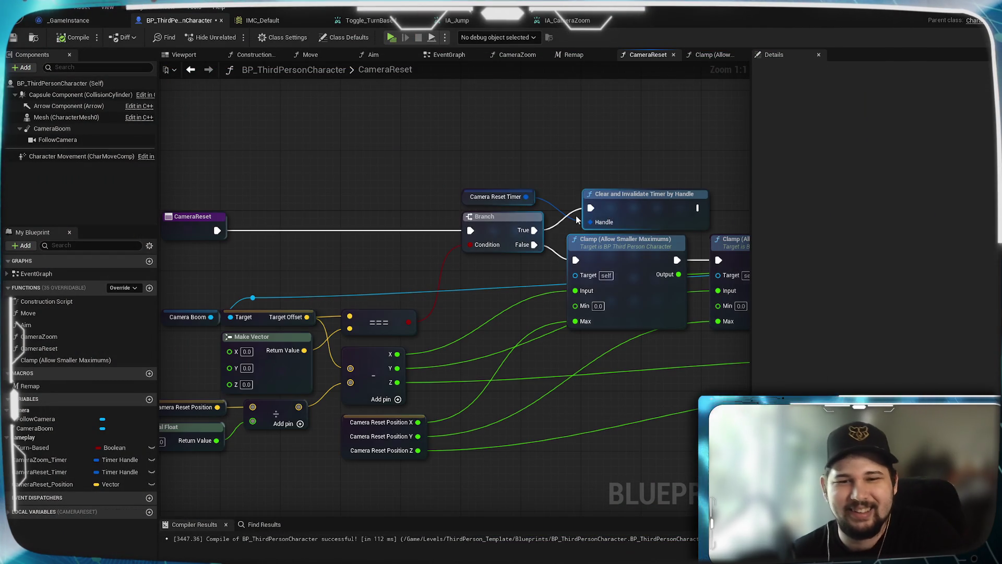
mouse_move(528, 387)
left_mouse_down()
mouse_move(450, 368)
mouse_move(418, 328)
left_mouse_up()
scroll(419, 329, "down", 2)
left_click_drag(302, 253, 426, 357)
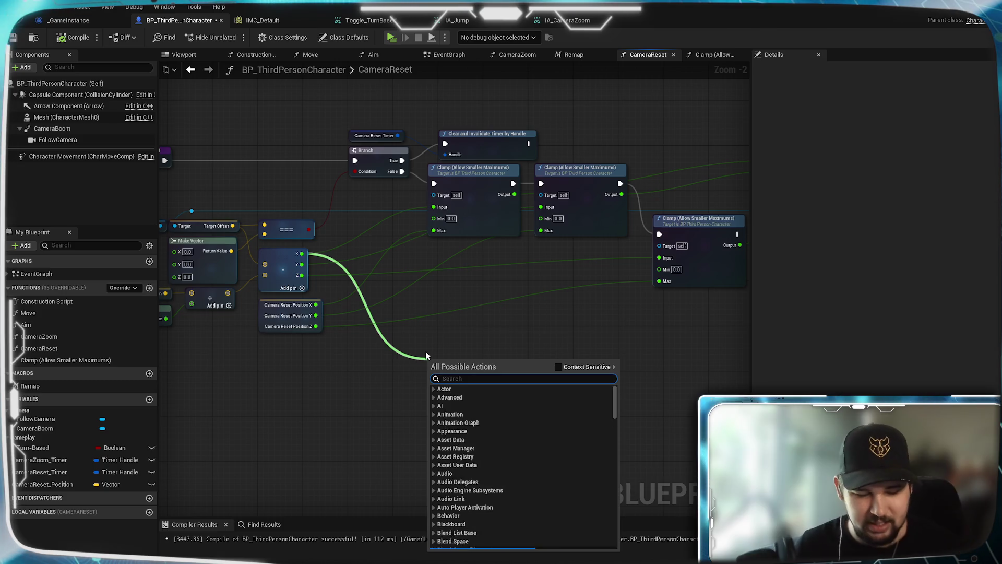
type("clamp")
scroll(461, 409, "up", 3)
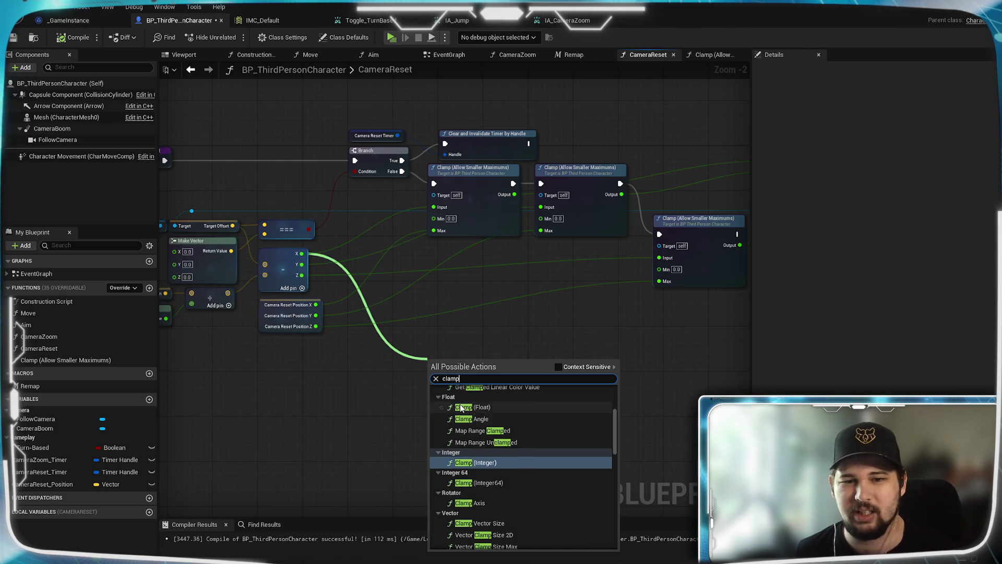
left_click(480, 407)
scroll(392, 387, "up", 2)
mouse_move(293, 282)
left_mouse_down()
mouse_move(437, 401)
mouse_move(447, 395)
left_mouse_up()
mouse_move(268, 419)
left_mouse_down()
mouse_move(281, 429)
mouse_move(657, 142)
mouse_move(648, 142)
left_mouse_up()
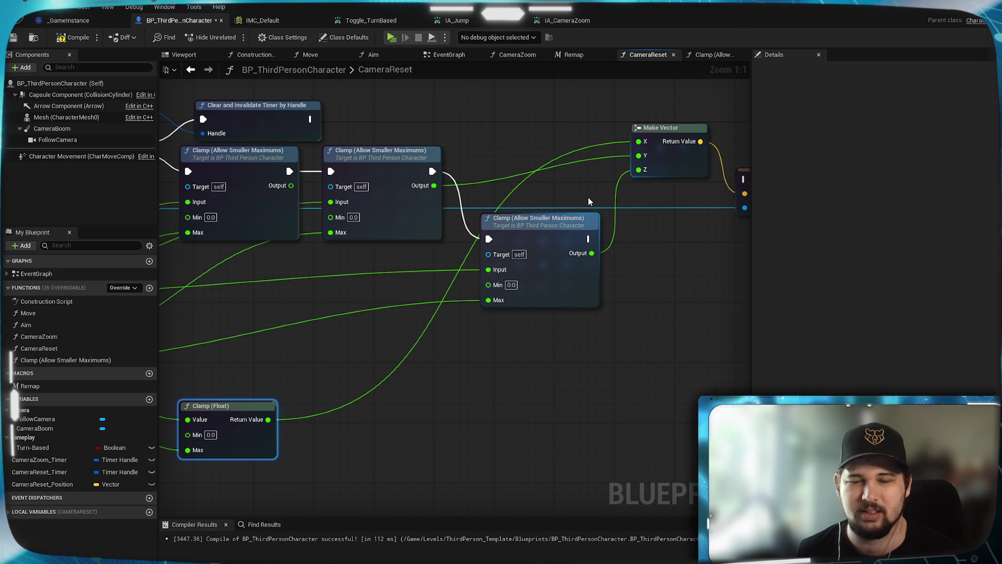
Step: Paste two copies of the Clamp (Float) node and line them up under the original
mouse_move(491, 276)
left_mouse_down()
mouse_move(662, 247)
mouse_move(752, 207)
left_mouse_up()
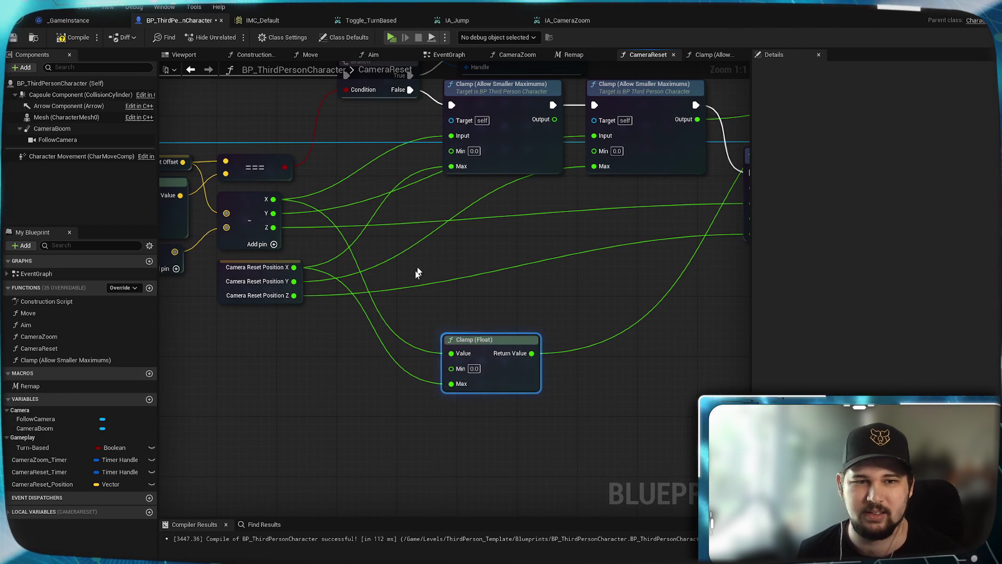
left_click_drag(482, 343, 504, 305)
key("ctrl+c")
key("ctrl+v")
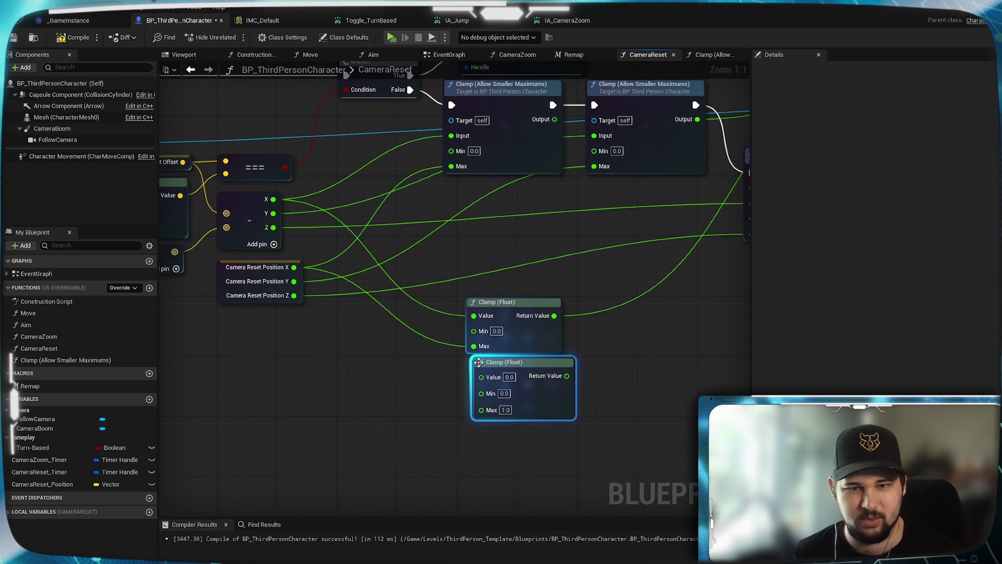
key("ctrl+v")
left_click_drag(516, 367, 509, 367)
left_click_drag(509, 438, 503, 431)
Step: Wire the Y offset into the second clamp, undoing an accidental link to its Min
left_click(350, 320)
mouse_move(270, 213)
left_mouse_down()
mouse_move(481, 390)
mouse_move(474, 377)
left_mouse_up()
mouse_move(298, 283)
left_mouse_down()
mouse_move(452, 405)
mouse_move(474, 391)
left_mouse_up()
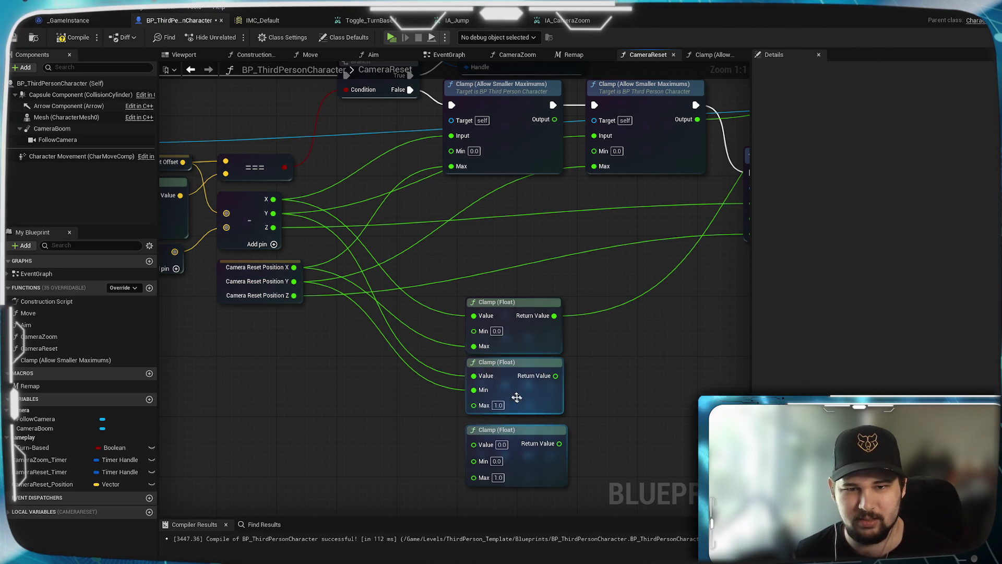
key("ctrl+z")
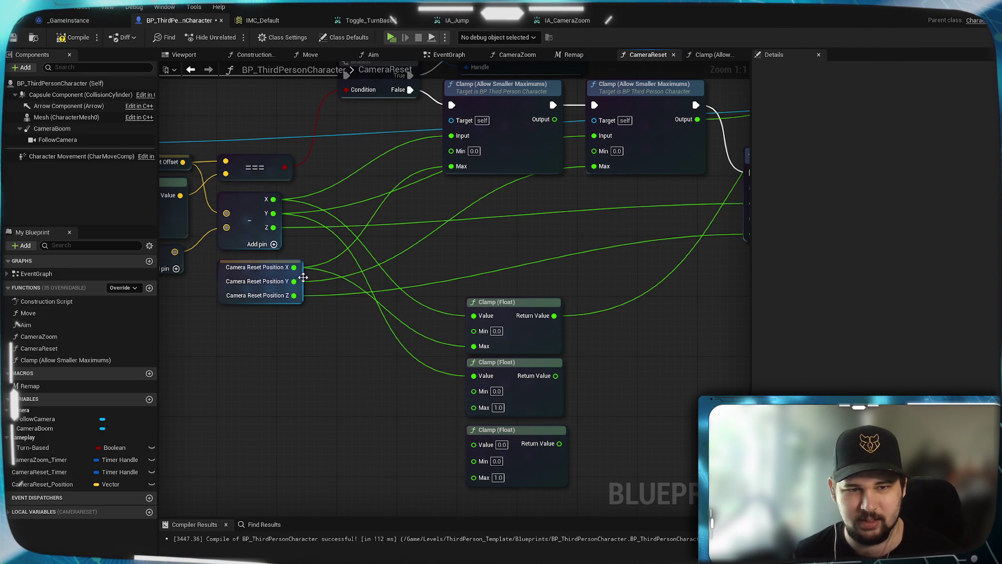
Step: Cap the second and third clamps with Camera Reset Position Y and Z, feeding Z into the third
left_click_drag(294, 281, 349, 338)
left_click_drag(470, 411, 473, 408)
left_click_drag(294, 295, 325, 342)
left_click_drag(472, 485, 474, 478)
left_click_drag(273, 227, 474, 444)
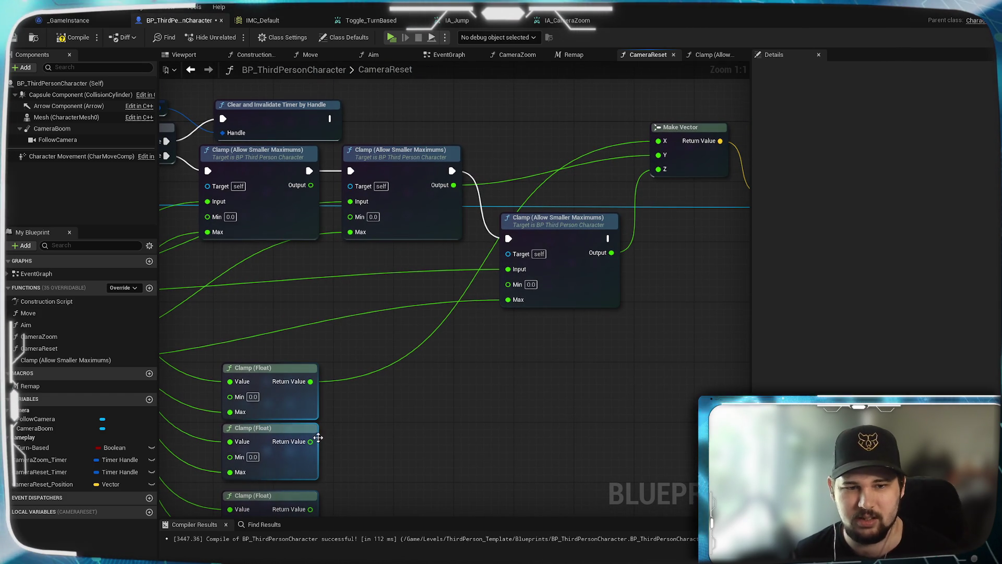
Step: Connect the first and middle clamp outputs to Make Vector X and Y
left_click_drag(310, 441, 343, 411)
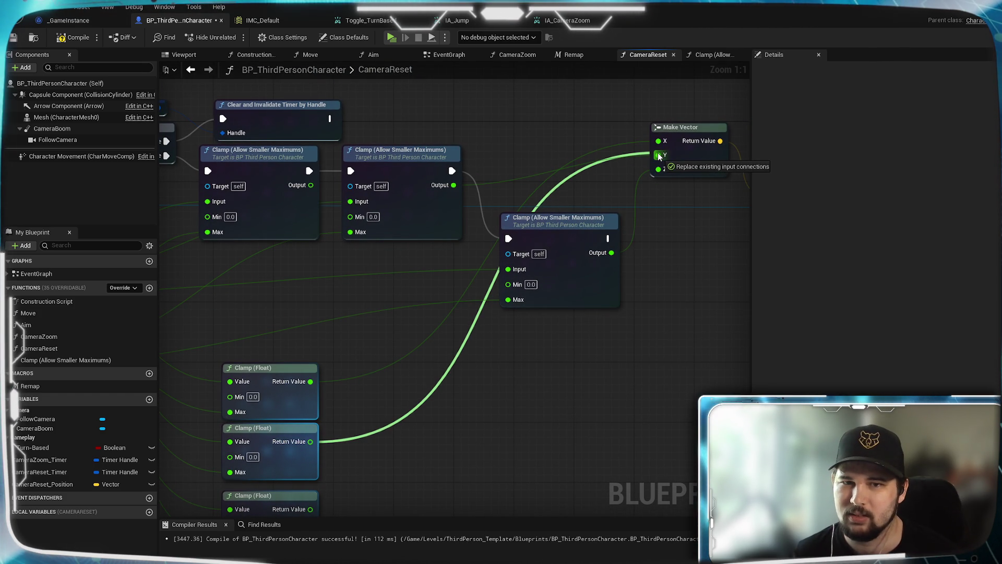
left_click_drag(659, 156, 659, 155)
left_click_drag(555, 311, 545, 311)
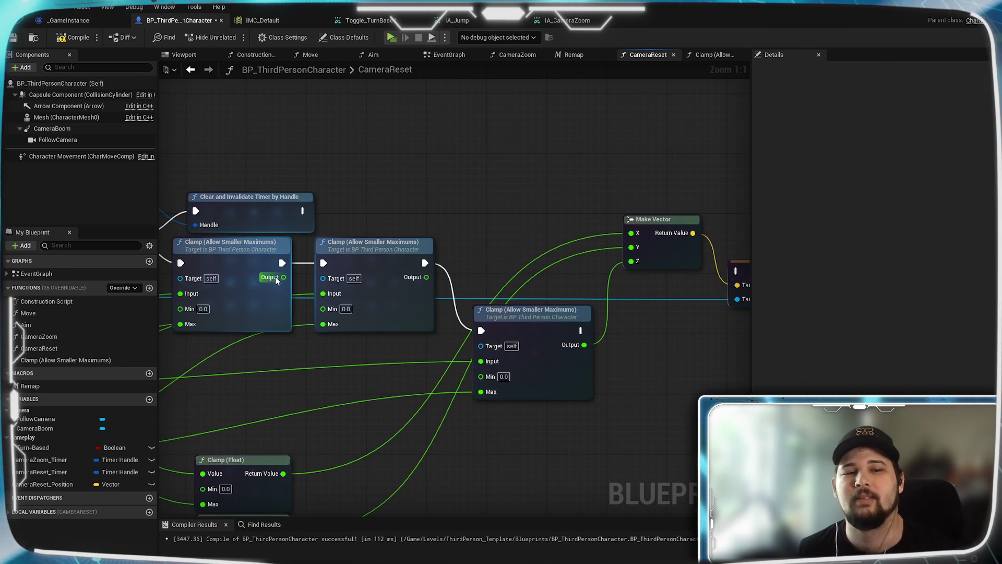
left_click_drag(283, 277, 295, 278)
left_click_drag(634, 240, 633, 239)
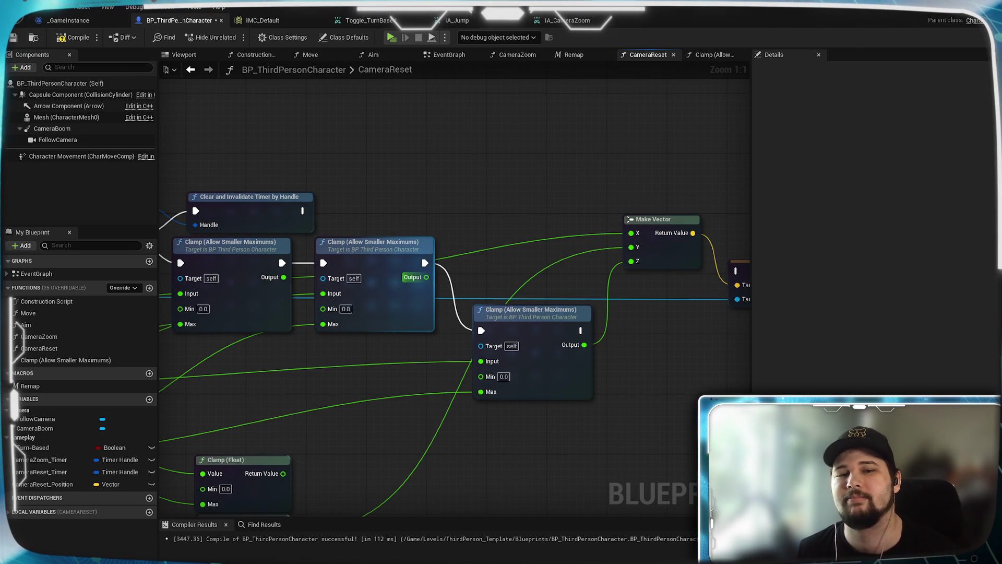
left_click_drag(426, 278, 631, 247)
Step: Run SET Target Offset after the last clamp, recompile, and reopen the Clamp graph
left_click_drag(556, 343, 559, 345)
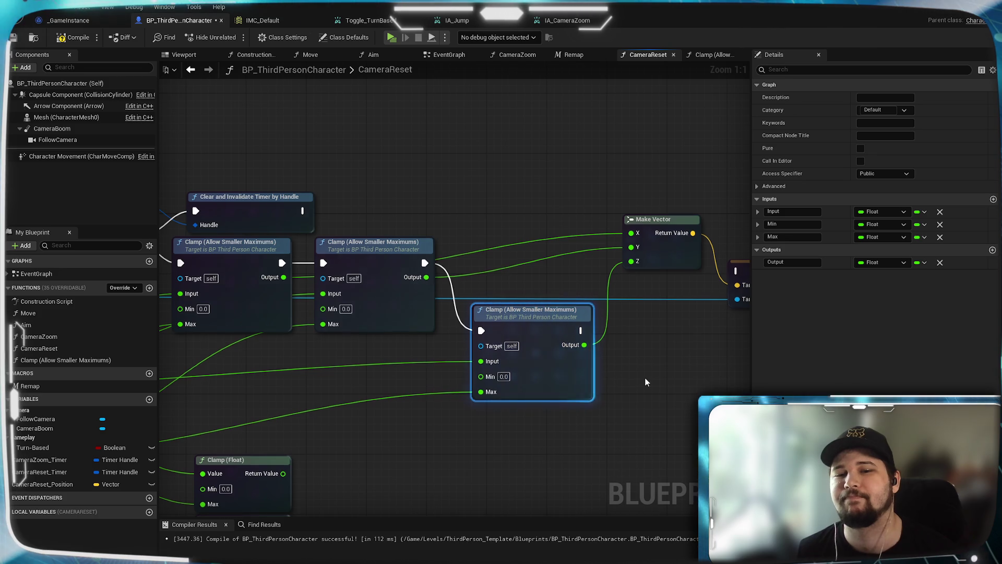
left_click_drag(644, 377, 484, 366)
mouse_move(609, 271)
left_mouse_down()
mouse_move(503, 315)
mouse_move(504, 331)
left_mouse_up()
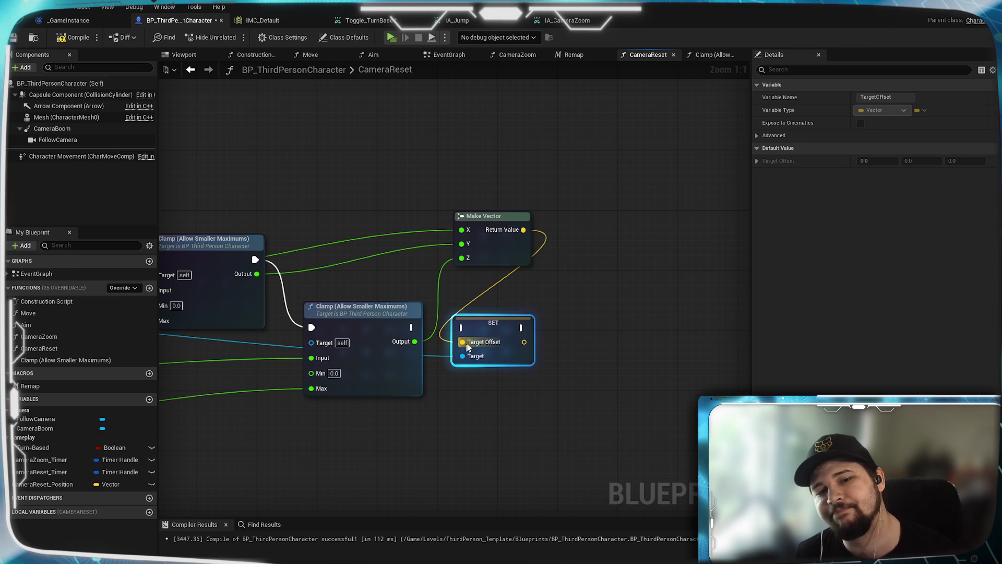
left_click_drag(411, 328, 463, 327)
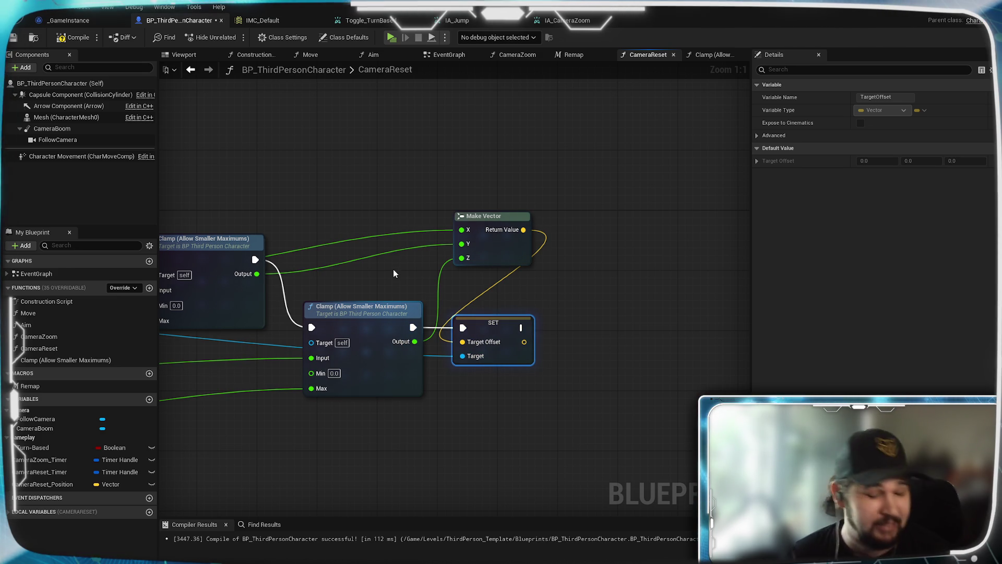
mouse_move(391, 268)
left_mouse_down()
mouse_move(527, 253)
mouse_move(573, 277)
mouse_move(510, 310)
left_mouse_up()
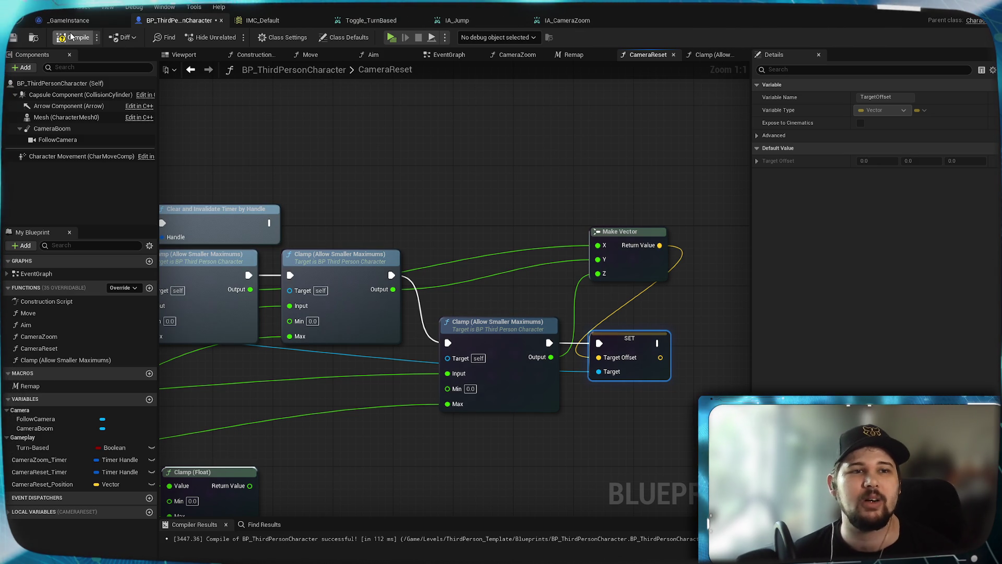
left_click(574, 56)
left_click(714, 55)
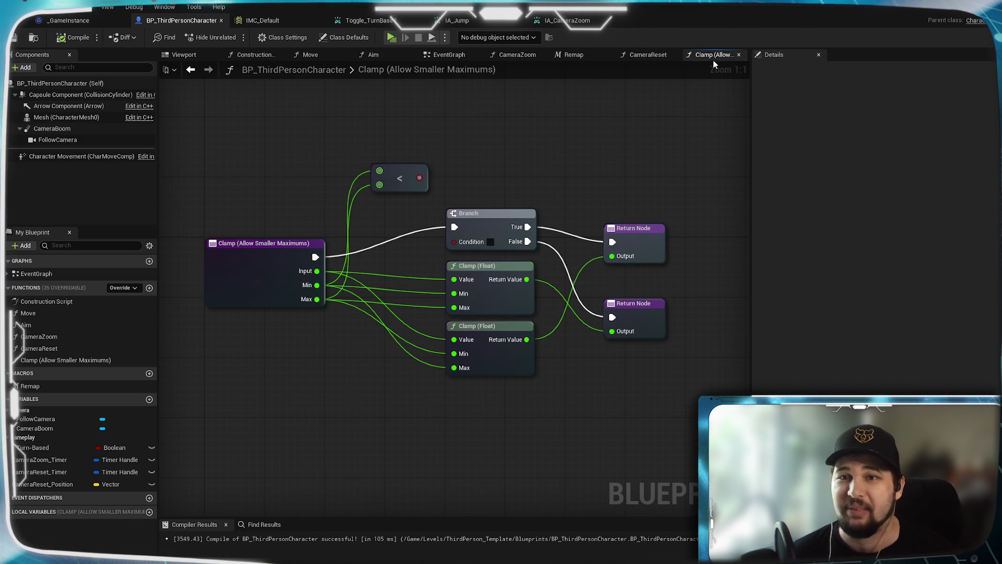
Step: Wire the < result into the Branch Condition, compile, and play-test in a standalone window
mouse_move(420, 178)
left_mouse_down()
mouse_move(445, 246)
mouse_move(454, 241)
left_mouse_up()
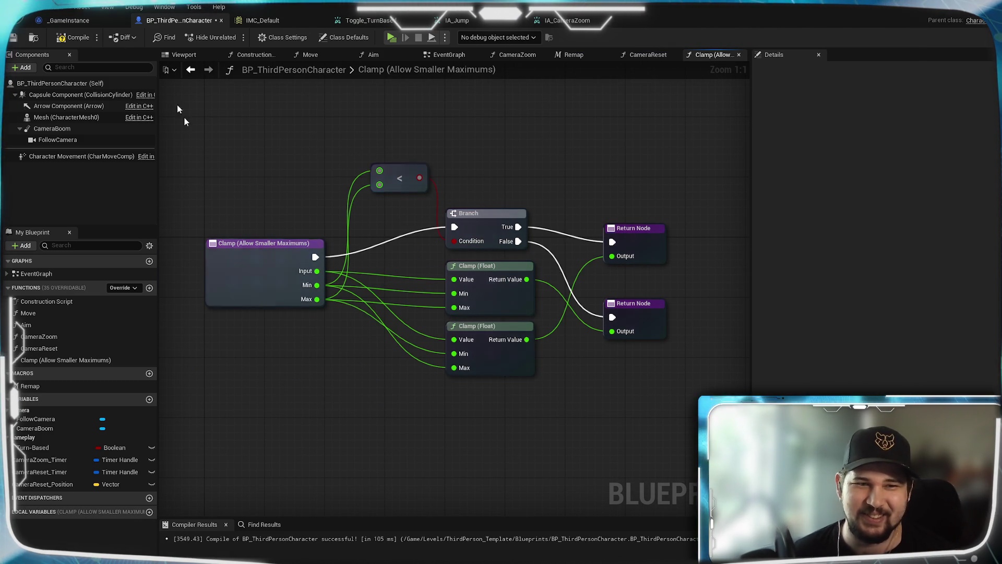
left_click(78, 38)
left_click(391, 38)
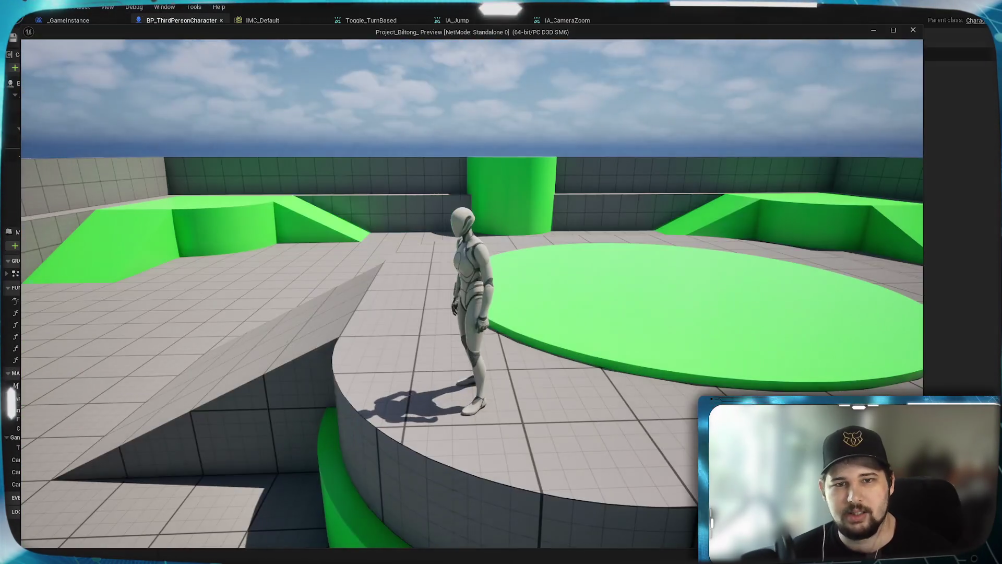
key("Escape")
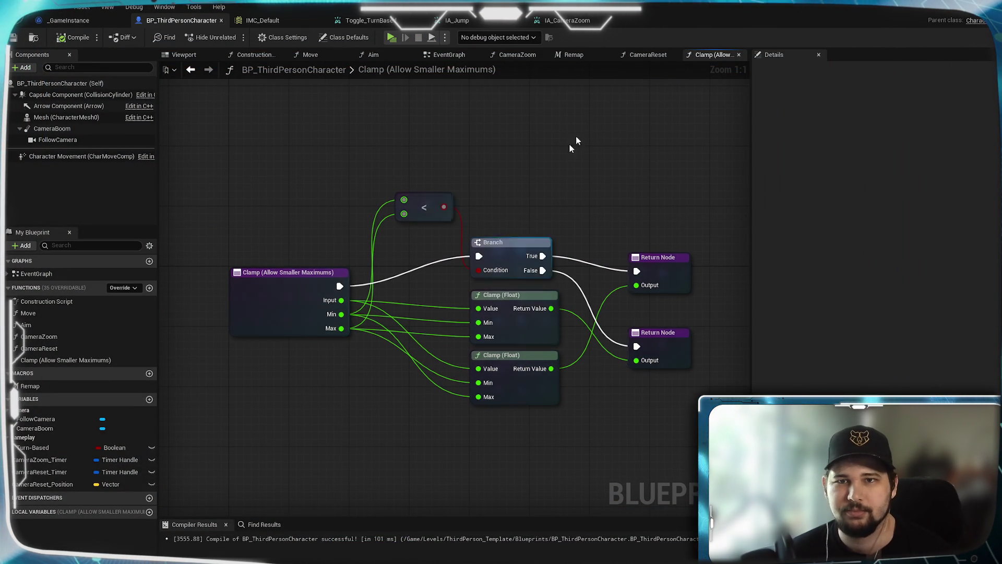
Step: Review the CameraReset graph's entry, Make Vector and Make Literal Float nodes
left_click(574, 55)
left_click(644, 55)
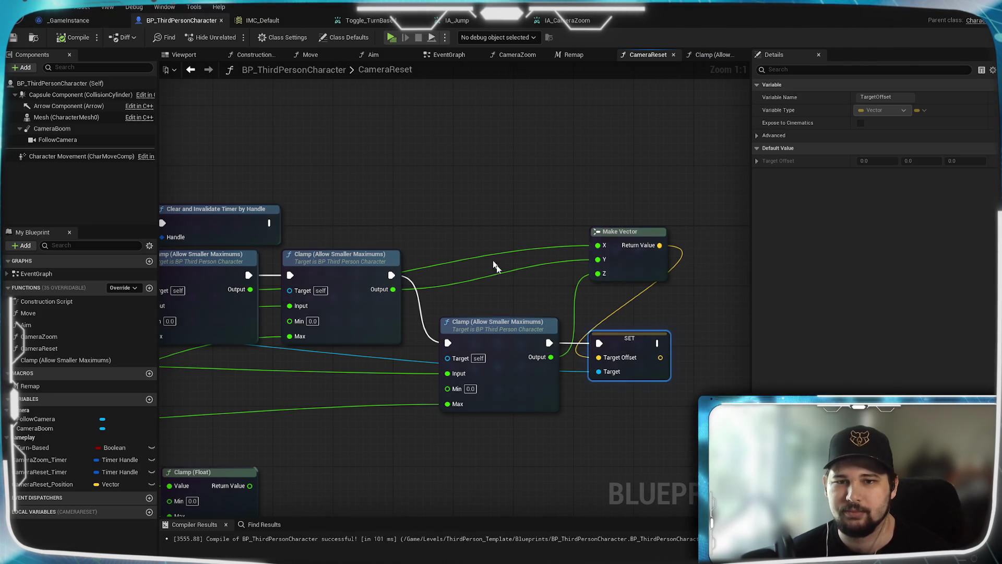
left_click_drag(375, 364, 507, 379)
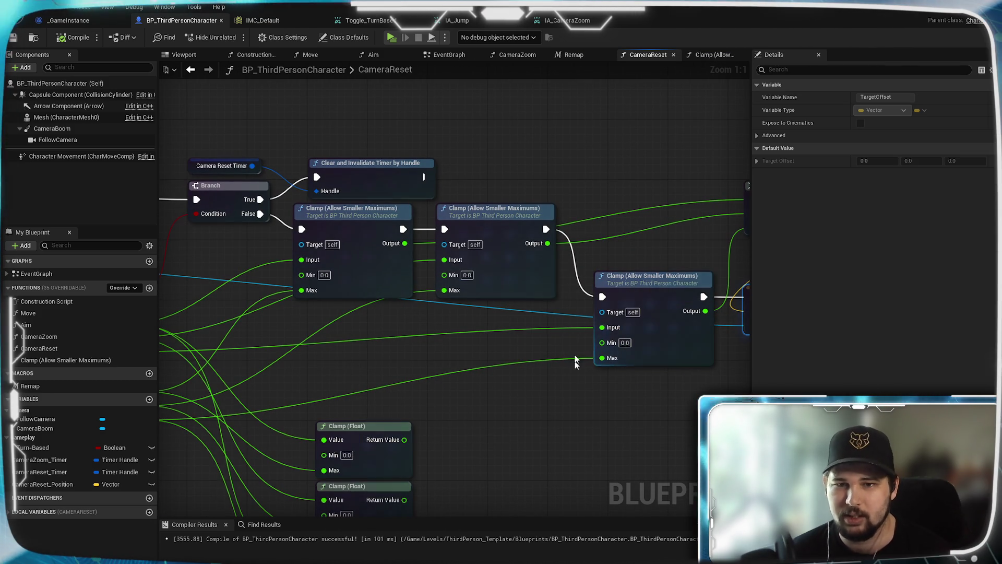
left_click_drag(424, 379, 728, 349)
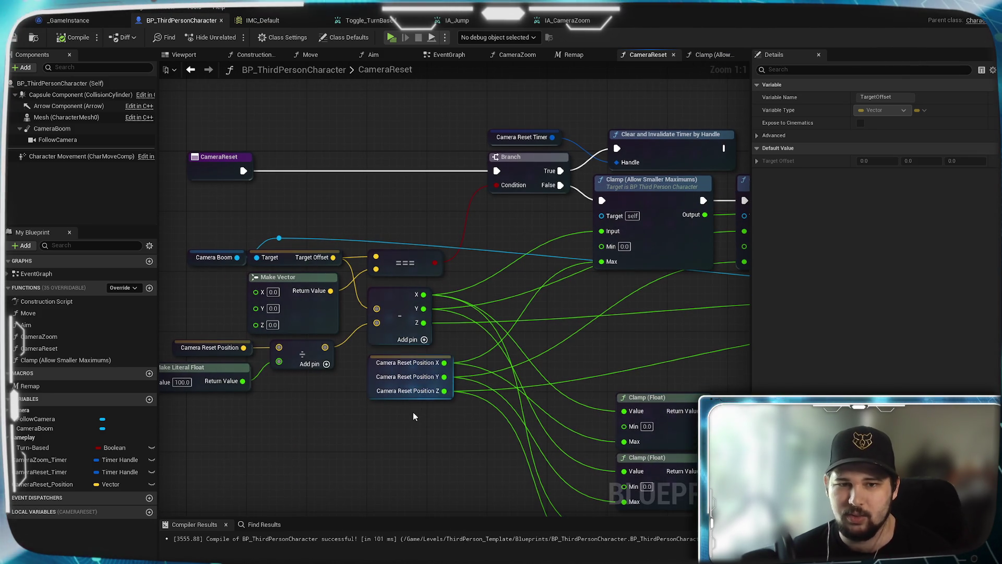
left_click_drag(314, 412, 538, 409)
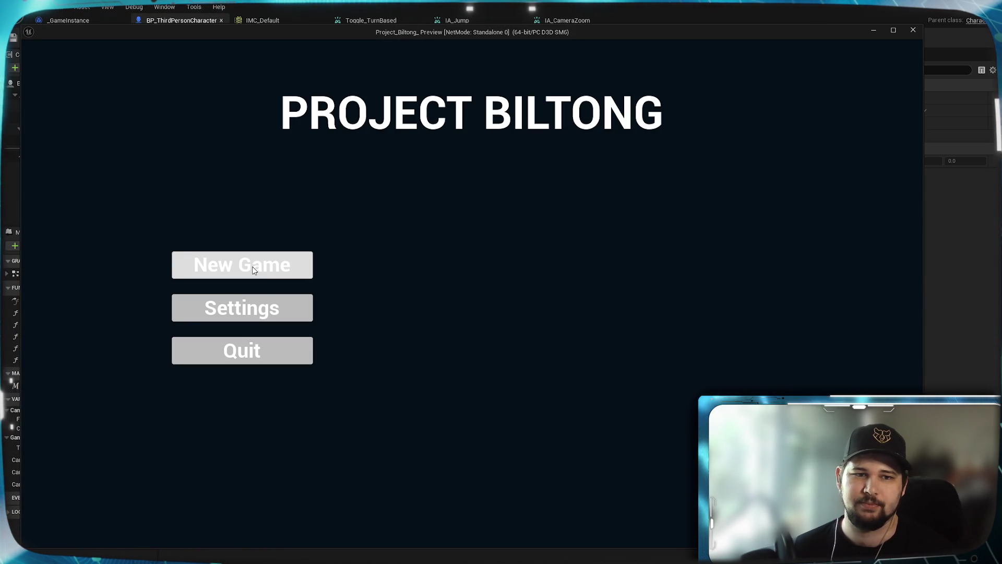
Step: Start a New Game, test the camera zoom, then stop the preview and pan CameraReset
left_click(252, 267)
scroll(472, 294, "down", 5)
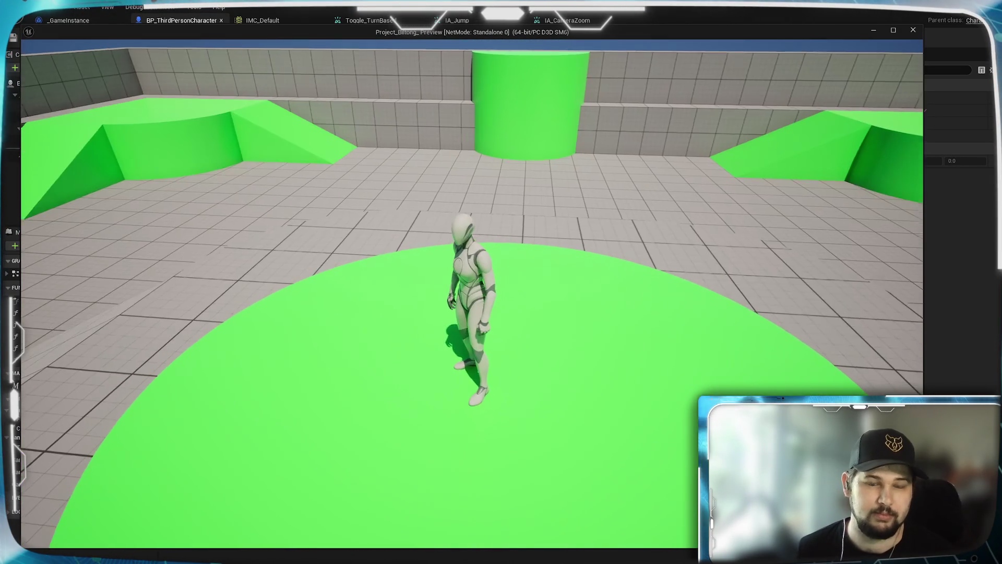
key("Escape")
mouse_move(391, 420)
left_mouse_down()
mouse_move(292, 397)
mouse_move(390, 414)
left_mouse_up()
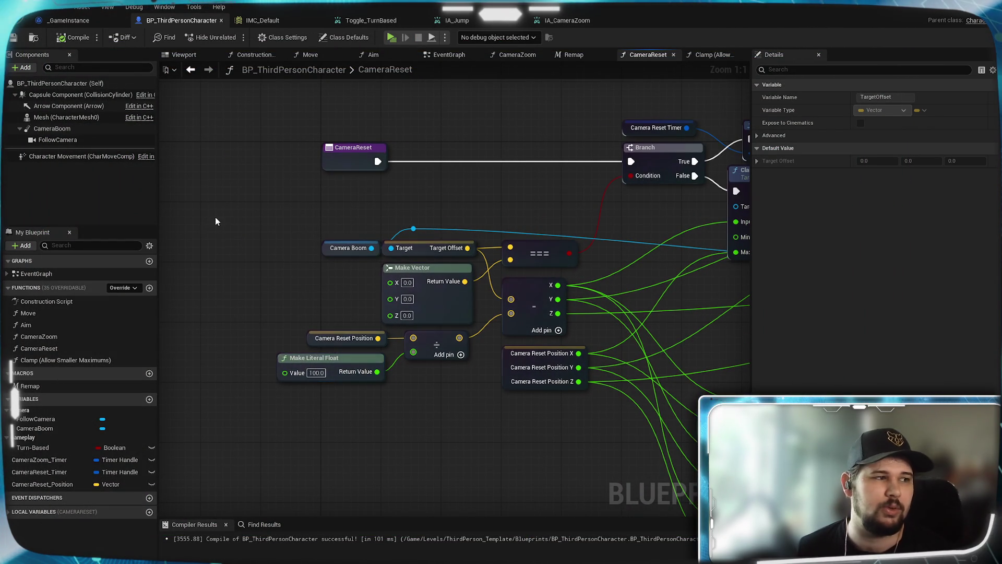
Step: Set the CameraZoom Set Timer by Function Name Time value to 0.01 in the EventGraph
left_click(575, 55)
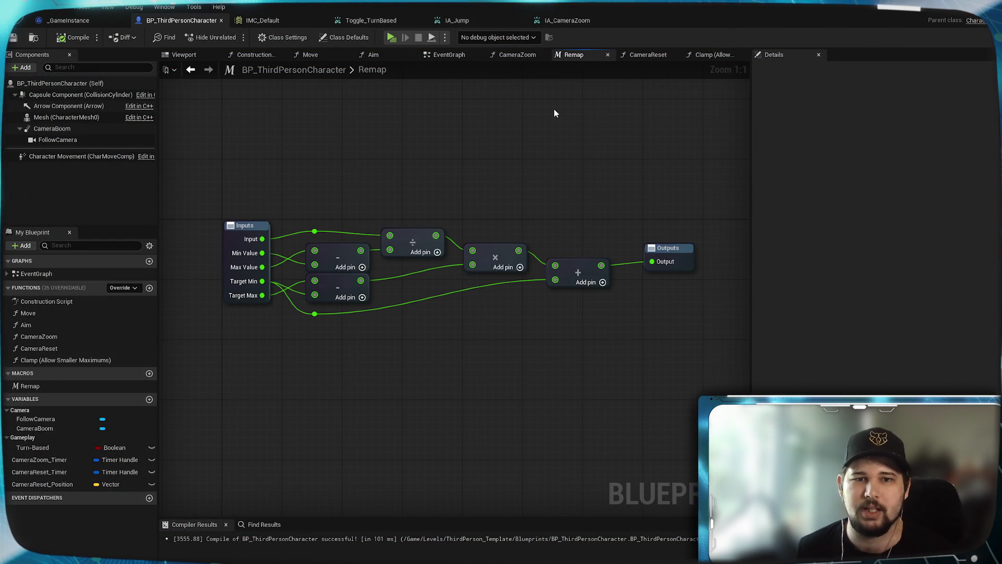
left_click(714, 55)
left_click(436, 56)
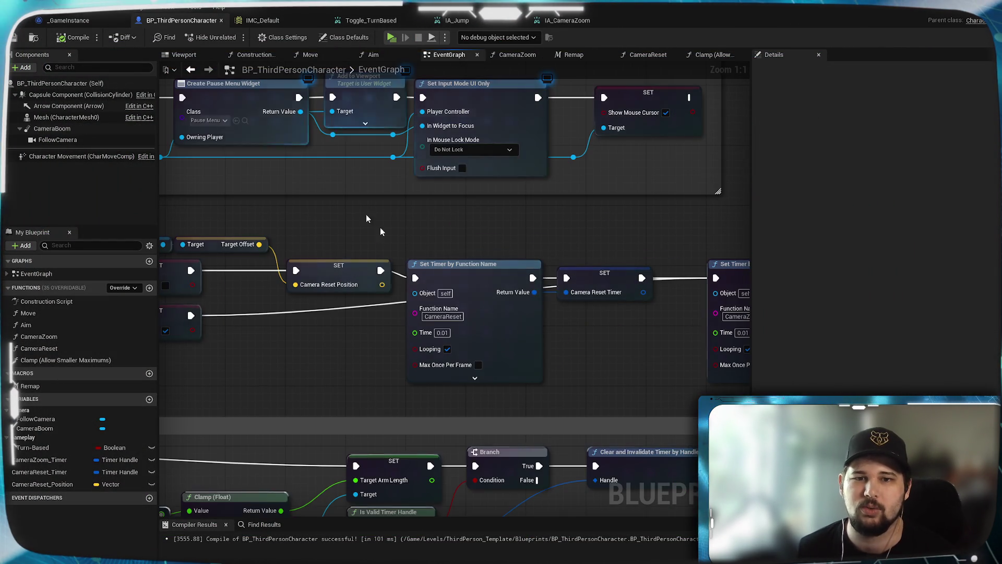
left_click_drag(656, 351, 472, 351)
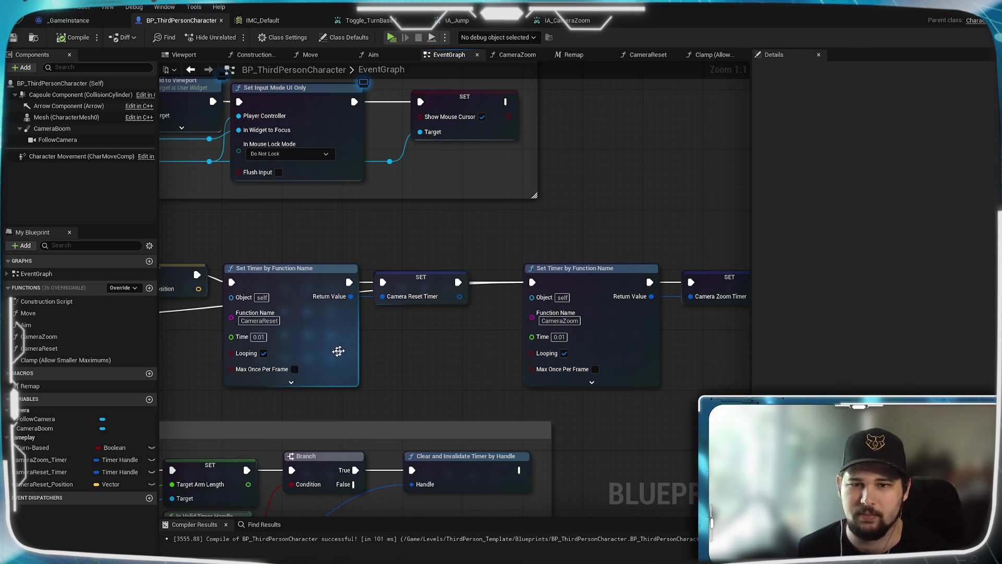
left_click_drag(396, 340, 934, 322)
mouse_move(470, 366)
left_mouse_down()
mouse_move(391, 193)
mouse_move(700, 281)
mouse_move(423, 302)
left_mouse_up()
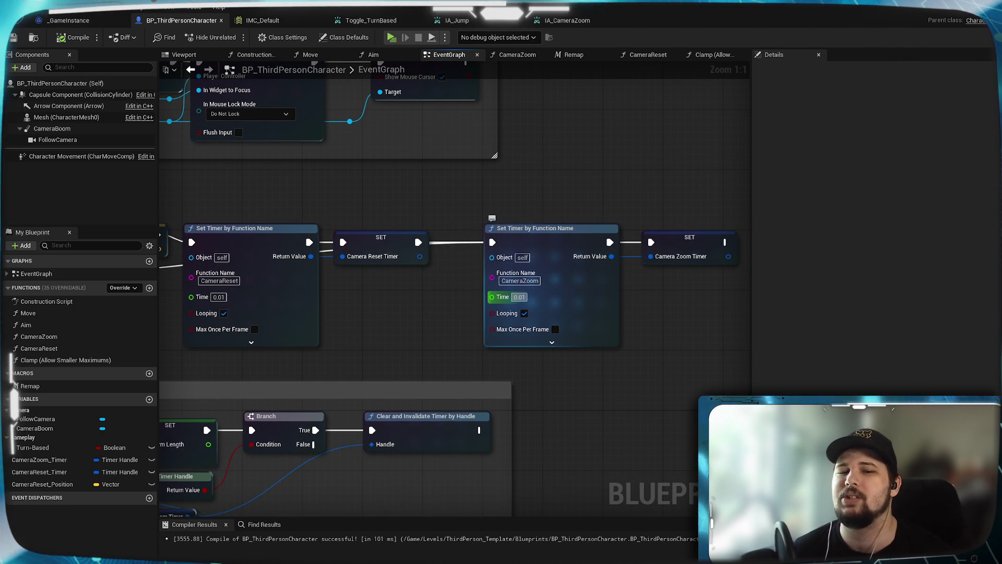
left_click(519, 297)
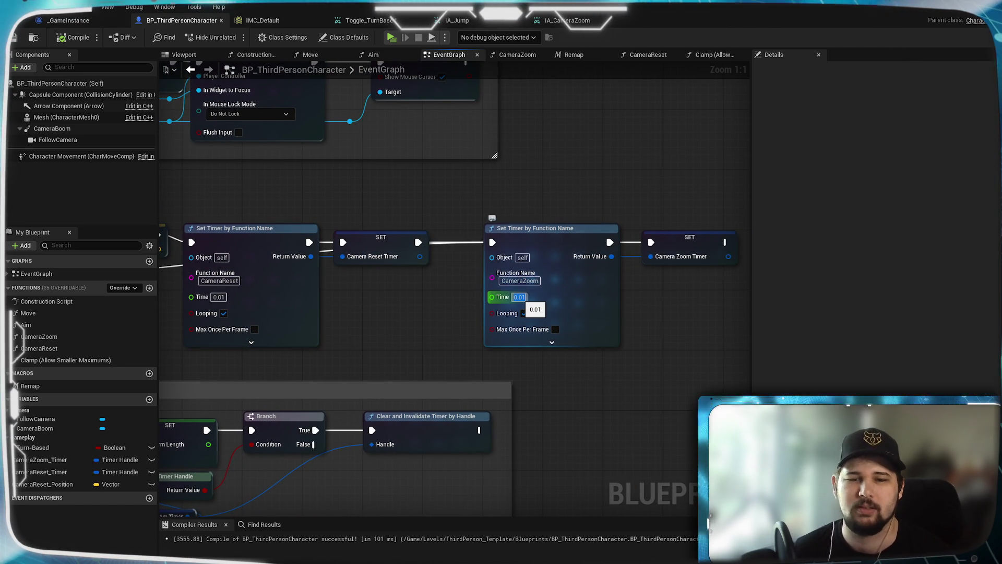
left_click(557, 361)
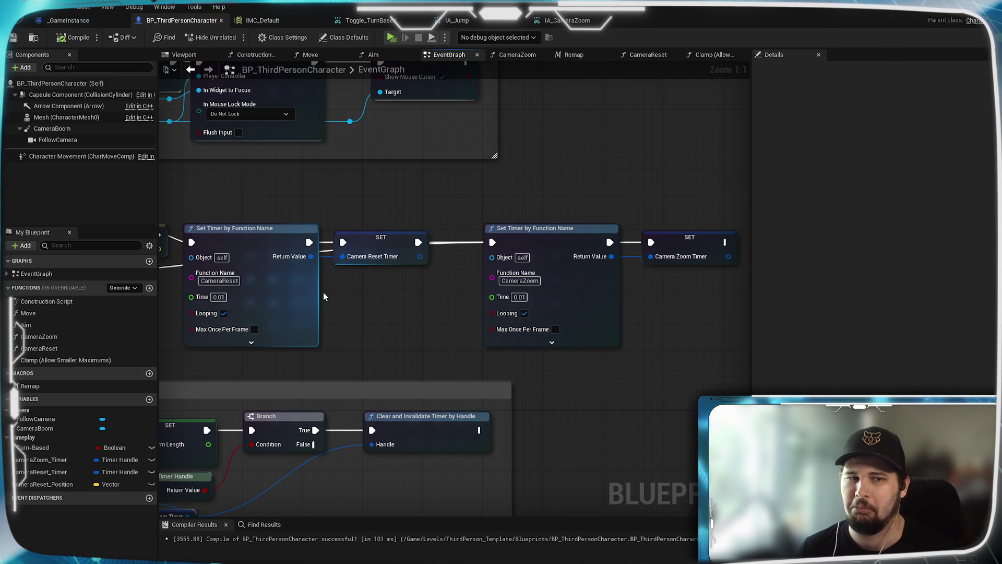
Step: Recompile the character Blueprint, centre the CameraZoom graph, and launch a play-test
left_click(72, 38)
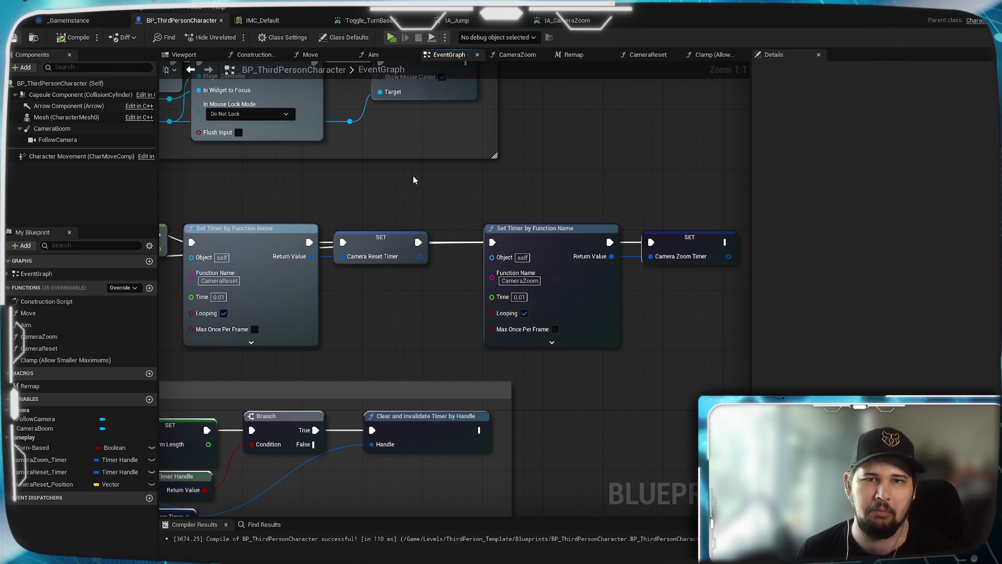
left_click(535, 55)
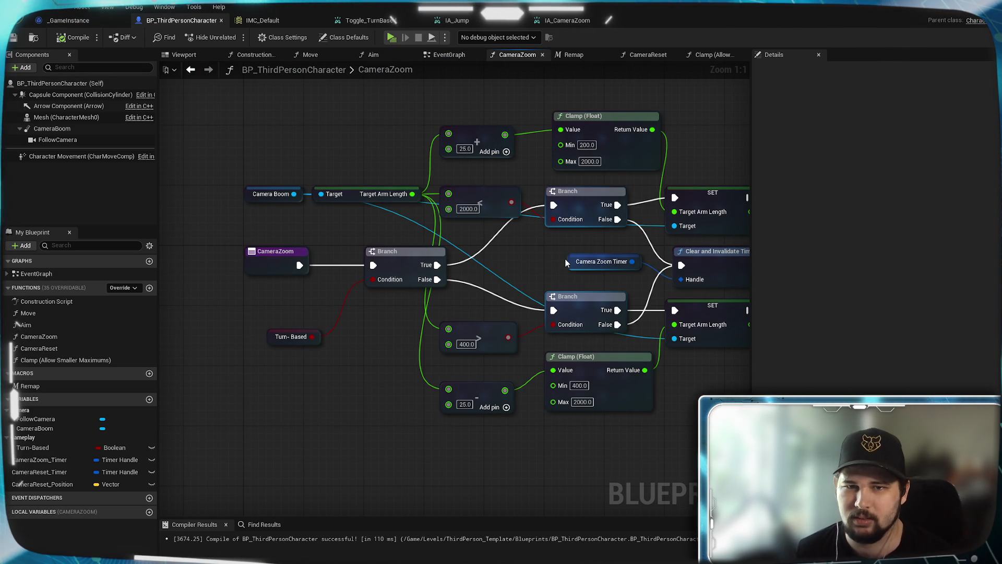
mouse_move(554, 263)
left_mouse_down()
mouse_move(383, 264)
mouse_move(385, 278)
mouse_move(431, 311)
mouse_move(504, 312)
left_mouse_up()
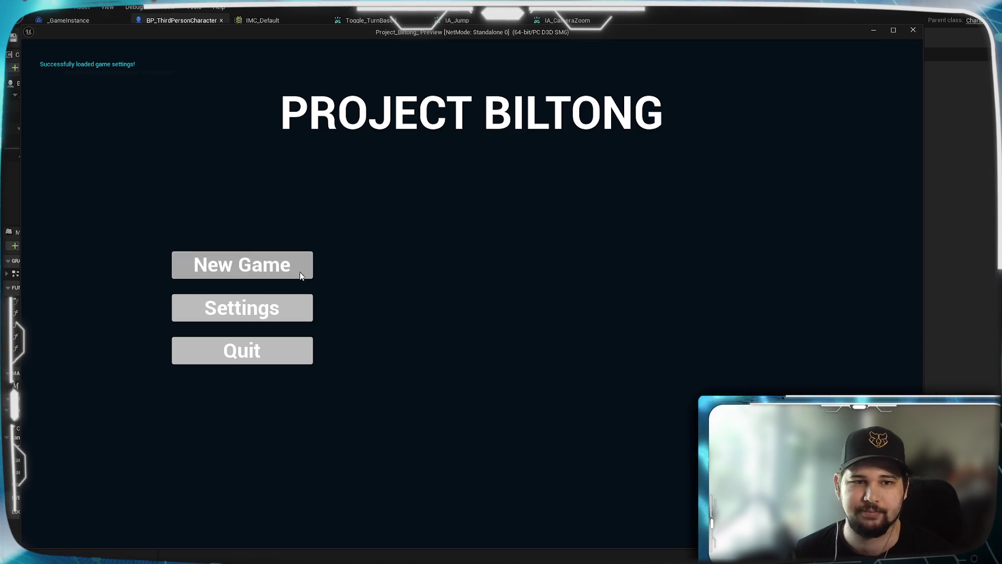
left_click(299, 271)
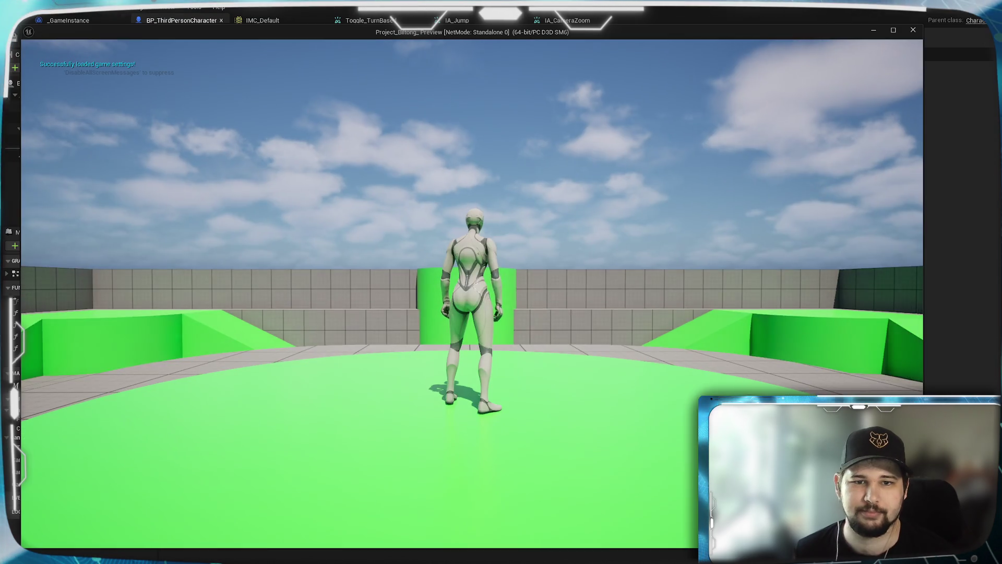
Step: Zoom the camera out and back in while walking across the arena, then stop the preview
scroll(501, 282, "down", 3)
key("w")
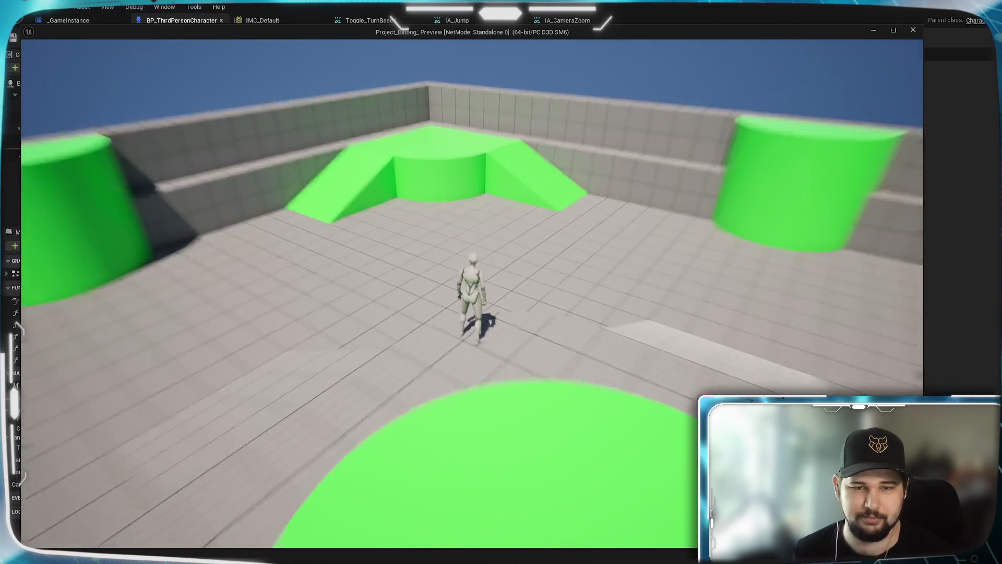
scroll(501, 282, "down", 5)
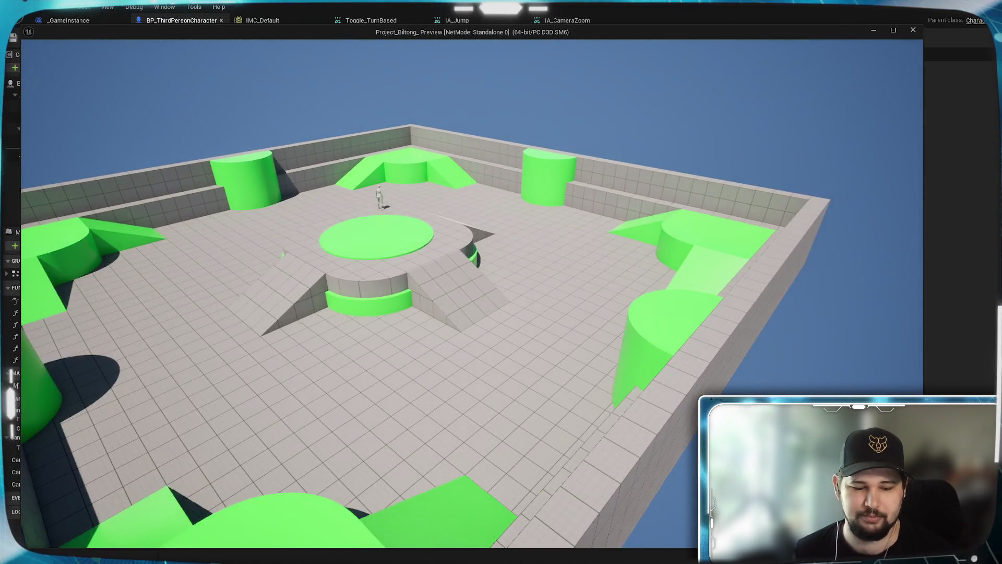
scroll(501, 282, "up", 5)
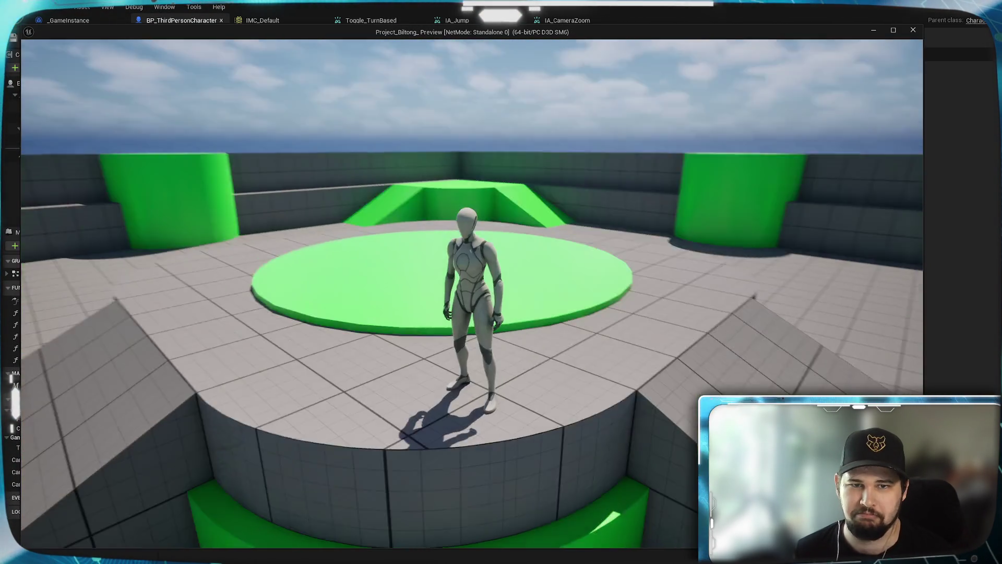
key("w")
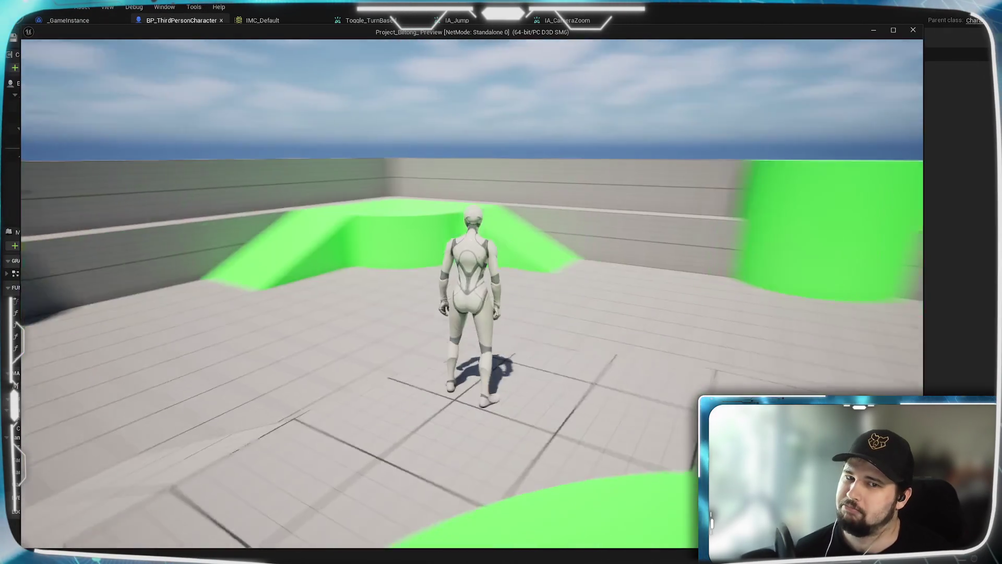
key("Escape")
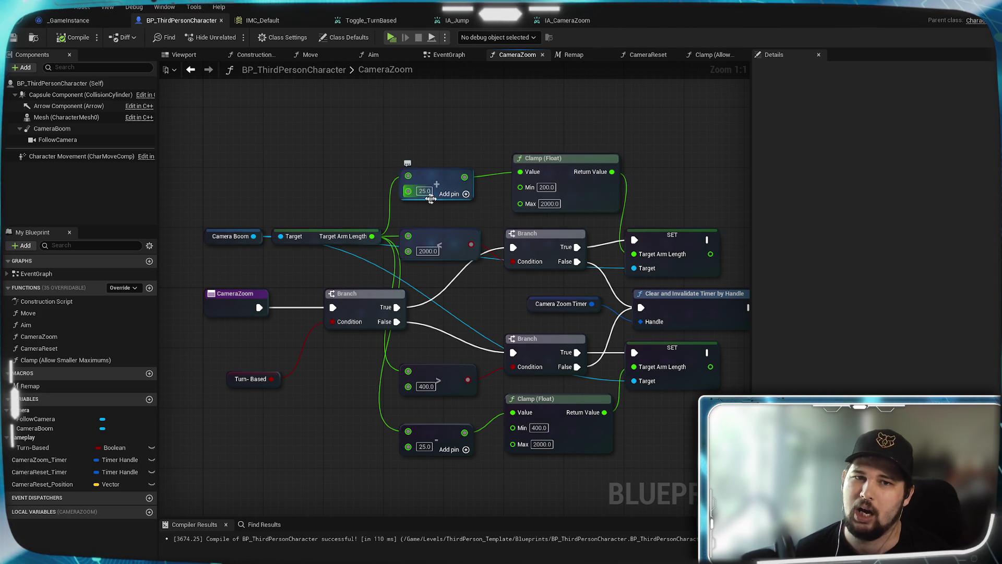
Step: Create a local Float variable named ZoomSpeed in the CameraZoom function
mouse_move(291, 224)
left_mouse_down()
mouse_move(350, 151)
mouse_move(400, 210)
mouse_move(423, 216)
mouse_move(518, 163)
left_mouse_up()
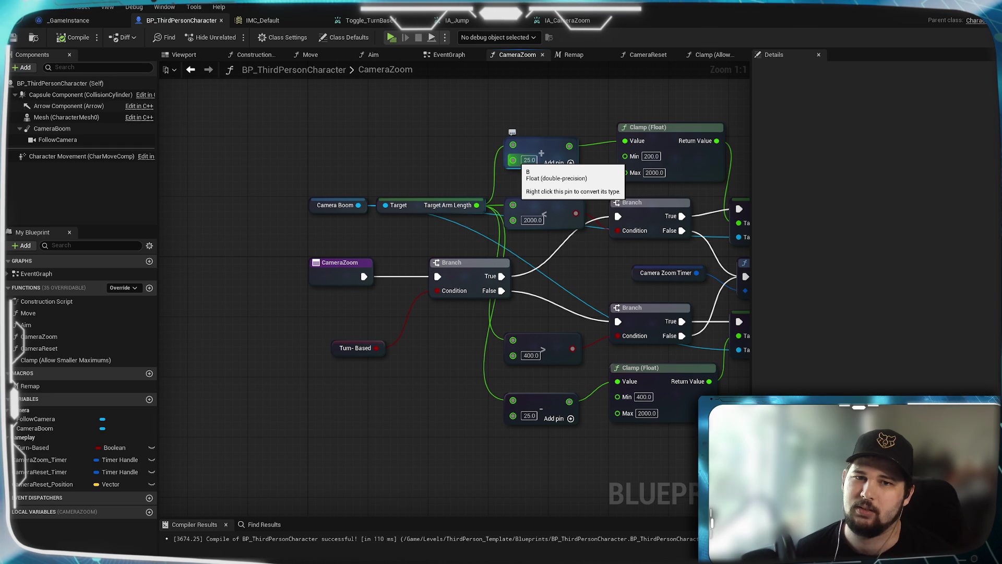
mouse_move(513, 160)
left_mouse_down()
mouse_move(499, 219)
mouse_move(421, 357)
mouse_move(423, 388)
left_mouse_up()
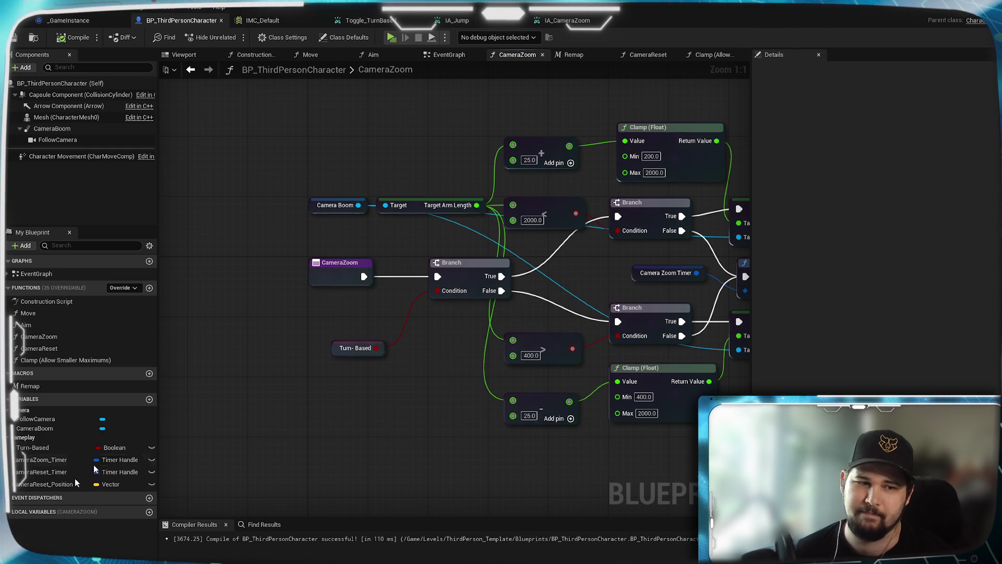
left_click(149, 511)
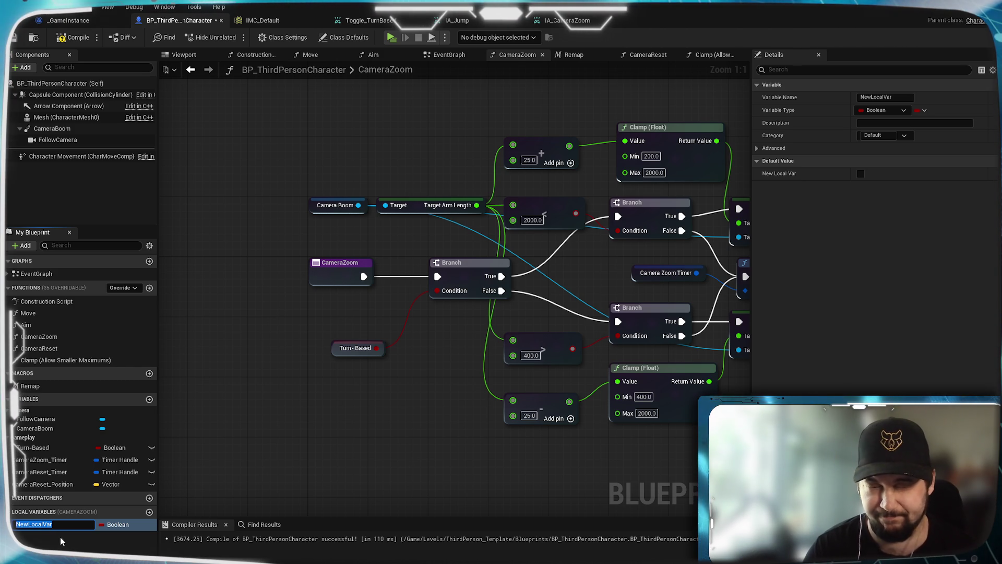
type("Zoo")
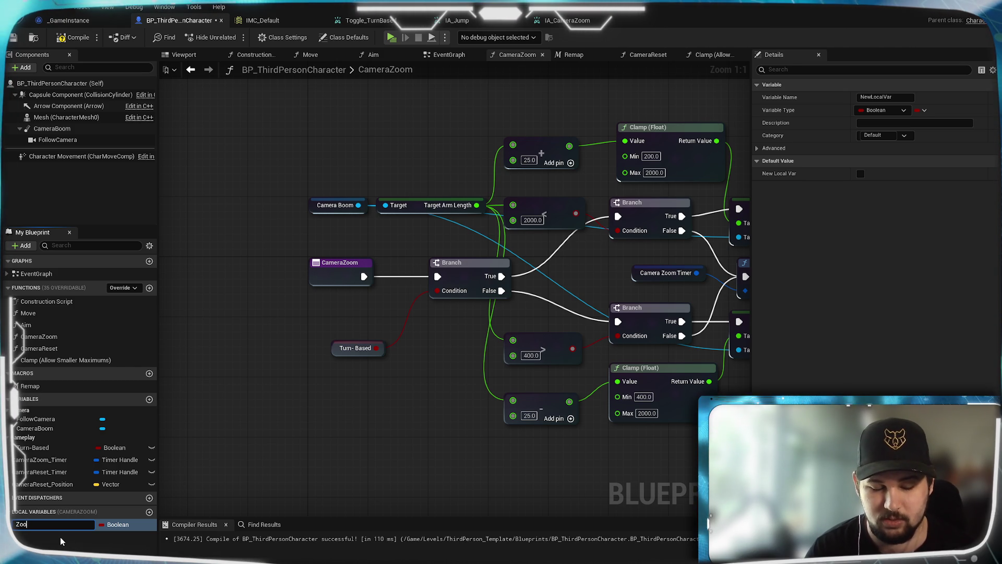
type("mSpeed")
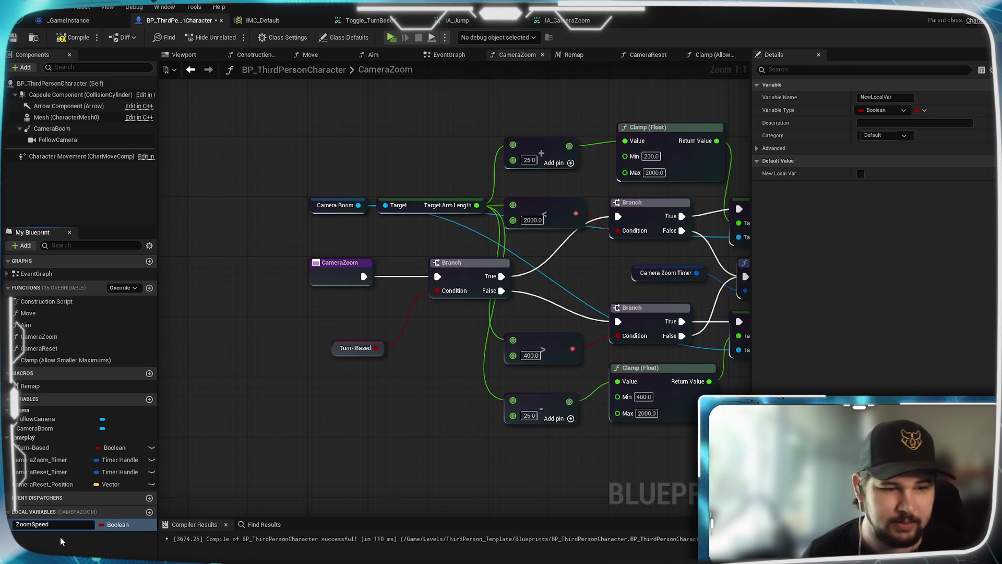
key("Return")
left_click(116, 524)
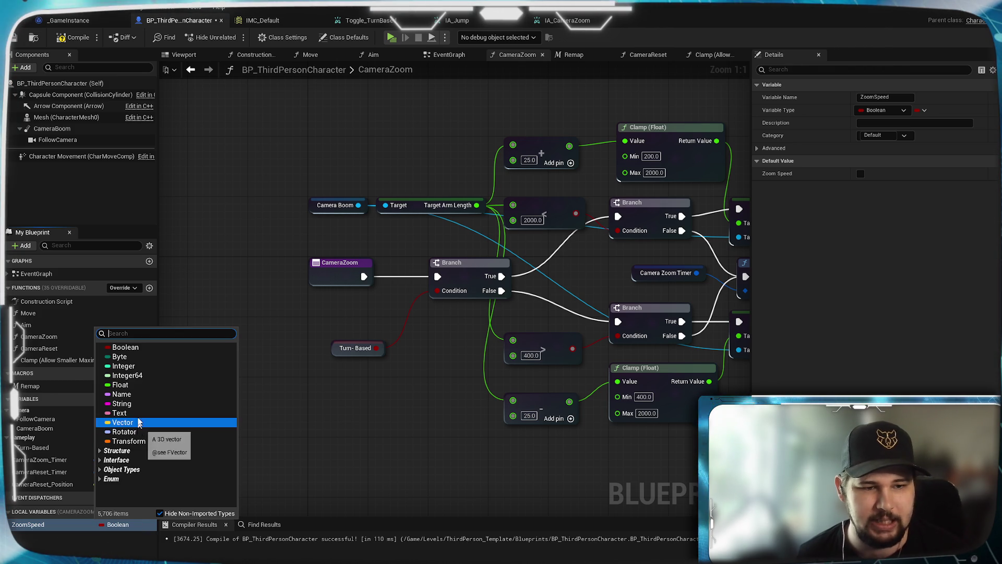
left_click(120, 385)
Step: Place a ZoomSpeed getter and feed it into the subtraction in place of 25.0
mouse_move(26, 529)
left_mouse_down()
mouse_move(363, 423)
mouse_move(355, 395)
left_mouse_up()
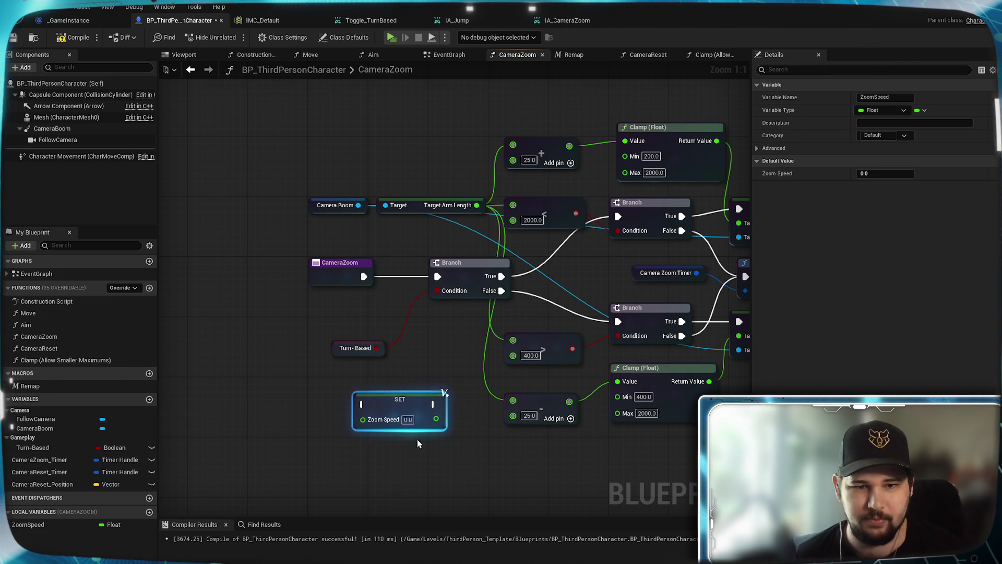
key("Delete")
mouse_move(28, 524)
left_mouse_down()
mouse_move(347, 414)
mouse_move(340, 403)
mouse_move(449, 276)
mouse_move(513, 160)
left_mouse_up()
left_click_drag(384, 408, 514, 416)
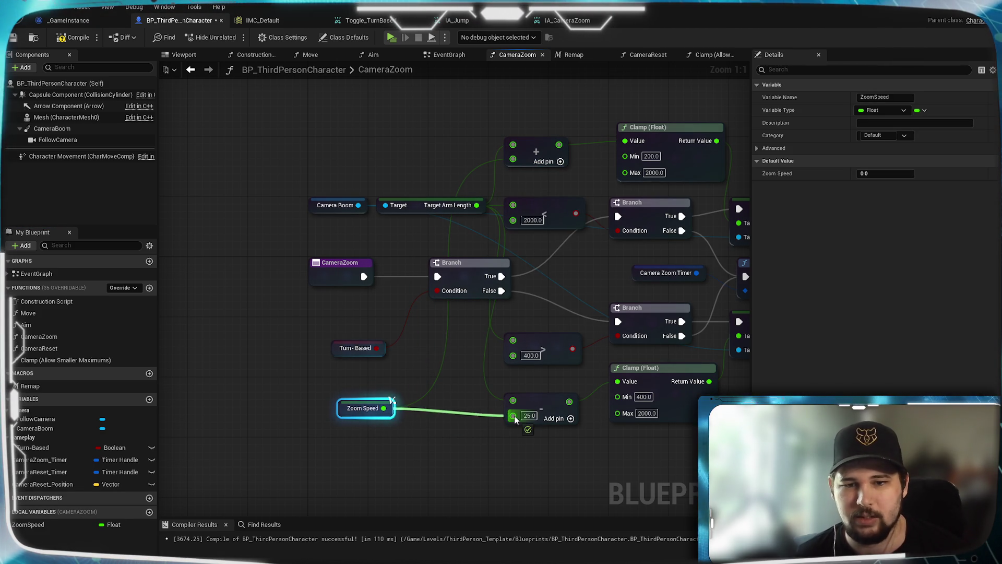
Step: Give ZoomSpeed a default value of 18.0, then launch a test play
left_click(70, 525)
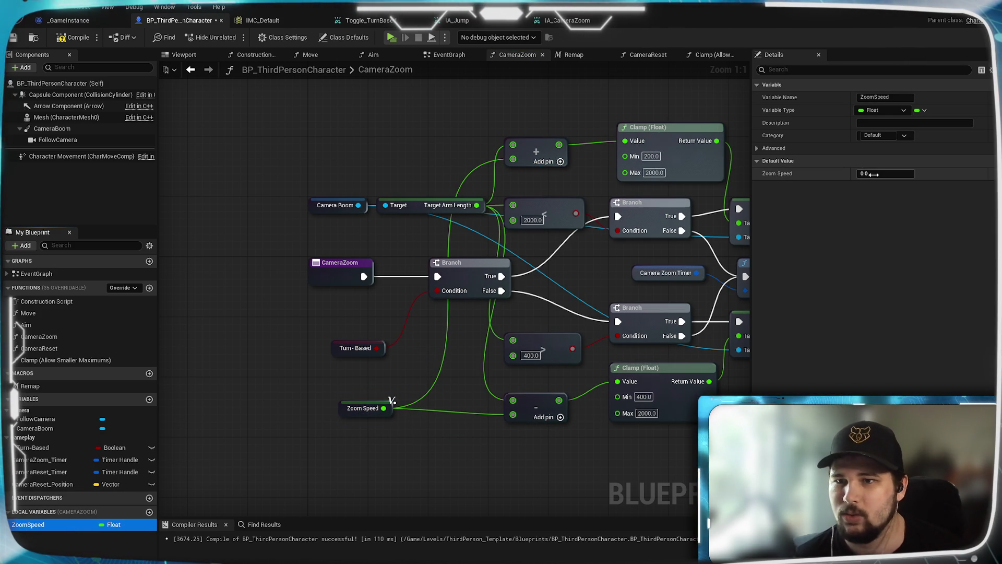
left_click(875, 175)
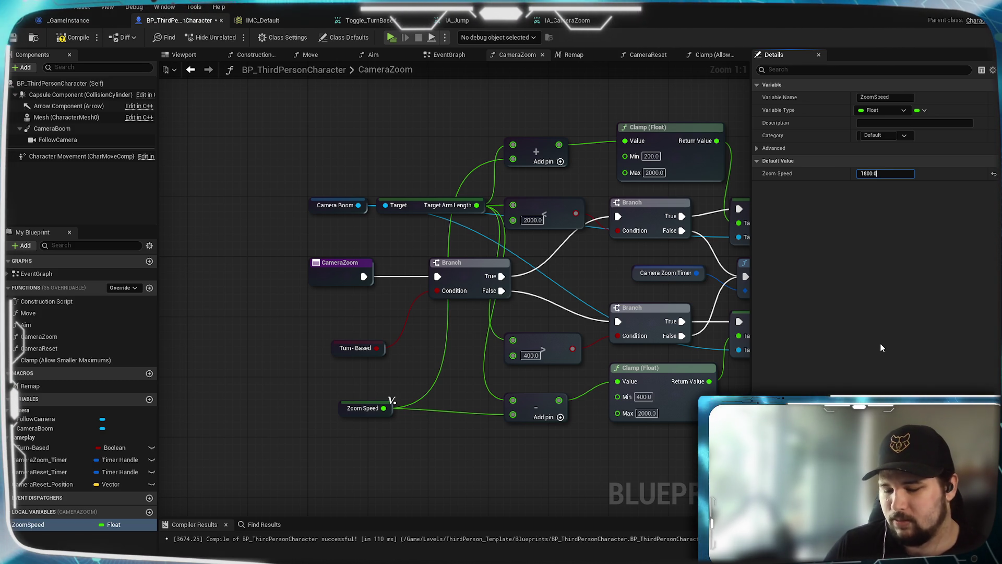
key("Return")
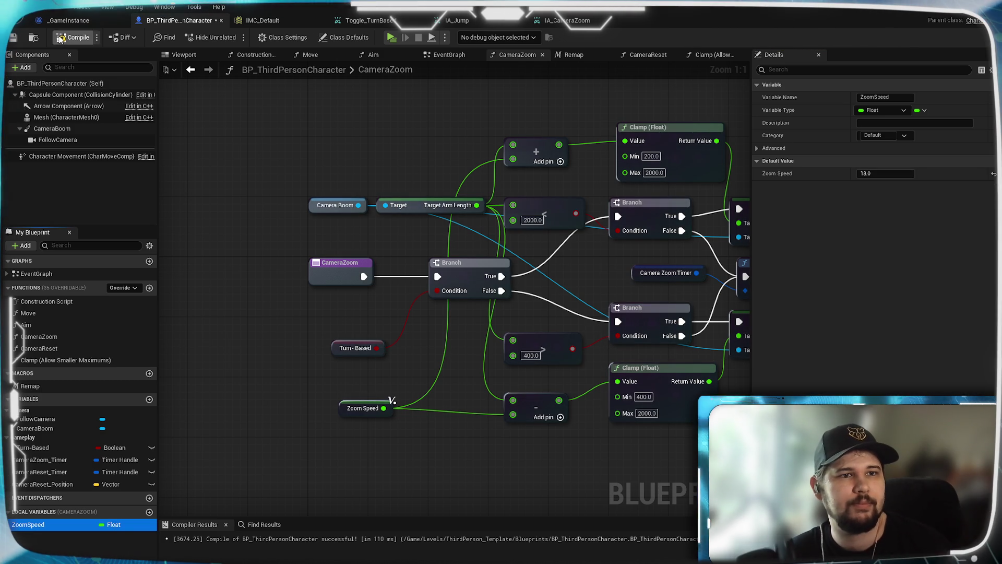
left_click(391, 38)
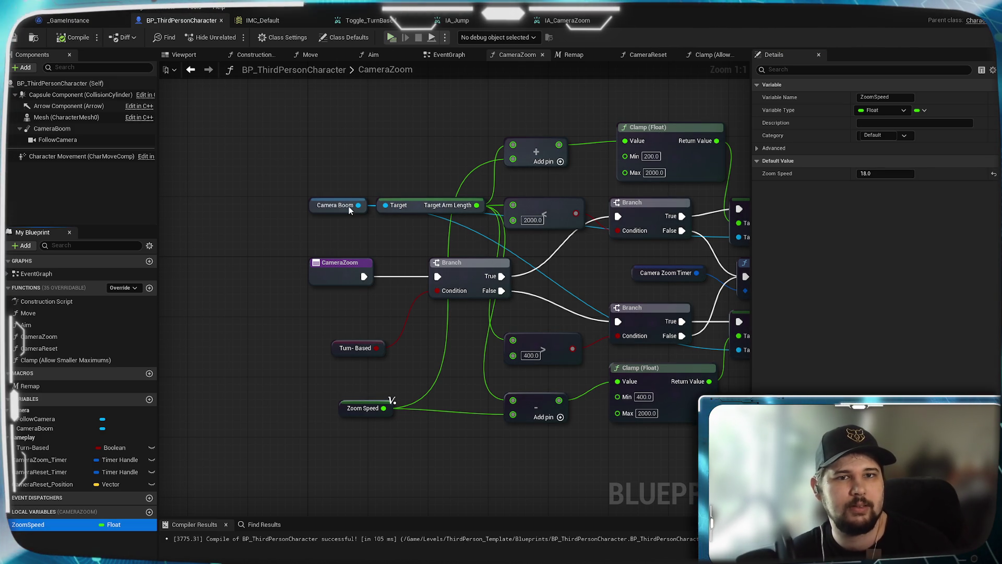
left_click(245, 277)
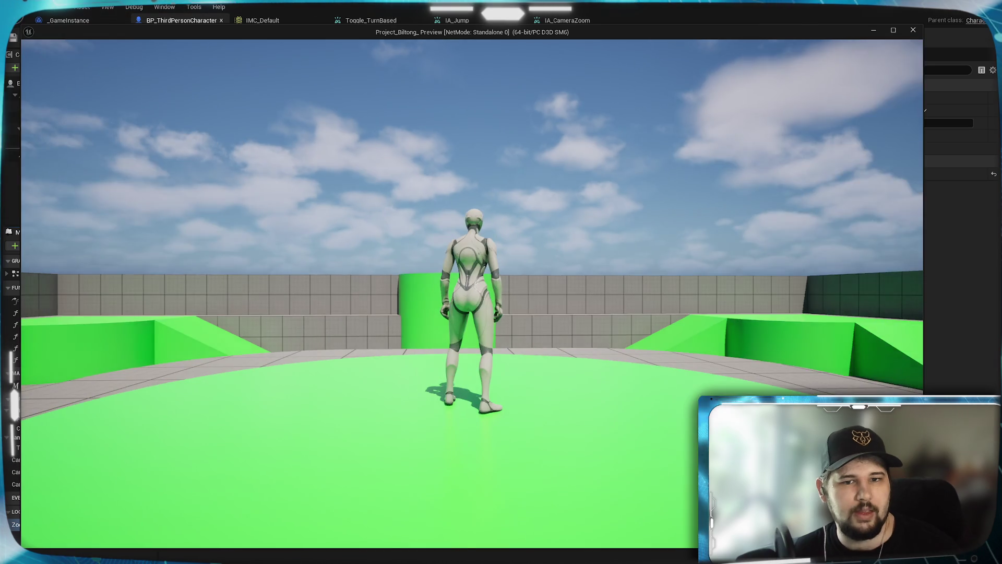
key("w")
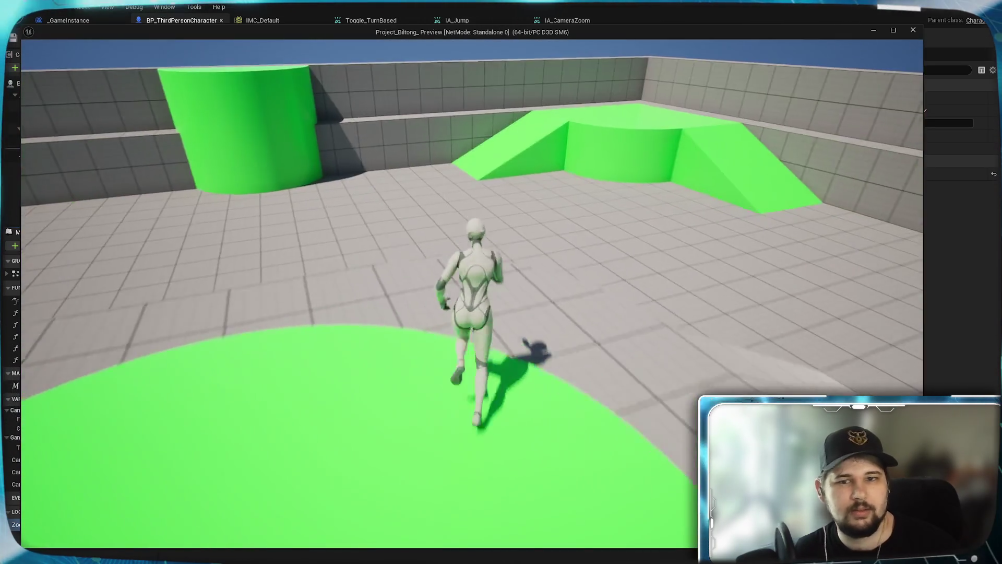
scroll(472, 293, "down", 5)
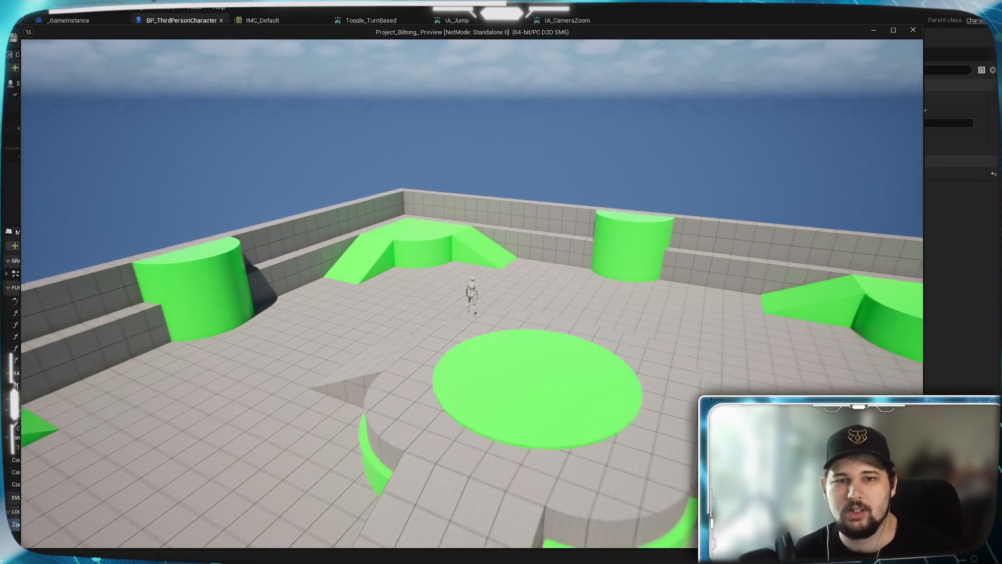
scroll(472, 292, "up", 5)
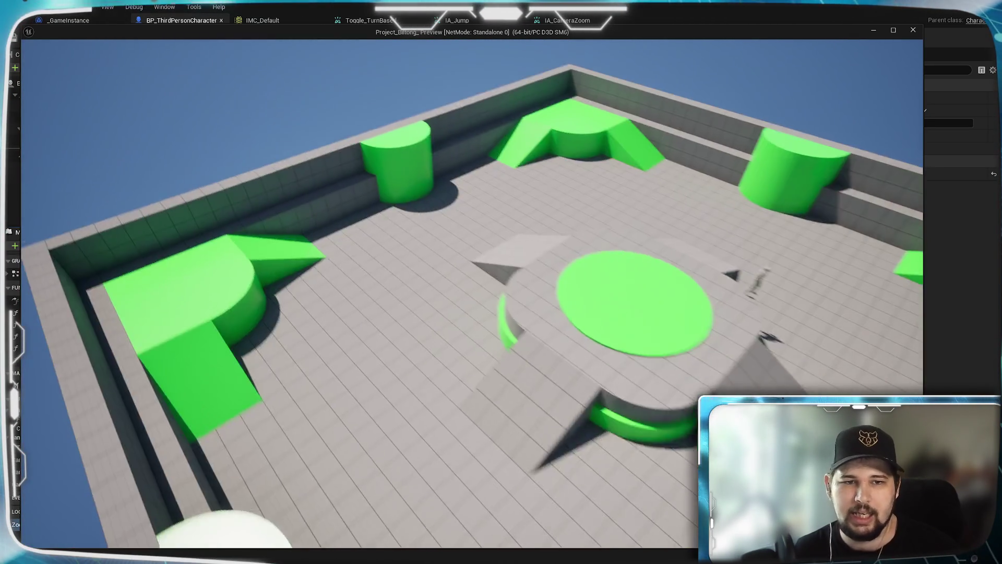
scroll(471, 292, "down", 5)
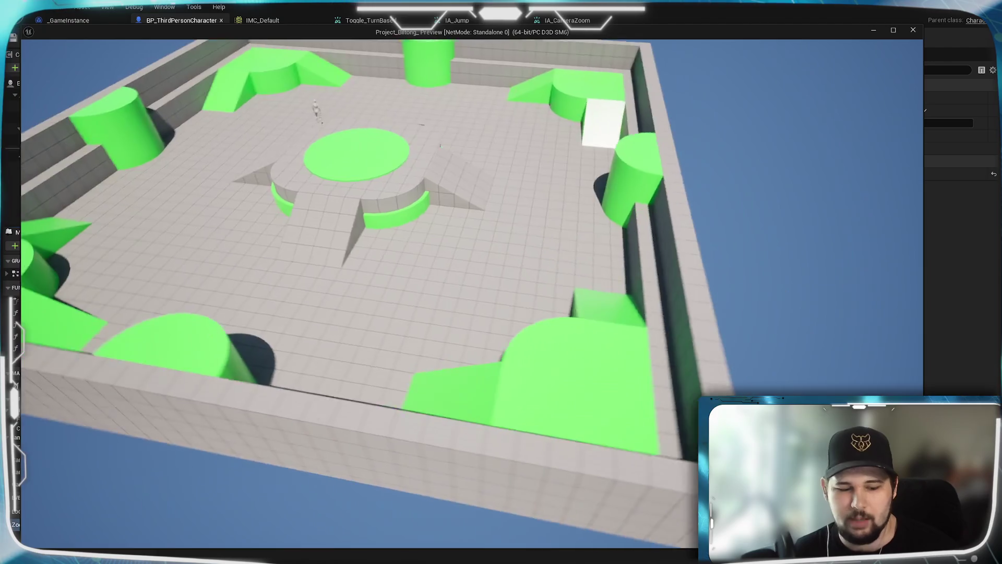
scroll(472, 293, "up", 5)
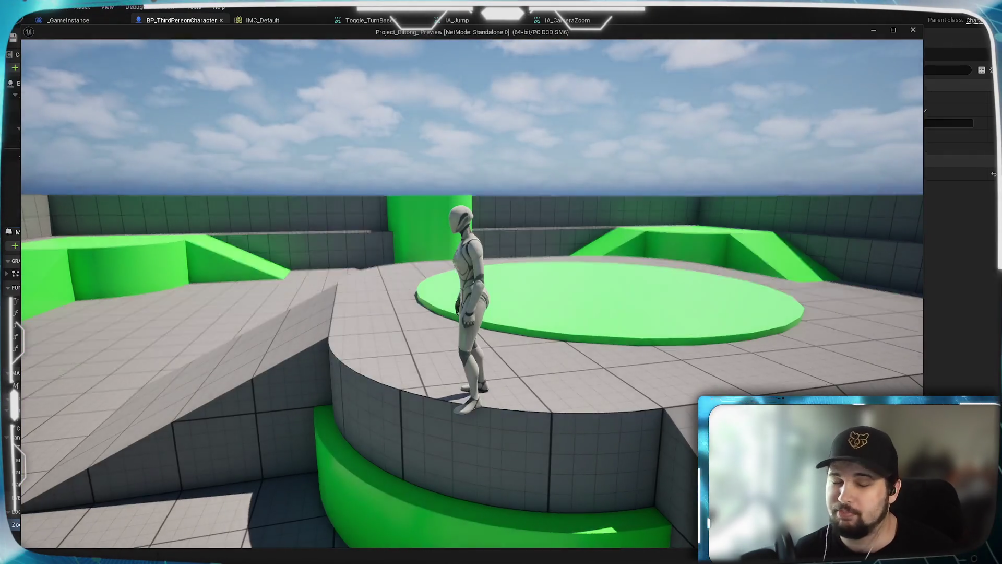
key("w")
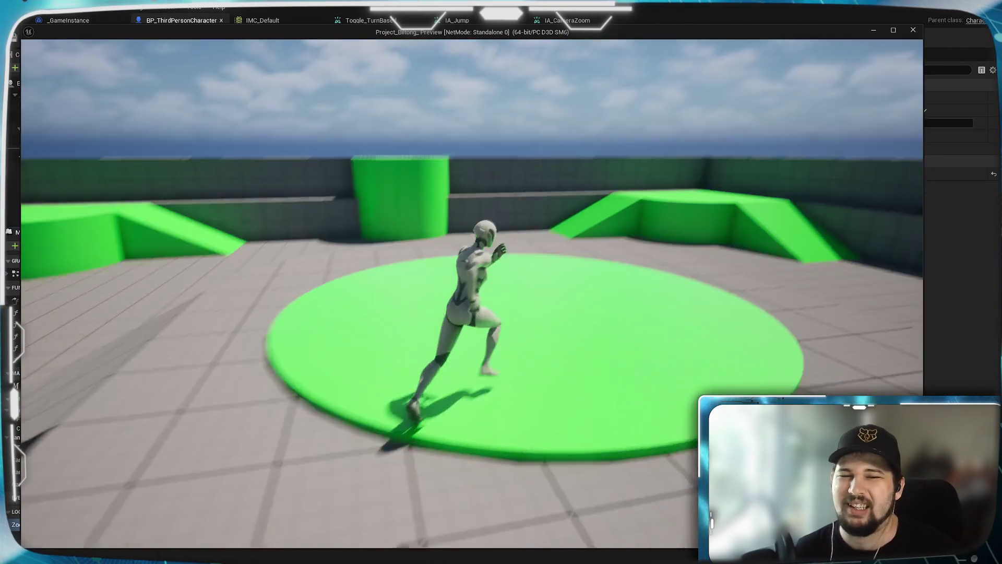
scroll(472, 292, "down", 5)
scroll(472, 292, "up", 5)
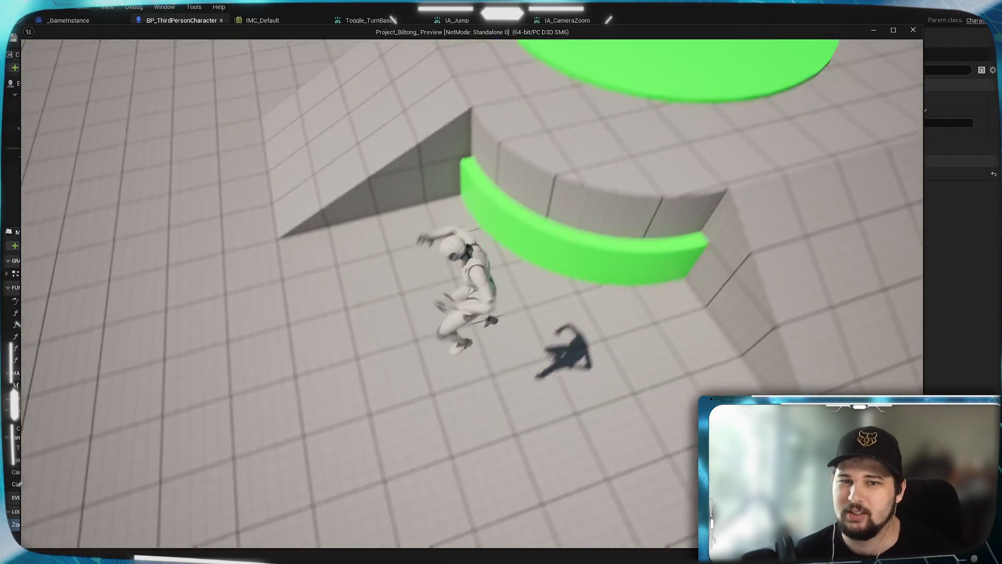
key("w")
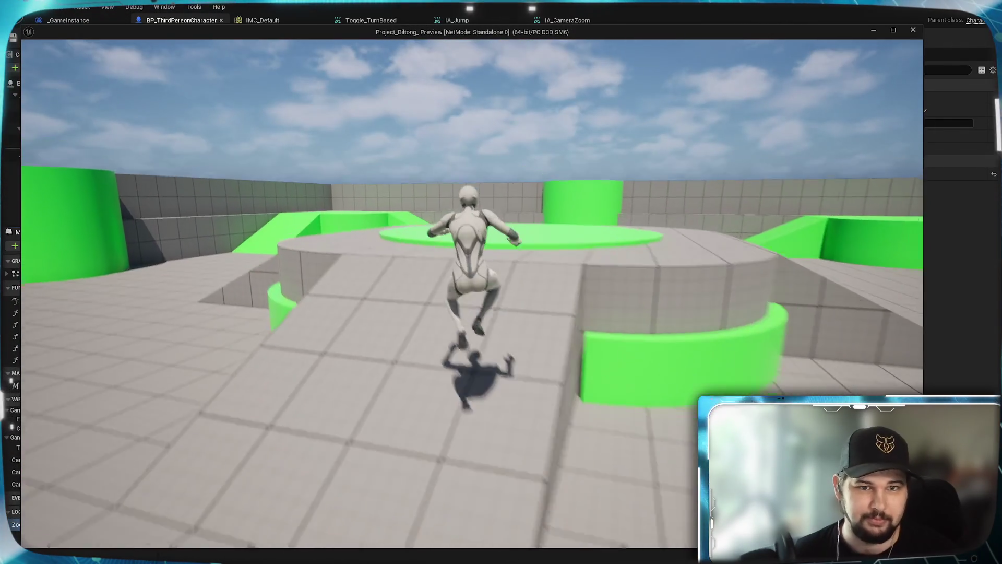
key("w")
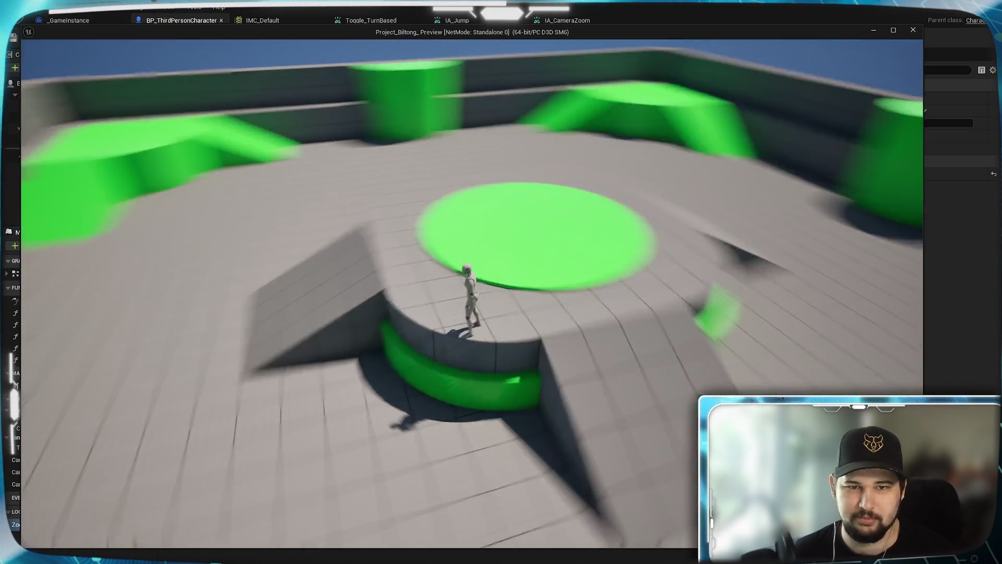
scroll(472, 293, "down", 5)
scroll(472, 292, "up", 5)
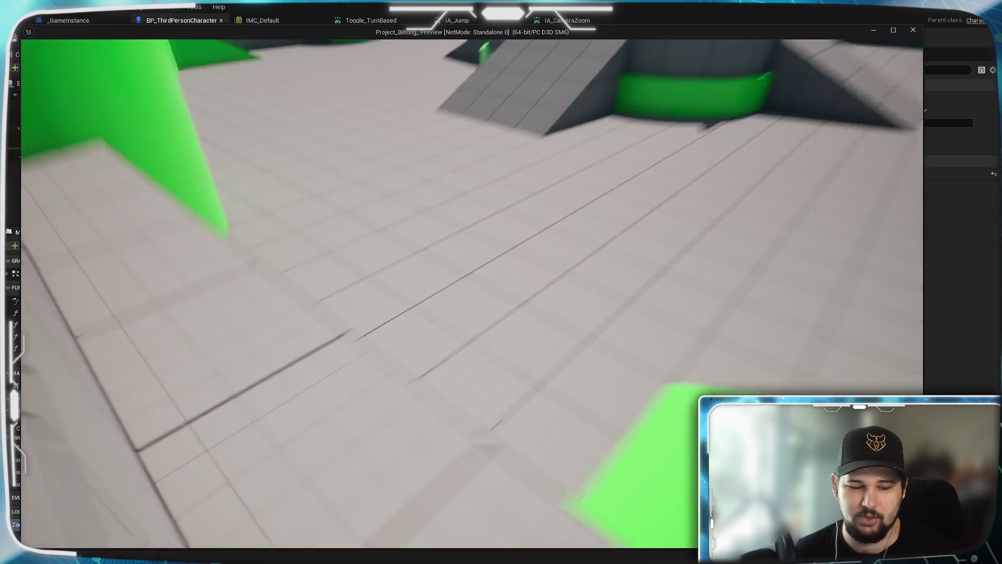
scroll(472, 292, "down", 5)
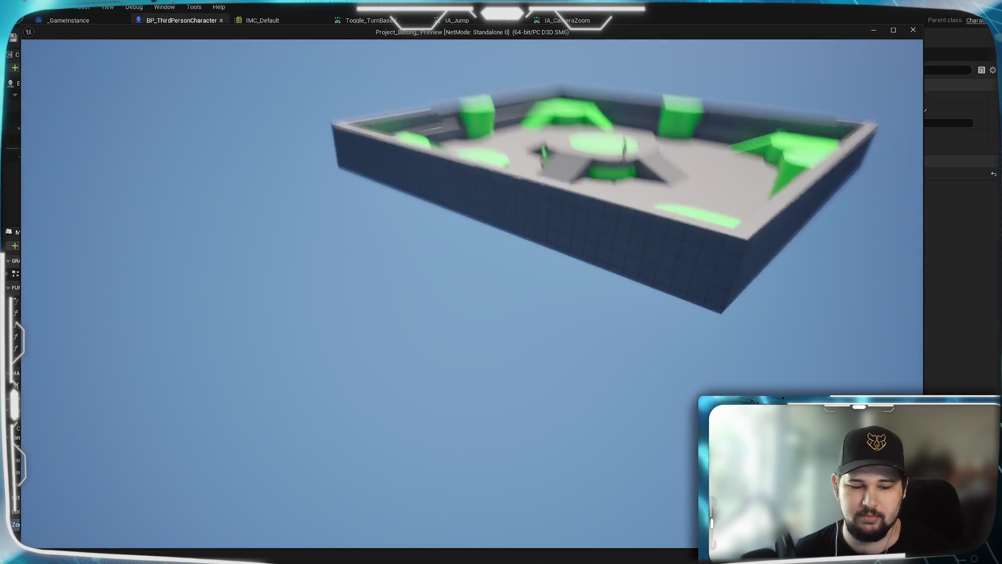
scroll(472, 292, "up", 5)
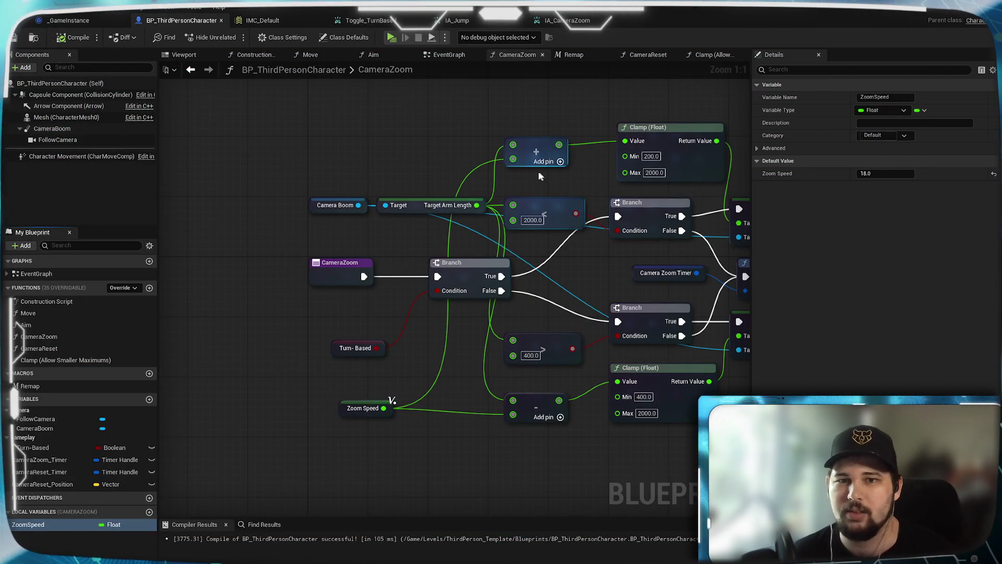
left_click(867, 173)
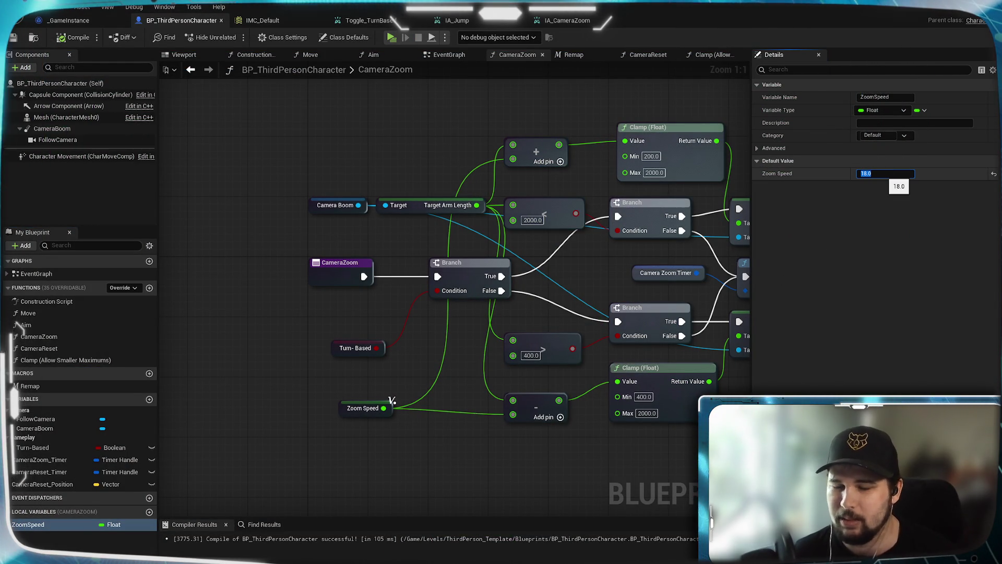
type("17.5")
Step: Set the ZoomSpeed default to 17.5, then compile and save the character Blueprint
key("Return")
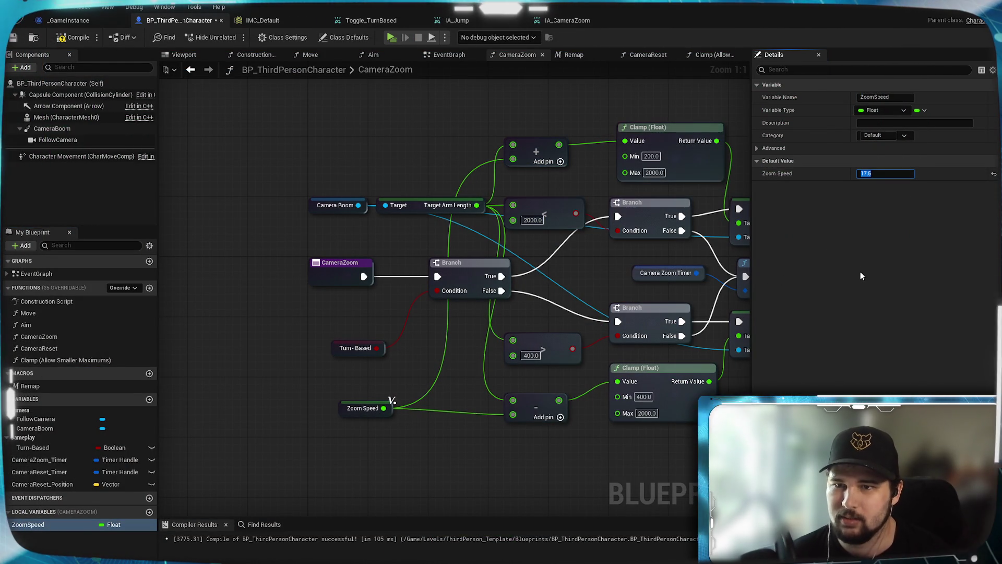
left_click(61, 38)
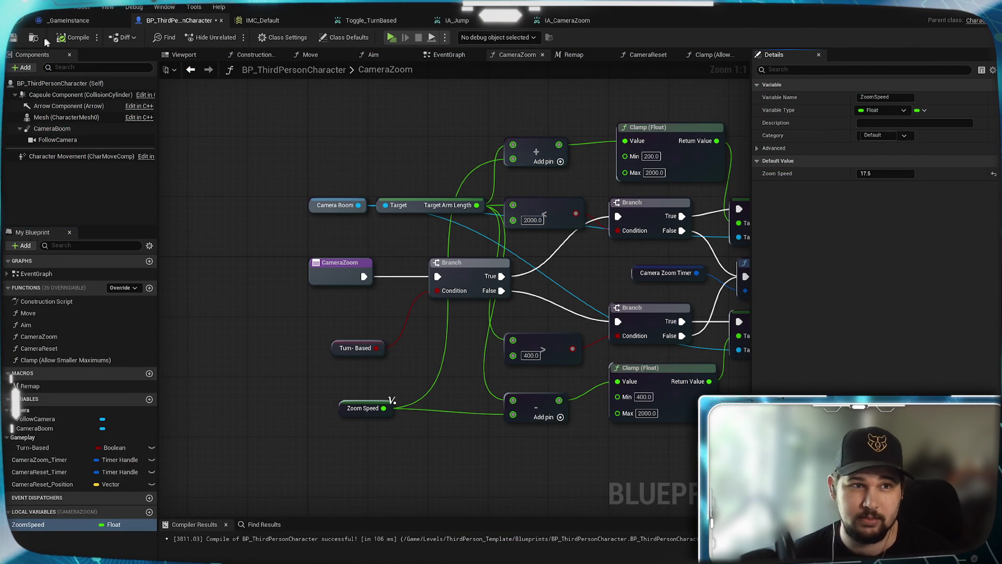
left_click(15, 38)
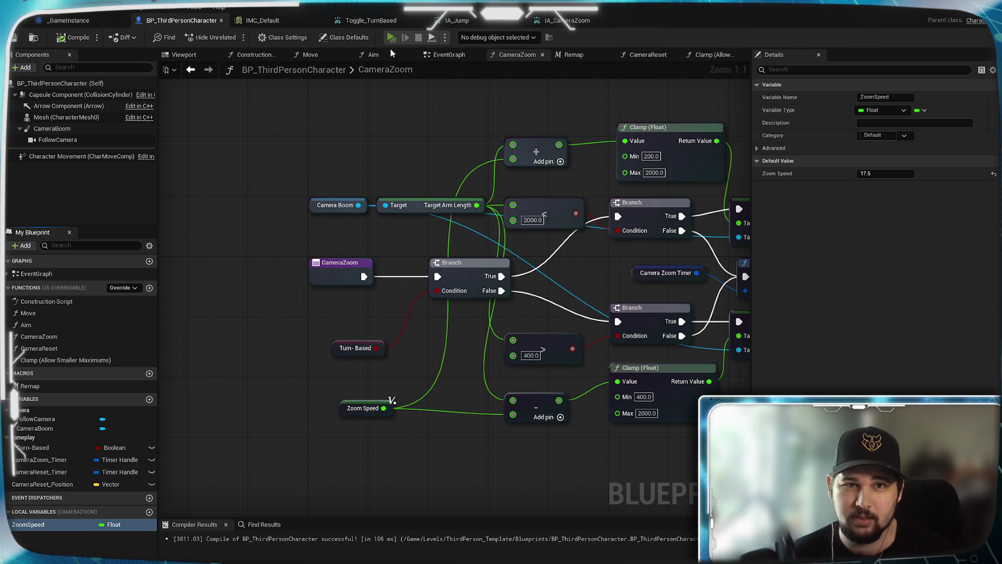
Step: Play-test a New Game, walking around and scrolling the camera zoom in and out, then exit
left_click(391, 37)
left_click(242, 265)
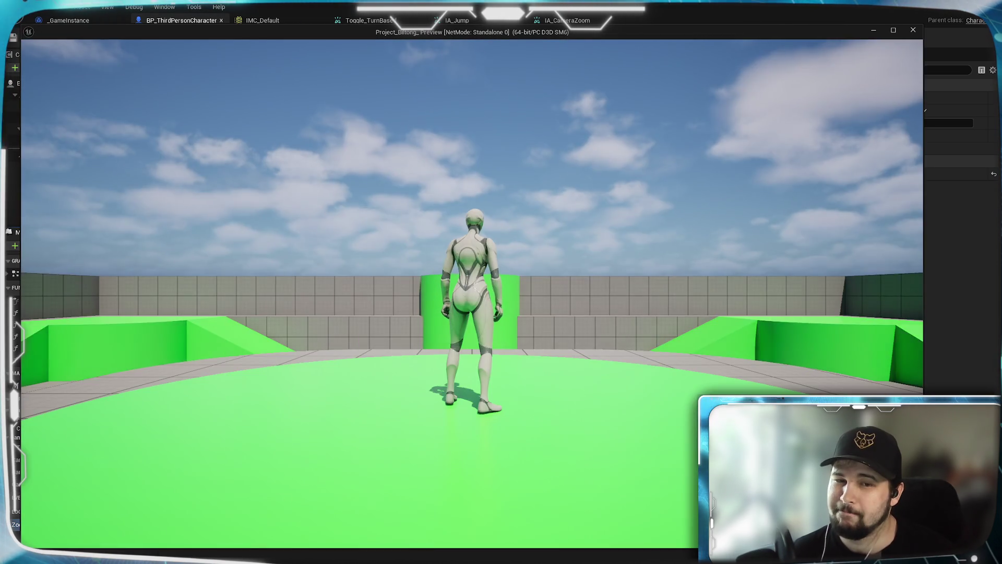
key("w")
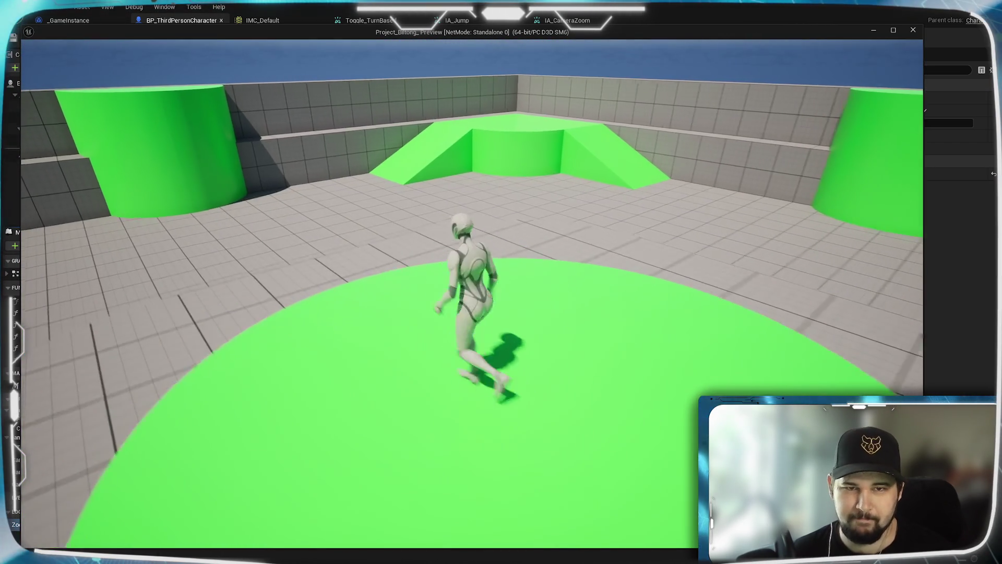
scroll(472, 292, "down", 5)
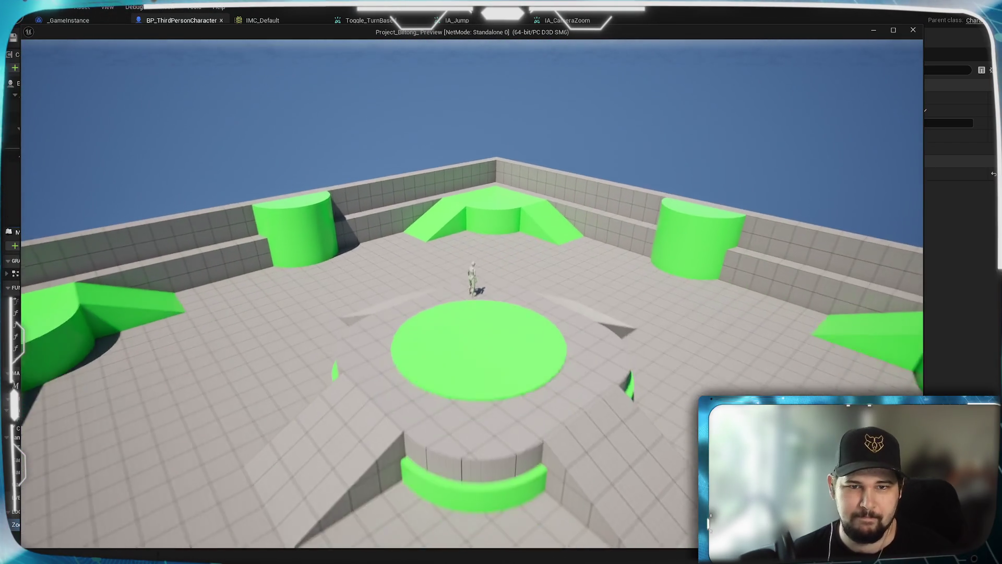
scroll(472, 292, "down", 5)
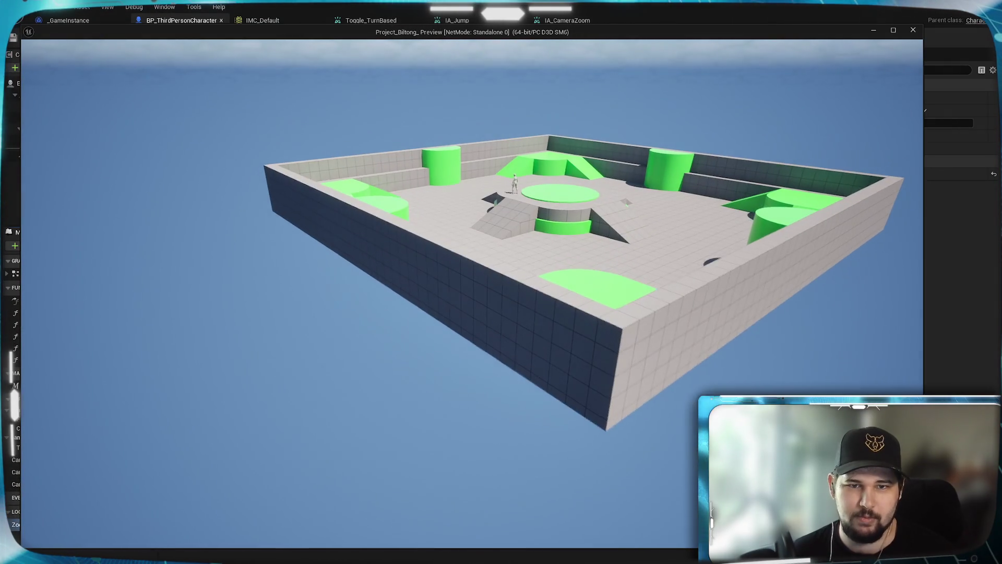
scroll(472, 292, "up", 10)
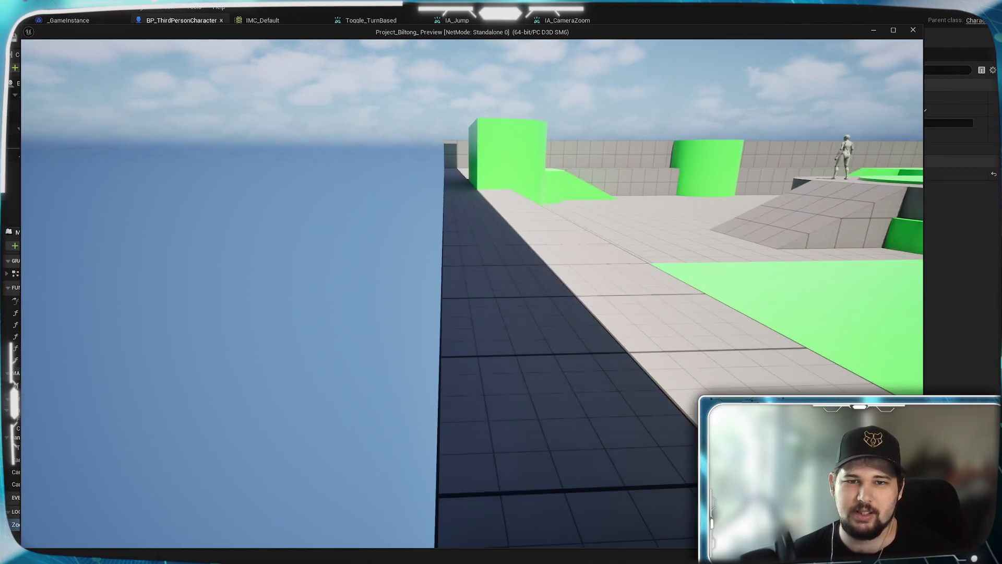
scroll(472, 293, "down", 10)
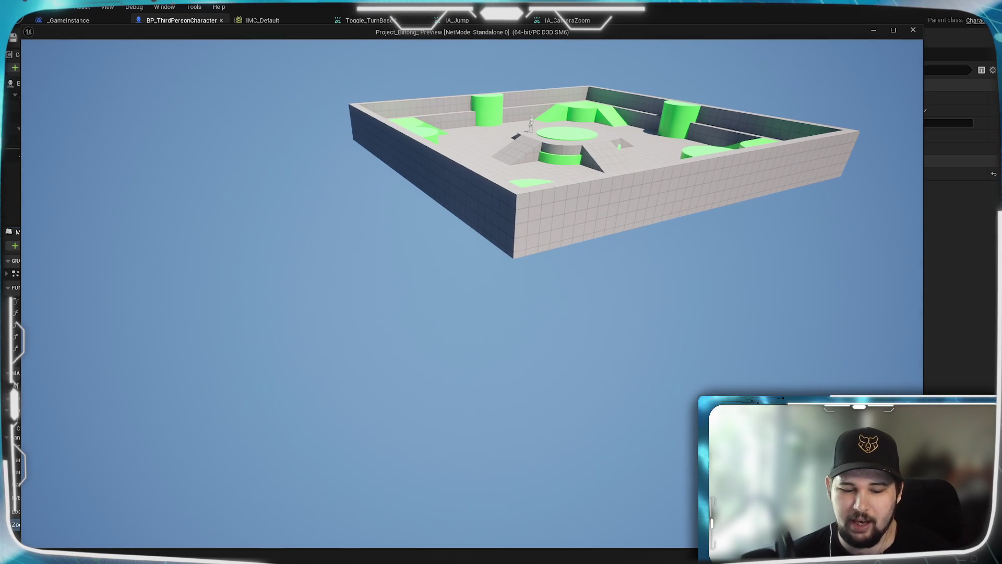
scroll(472, 292, "up", 10)
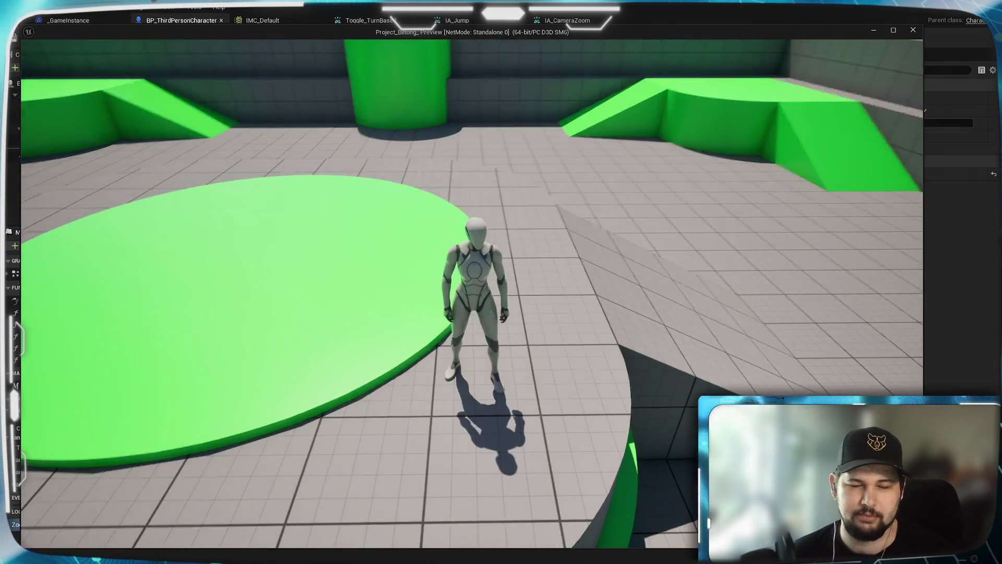
key("a")
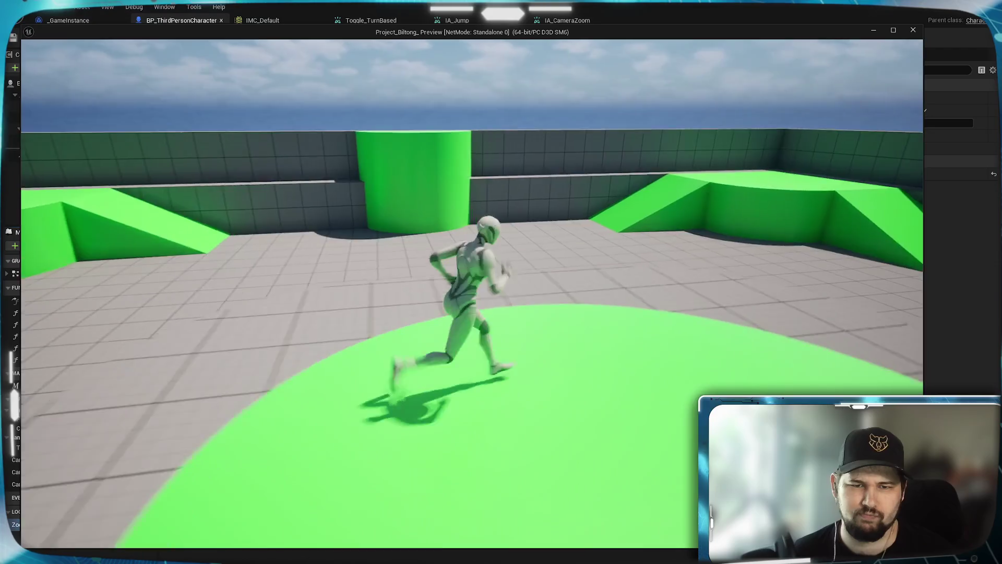
key("Escape")
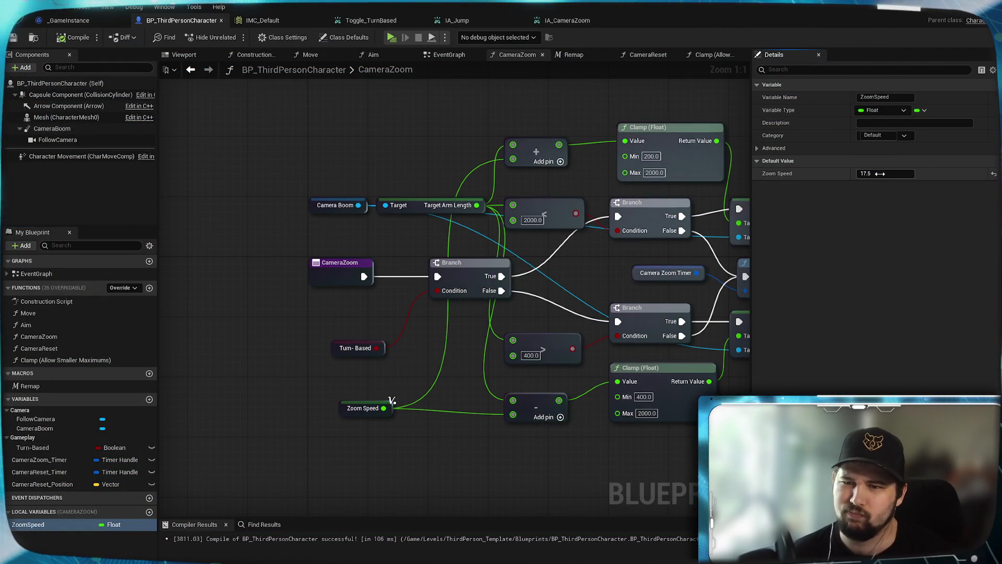
Step: Change the ZoomSpeed default to 17, then compile and save the Blueprint
left_click(880, 173)
type("17")
key("Return")
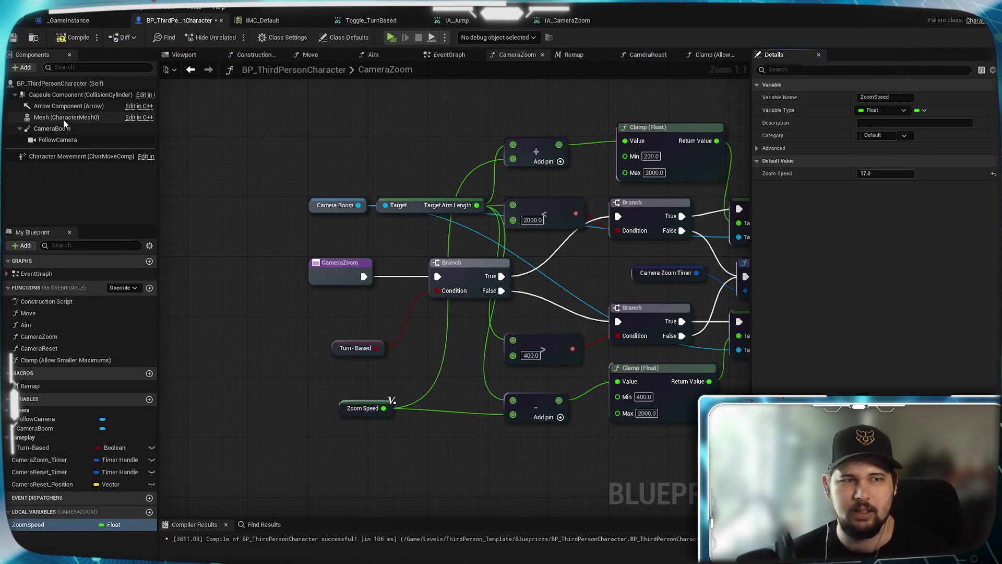
left_click(14, 37)
Step: Play-test a New Game, scrolling the camera zoom in and out repeatedly, then exit
left_click(391, 37)
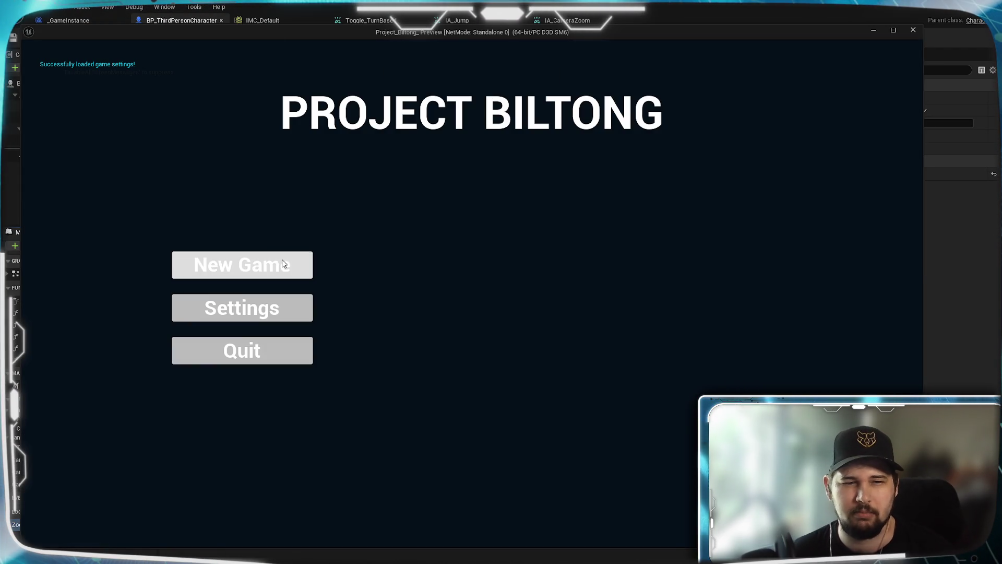
left_click(284, 264)
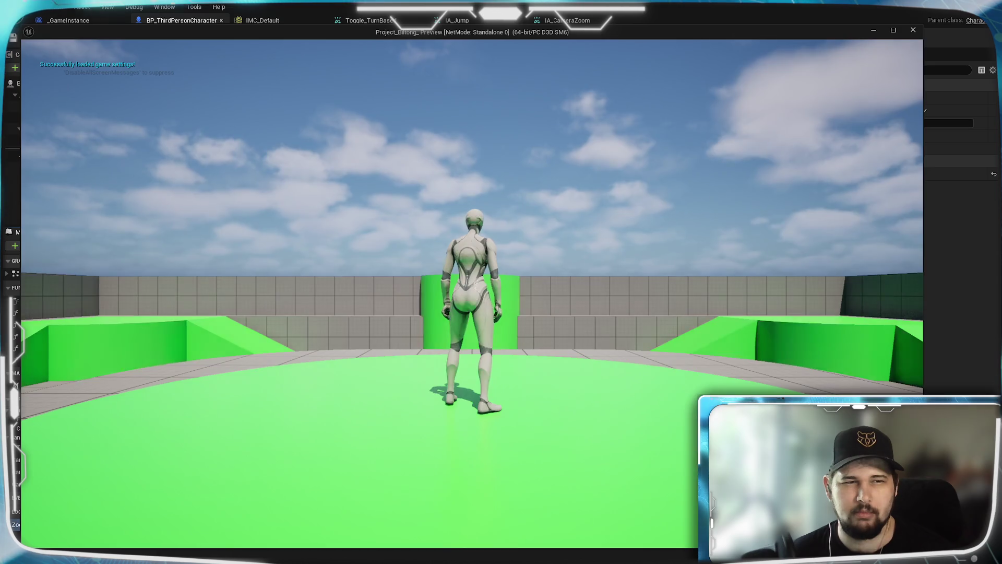
scroll(472, 292, "down", 5)
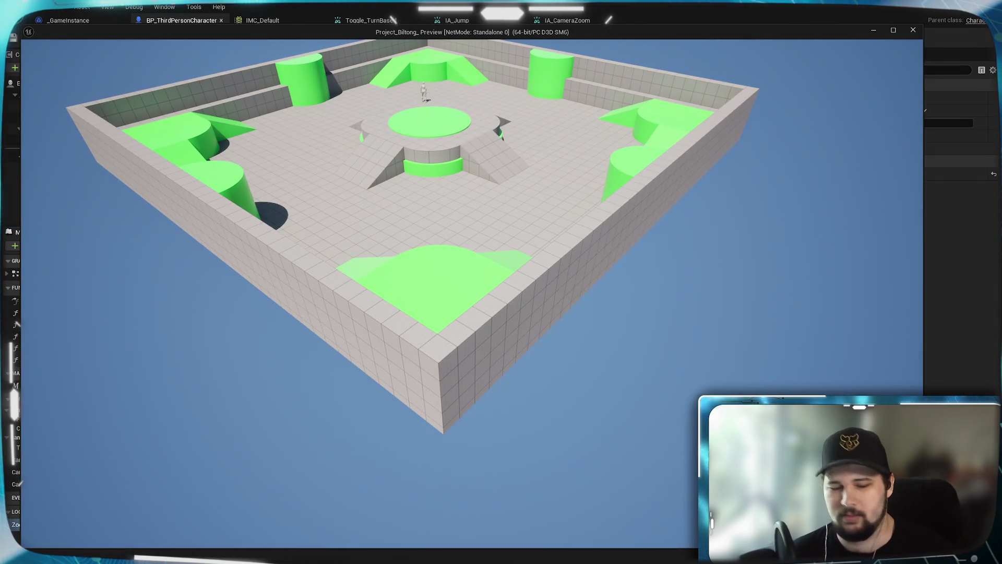
scroll(472, 292, "up", 5)
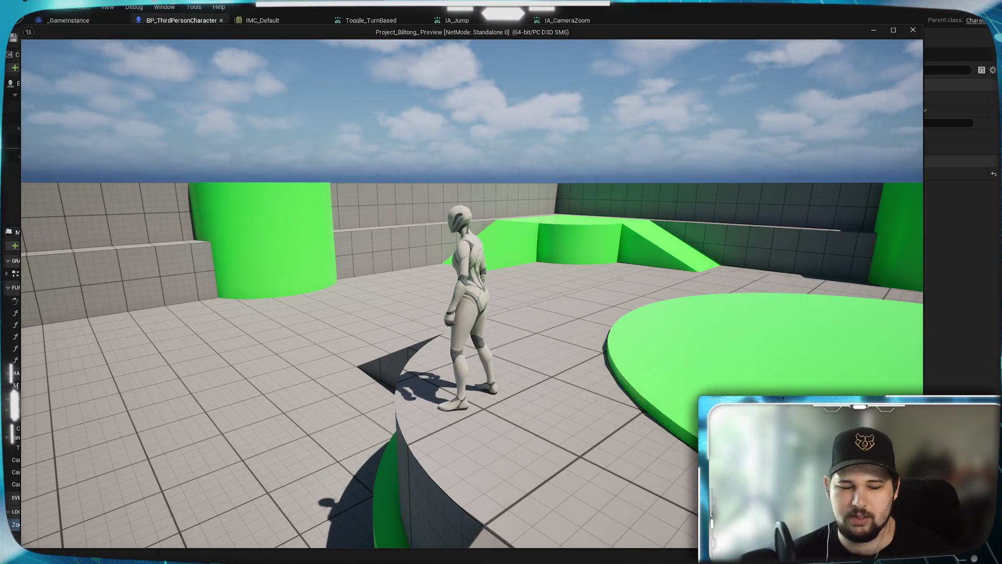
scroll(472, 292, "down", 5)
scroll(472, 292, "down", 5)
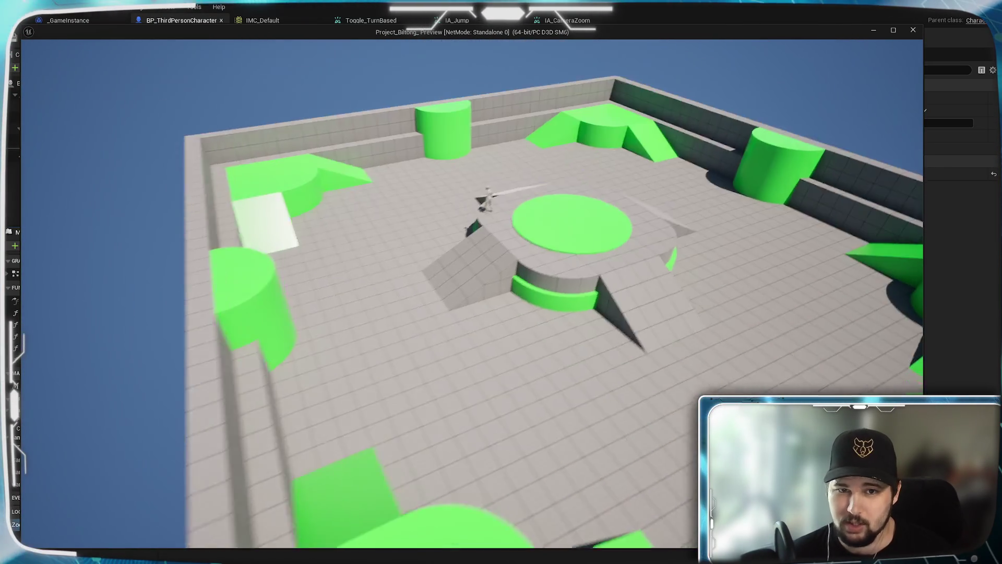
scroll(472, 293, "up", 5)
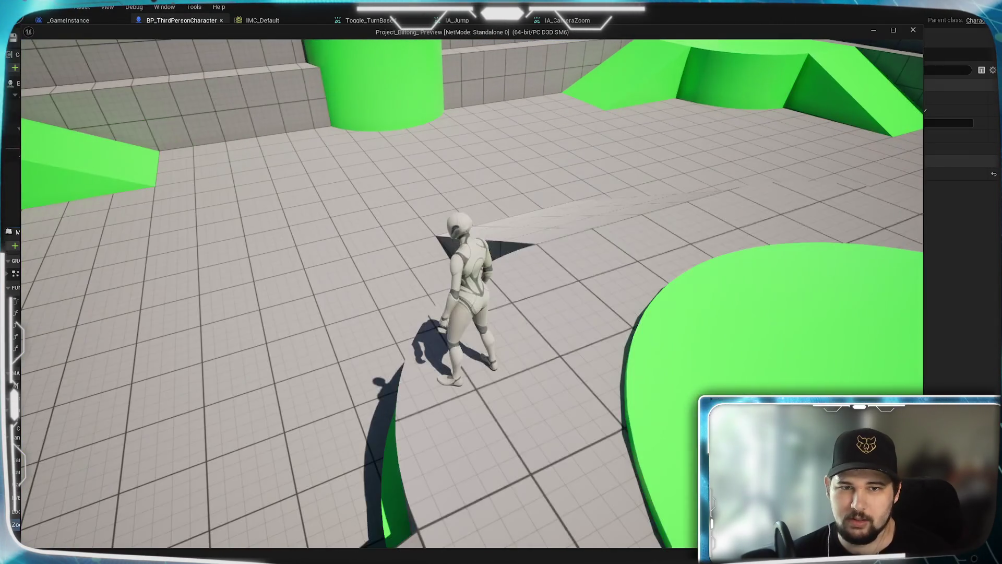
scroll(472, 293, "down", 5)
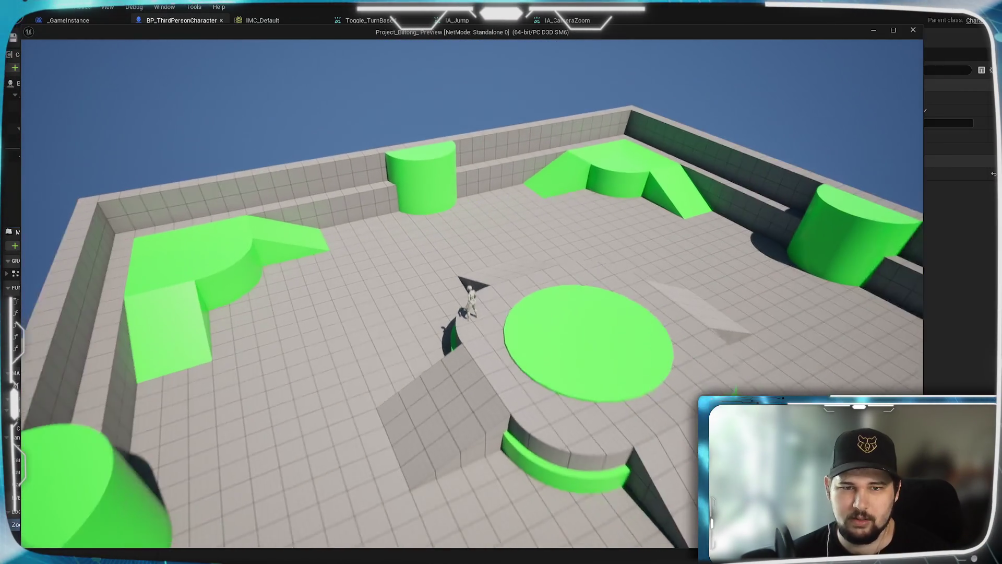
scroll(472, 292, "up", 5)
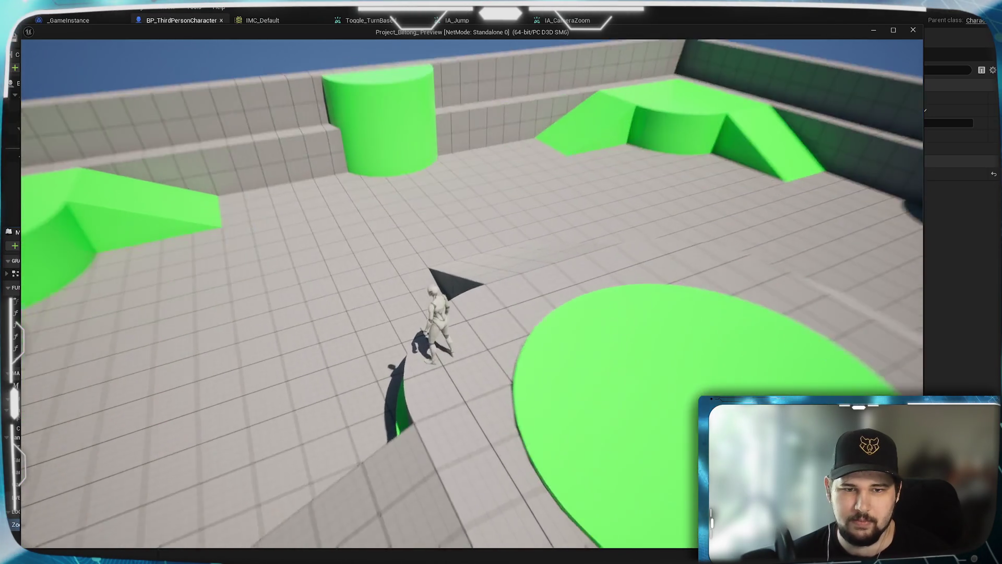
key("Escape")
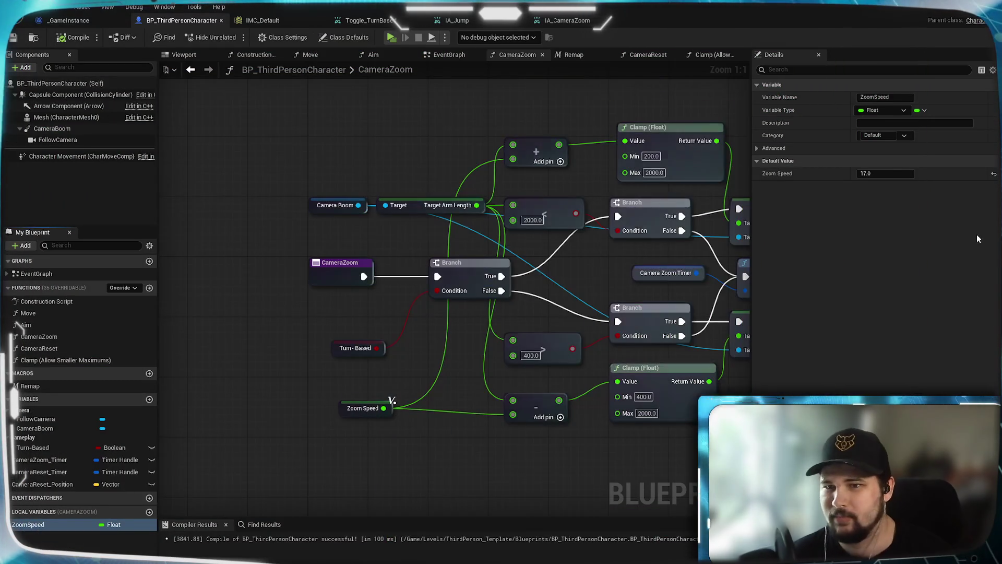
Step: Set ZoomSpeed to 16.0, recompile, retest the zoom in a New Game, and save
type("16")
key("Return")
left_click(73, 38)
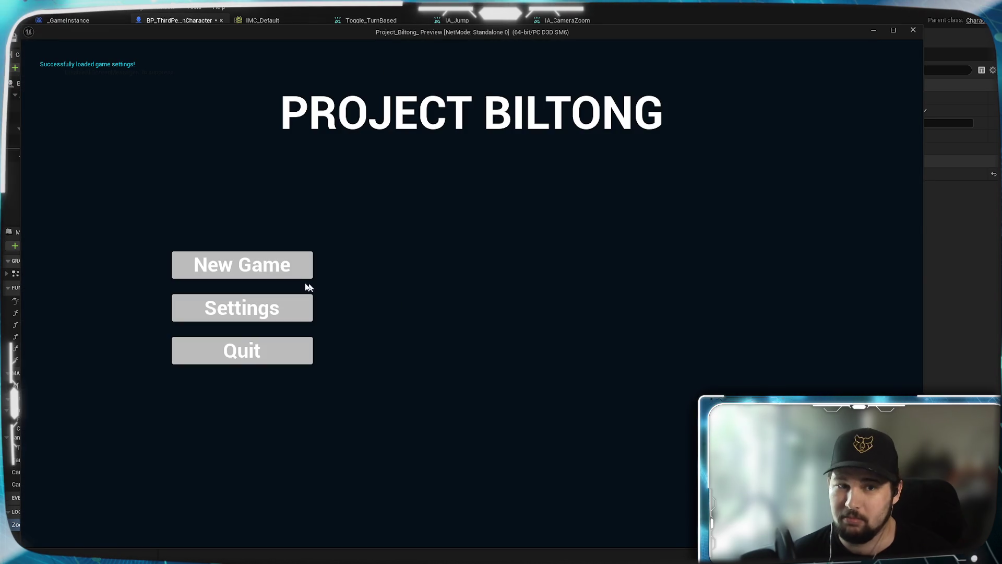
left_click(307, 276)
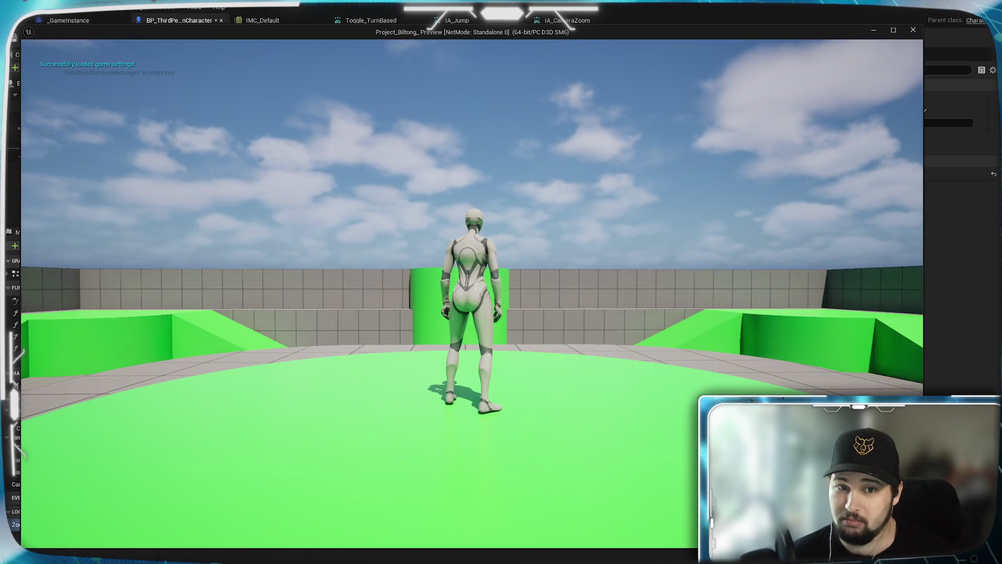
scroll(470, 292, "down", 5)
scroll(470, 292, "up", 5)
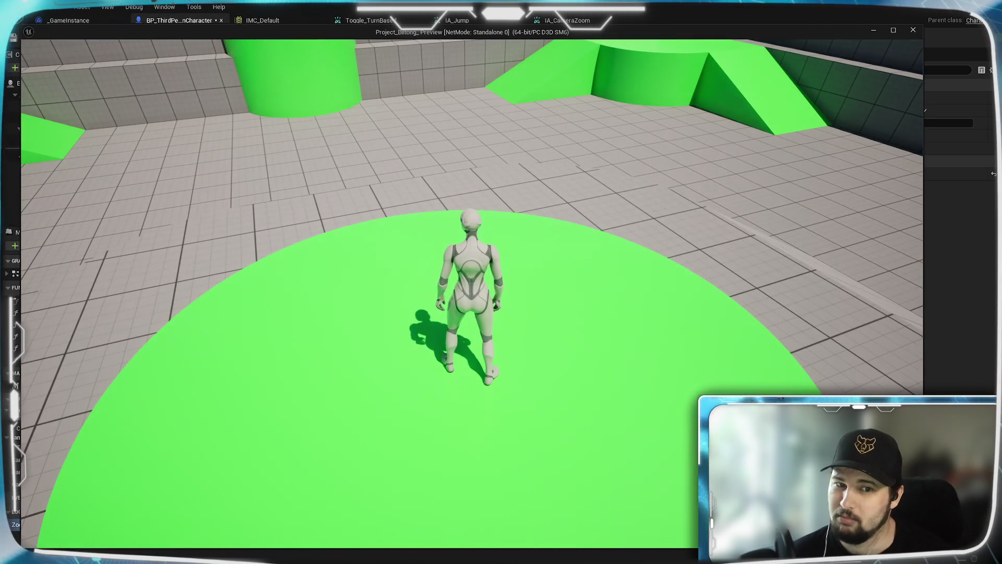
key("Escape")
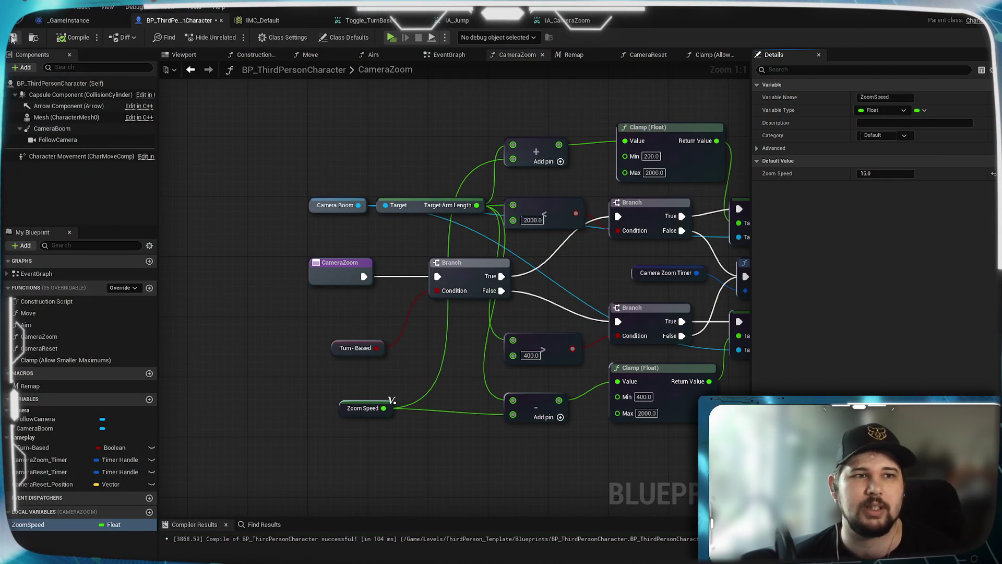
key("ctrl+s")
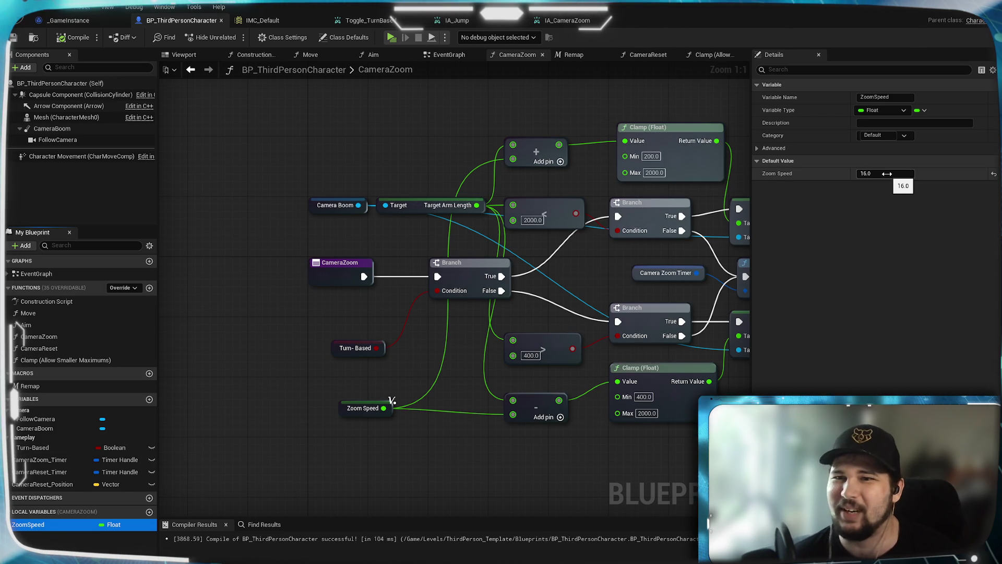
mouse_move(446, 359)
left_mouse_down()
mouse_move(412, 340)
mouse_move(421, 367)
mouse_move(386, 410)
mouse_move(401, 329)
mouse_move(346, 402)
mouse_move(310, 367)
left_mouse_up()
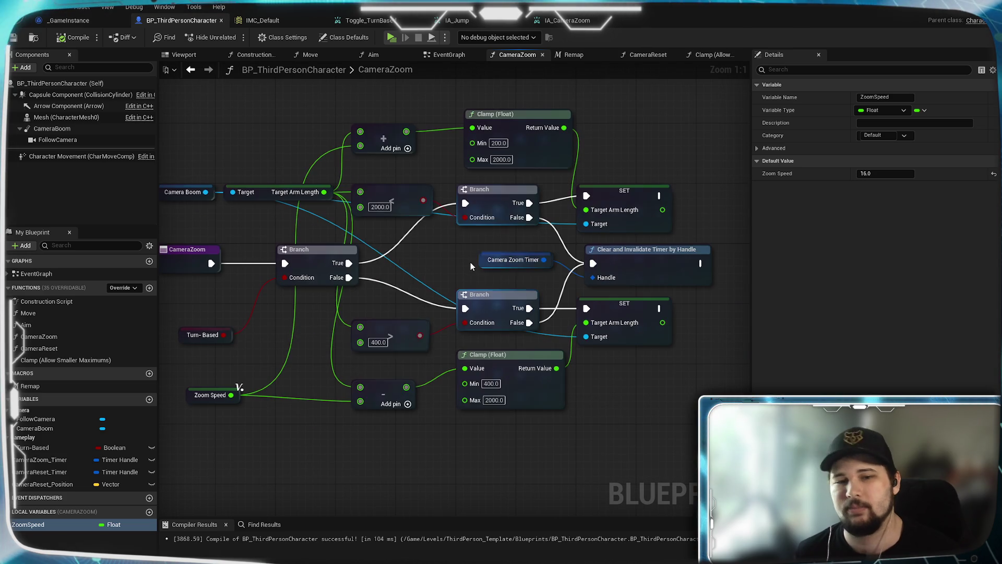
mouse_move(253, 178)
left_mouse_down()
mouse_move(330, 73)
mouse_move(330, 123)
mouse_move(309, 195)
left_mouse_up()
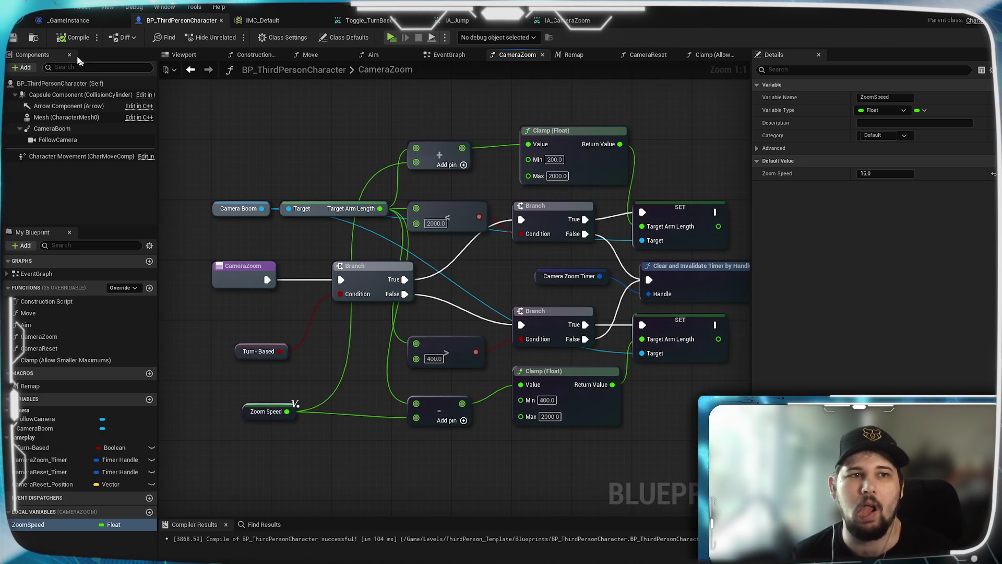
mouse_move(377, 421)
left_mouse_down()
mouse_move(423, 329)
mouse_move(448, 331)
left_mouse_up()
left_click_drag(443, 280, 377, 410)
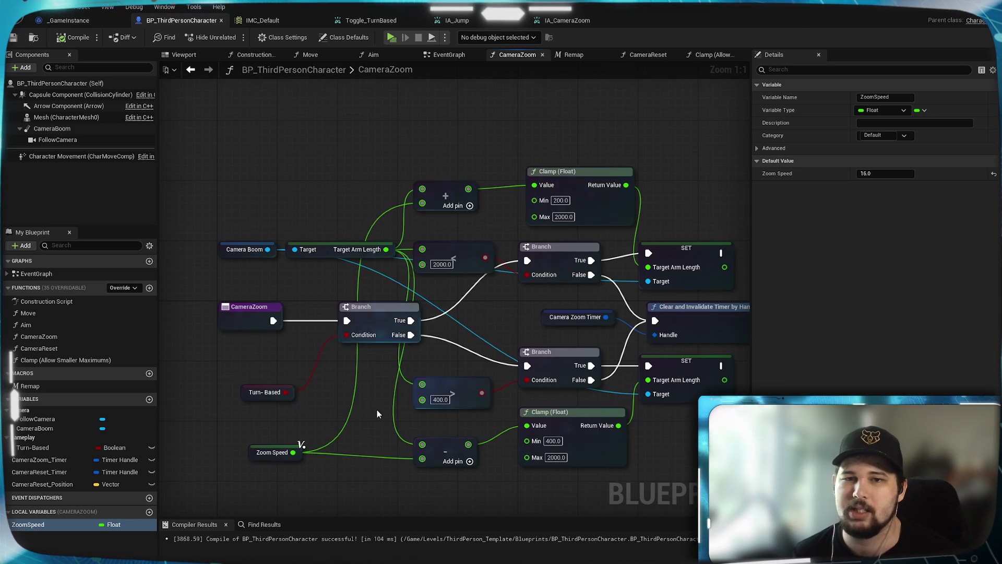
left_click_drag(488, 338, 470, 291)
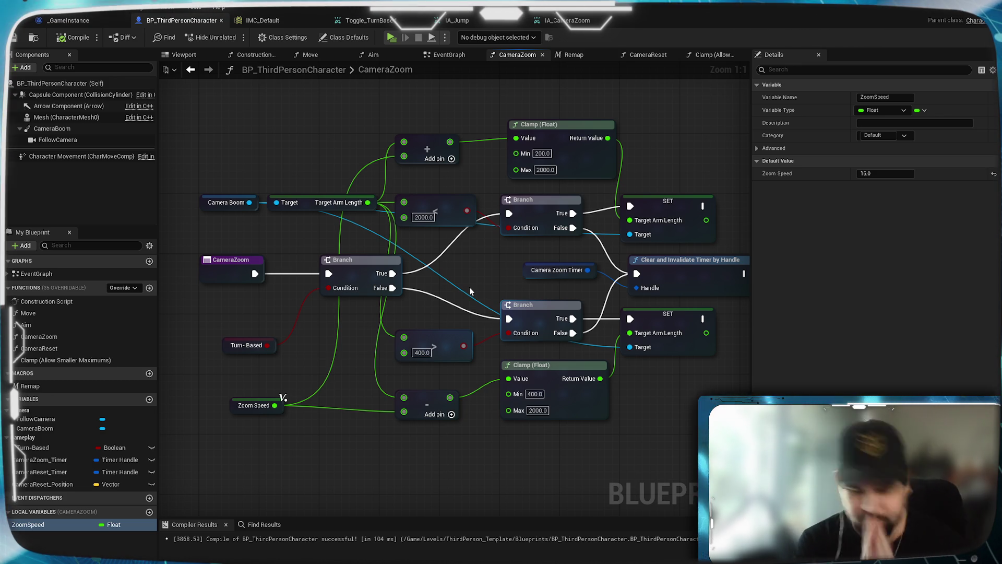
left_click_drag(470, 290, 456, 266)
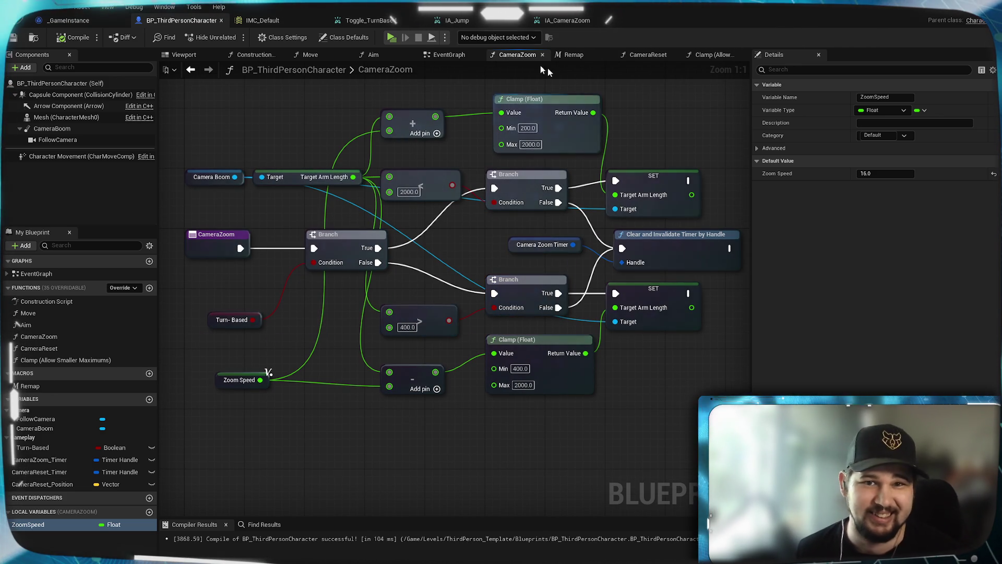
Step: In the CameraReset graph, delete the three unused Clamp (Float) nodes
left_click(646, 56)
scroll(568, 331, "down", 5)
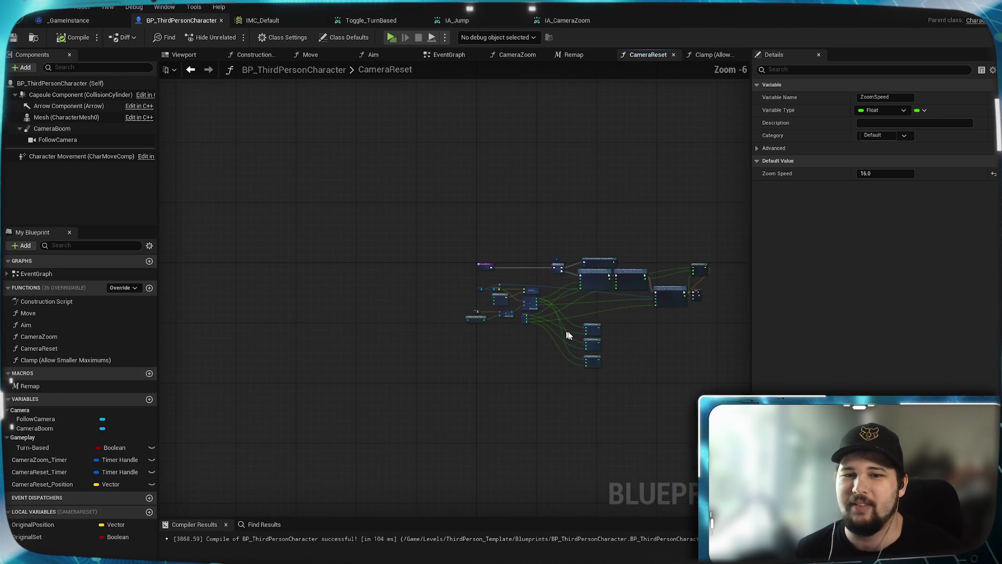
scroll(458, 338, "up", 5)
scroll(546, 283, "down", 2)
left_click_drag(604, 436, 488, 245)
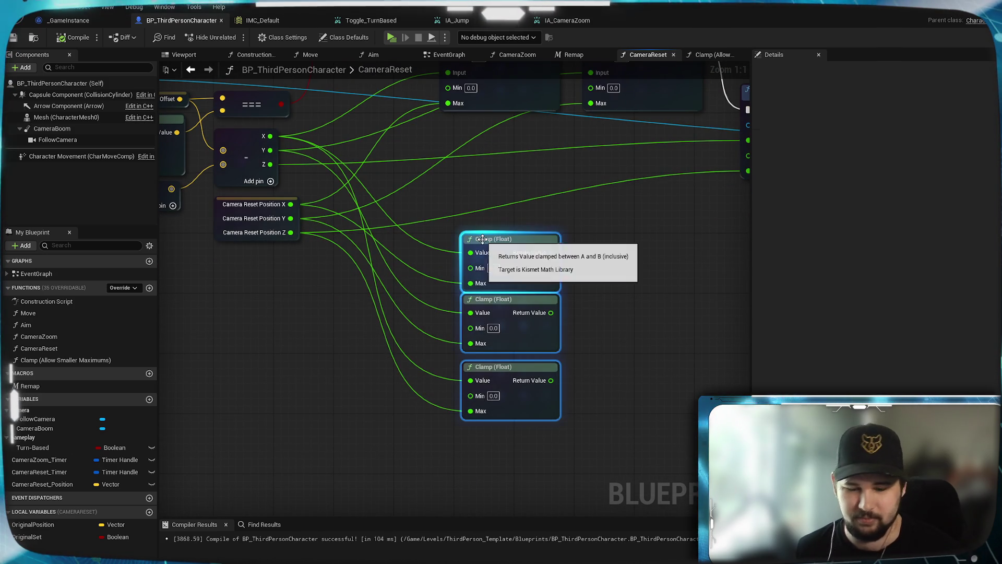
key("Delete")
Step: Rearrange the graph, moving the SET node further right and Make Vector down and right
scroll(482, 239, "down", 1)
scroll(483, 243, "up", 2)
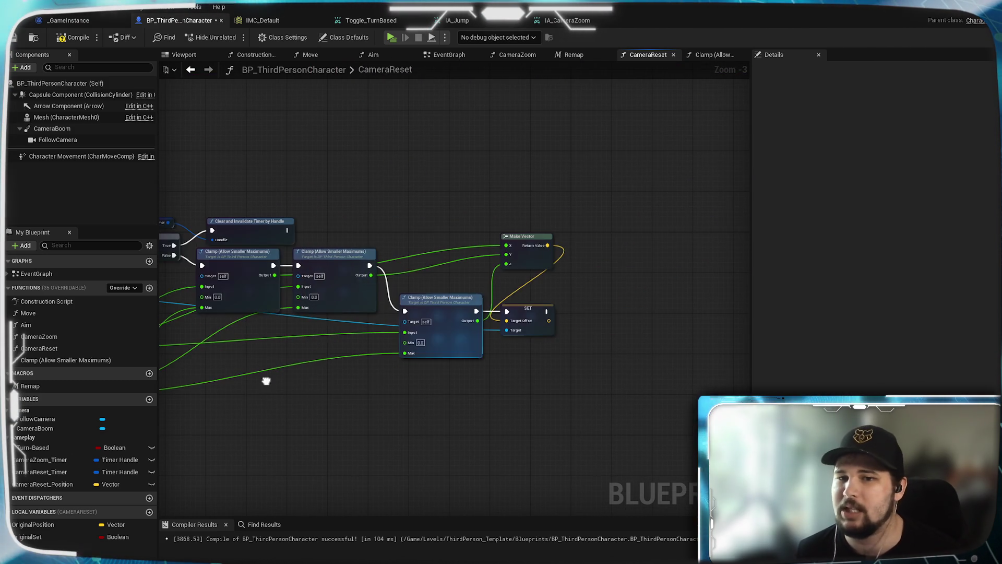
scroll(202, 391, "down", 2)
left_click_drag(482, 380, 680, 385)
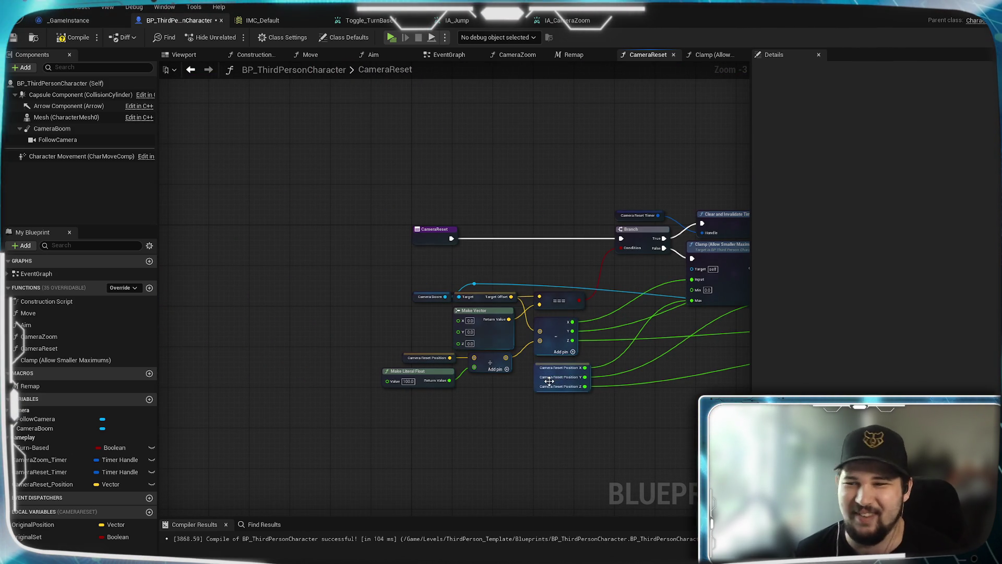
scroll(479, 322, "up", 3)
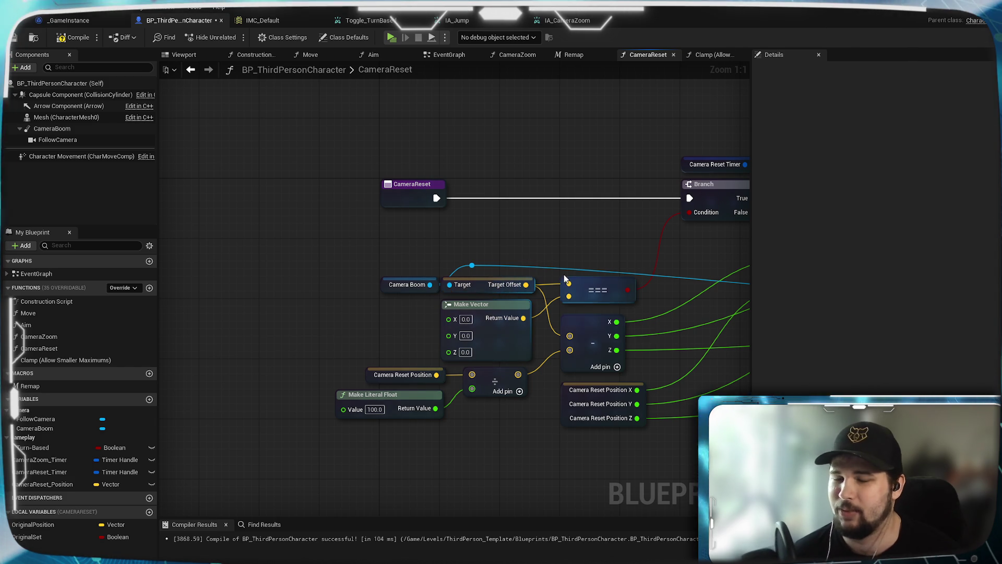
mouse_move(555, 250)
left_mouse_down()
mouse_move(374, 387)
mouse_move(502, 341)
mouse_move(551, 306)
left_mouse_up()
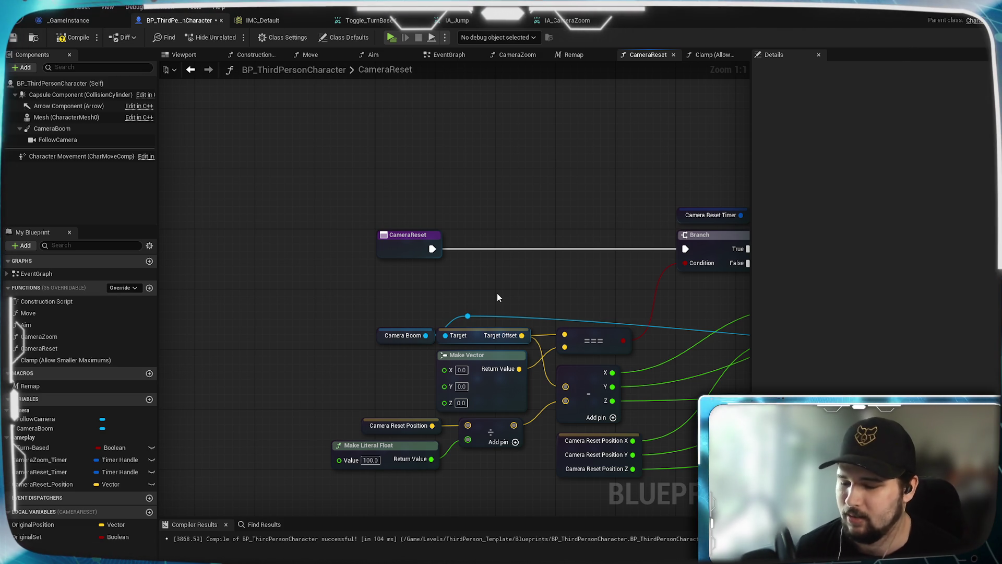
mouse_move(519, 296)
left_mouse_down()
mouse_move(466, 258)
mouse_move(339, 217)
mouse_move(431, 233)
mouse_move(394, 291)
mouse_move(370, 285)
left_mouse_up()
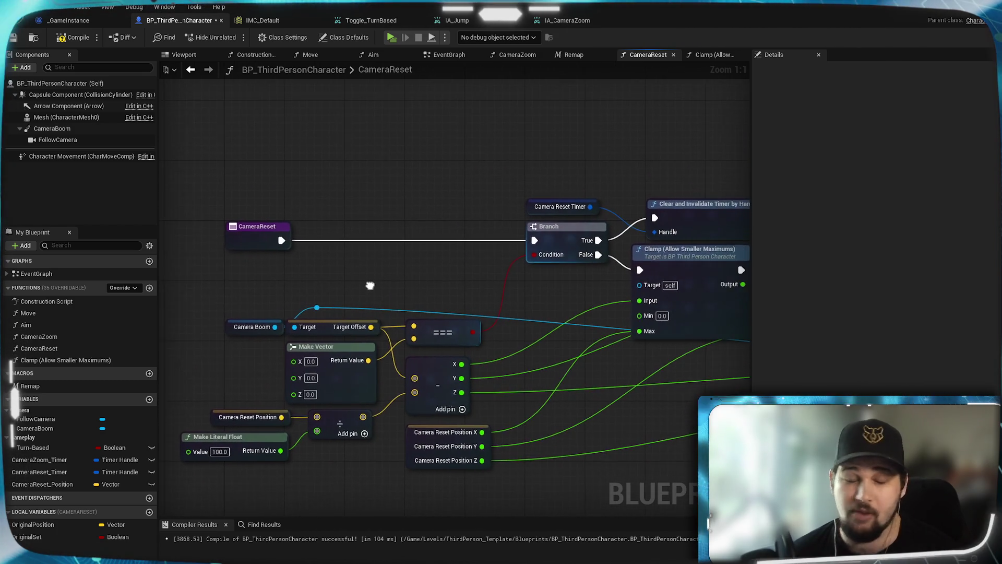
scroll(369, 284, "down", 3)
mouse_move(335, 313)
left_mouse_down()
mouse_move(320, 340)
mouse_move(337, 360)
left_mouse_up()
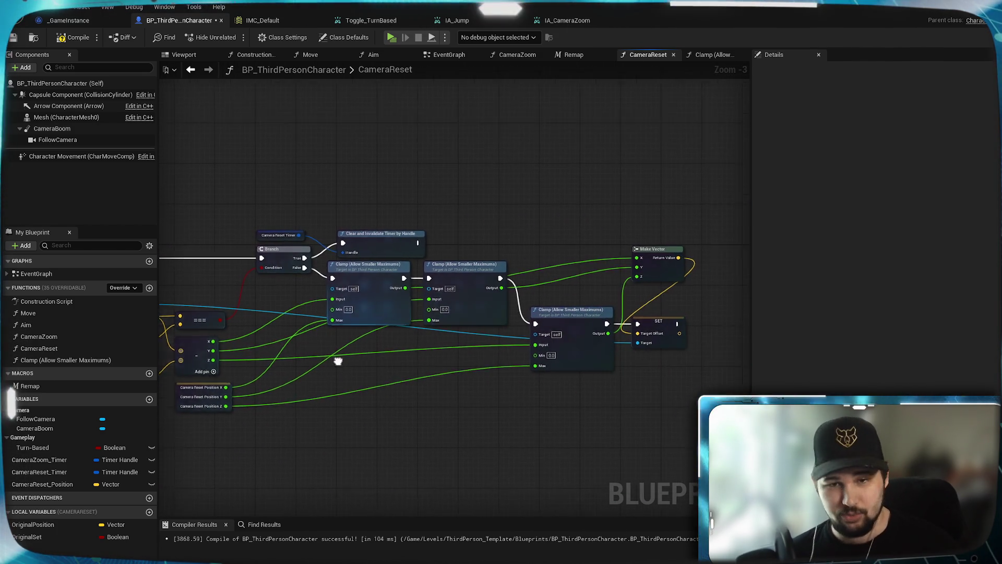
scroll(343, 374, "up", 3)
left_click_drag(464, 370, 624, 369)
left_click_drag(451, 293, 467, 338)
Step: Check the layout around the Clamp and Clear Timer nodes, then compile and save
mouse_move(288, 270)
left_mouse_down()
mouse_move(459, 240)
mouse_move(671, 336)
mouse_move(583, 315)
left_mouse_up()
mouse_move(596, 276)
left_mouse_down()
mouse_move(292, 308)
mouse_move(635, 324)
left_mouse_up()
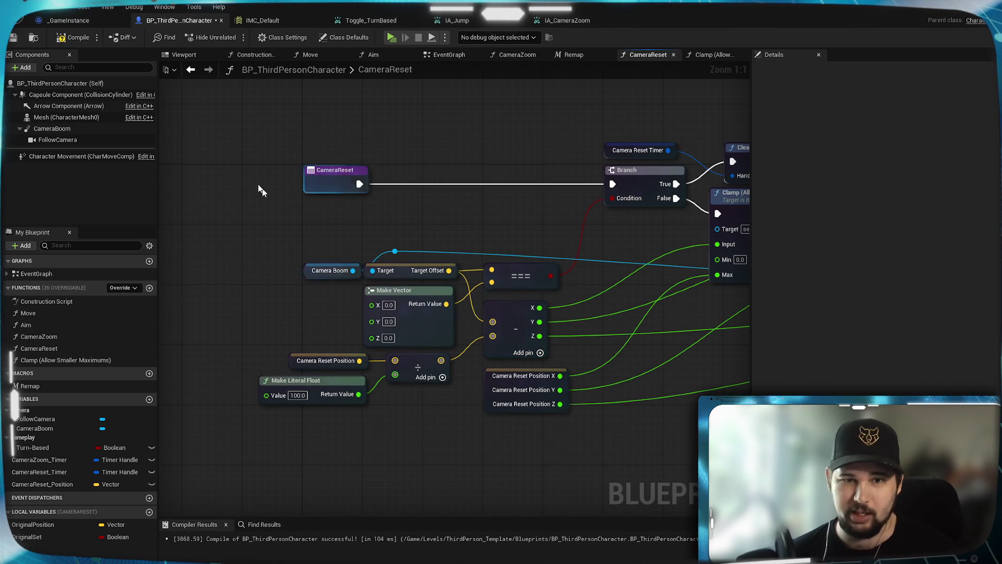
key("ctrl+s")
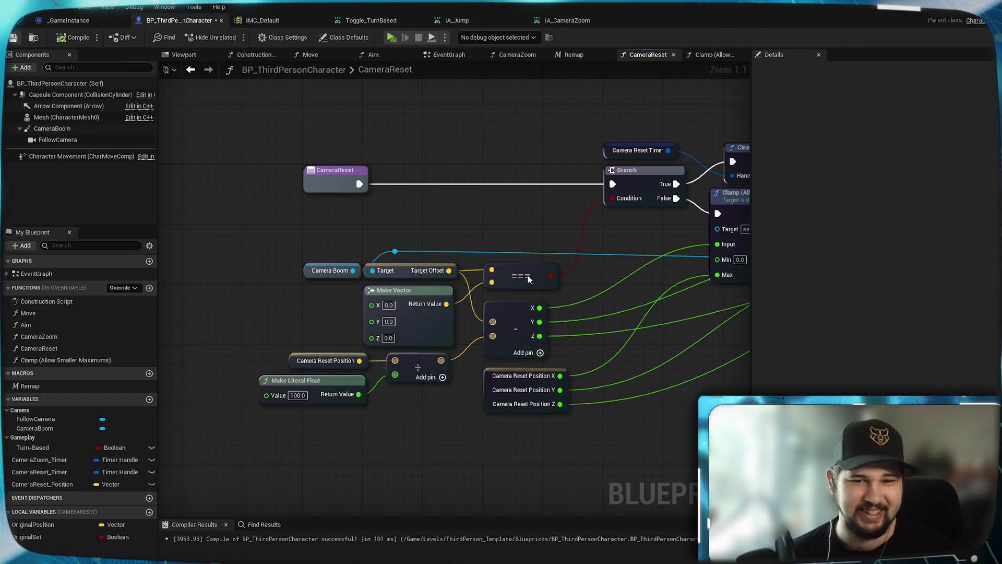
left_click_drag(622, 326, 599, 345)
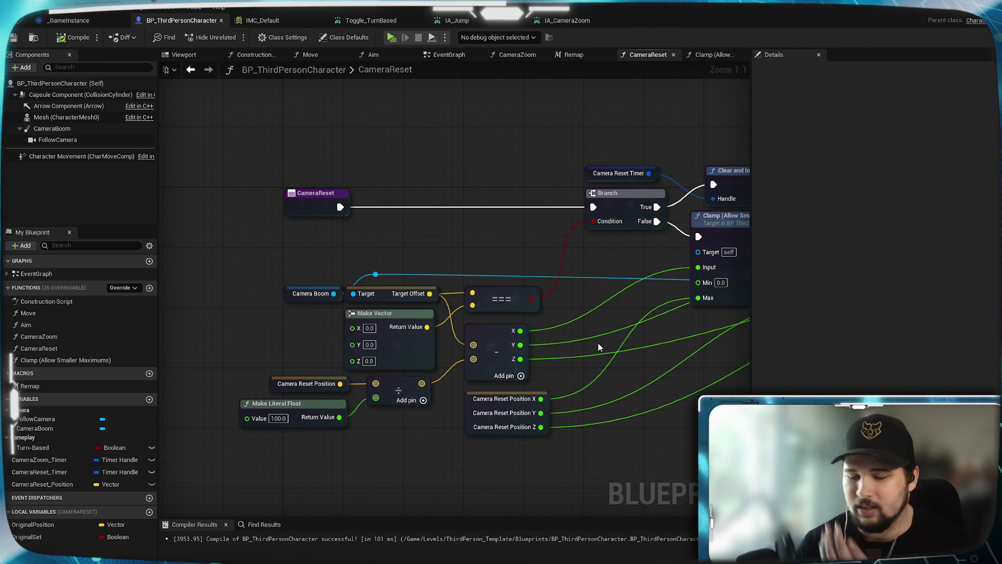